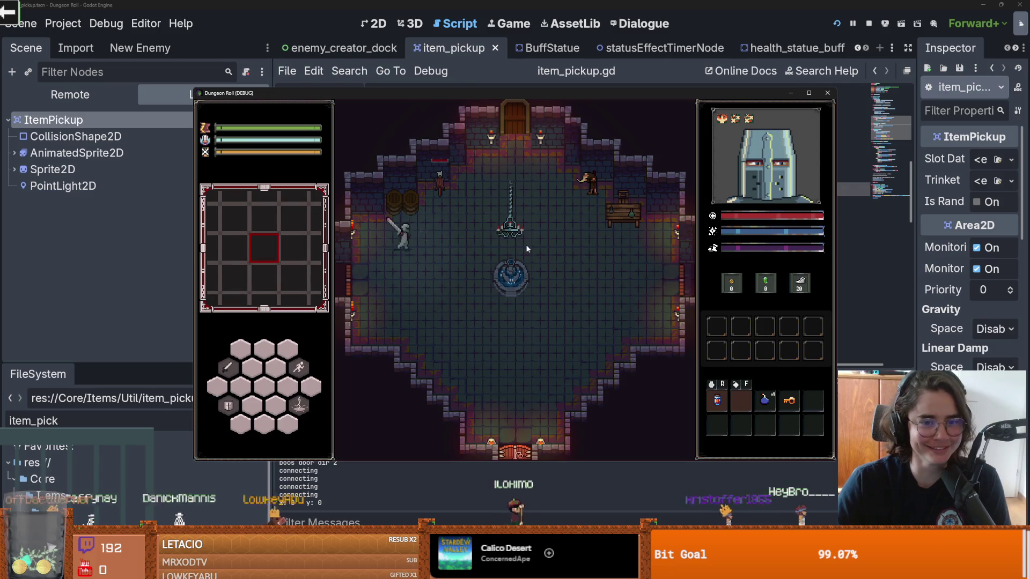
- Walk to the top door, open its room chooser, and enter a room from the card list
key("d")
key("e")
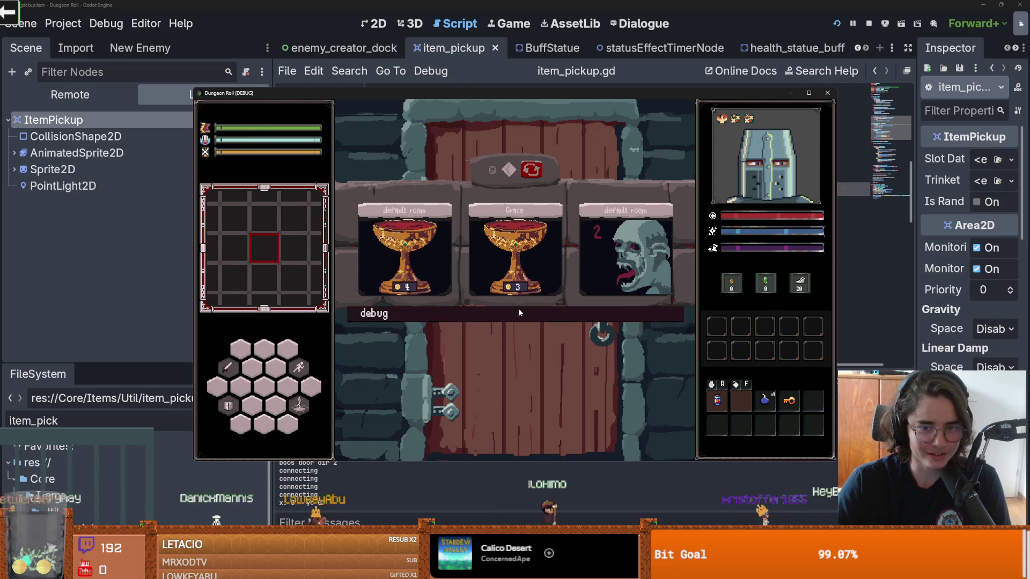
scroll(499, 404, "down", 3)
left_click(499, 403)
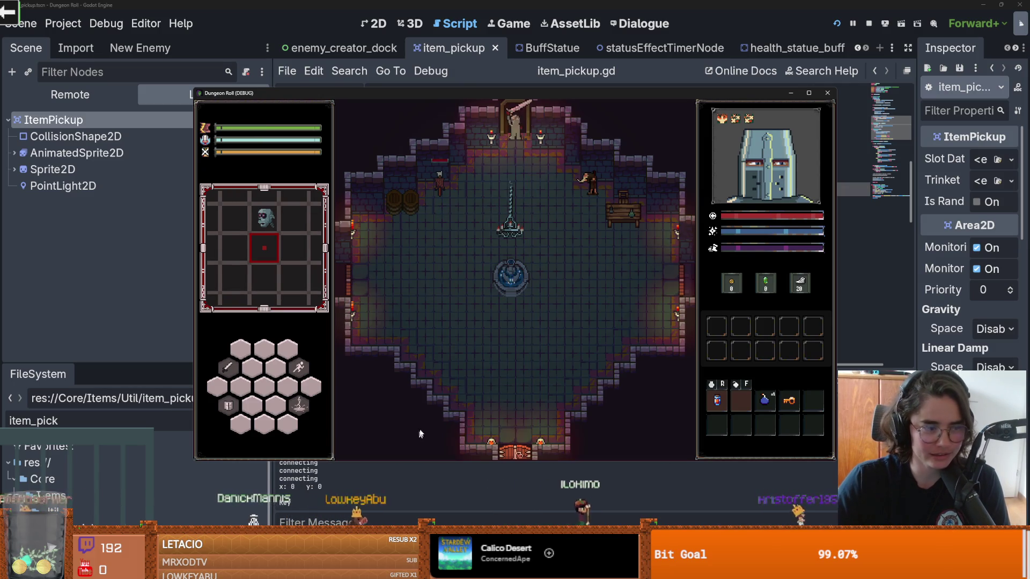
- Move toward the charger enemy and attack it with a sword combo
key("w")
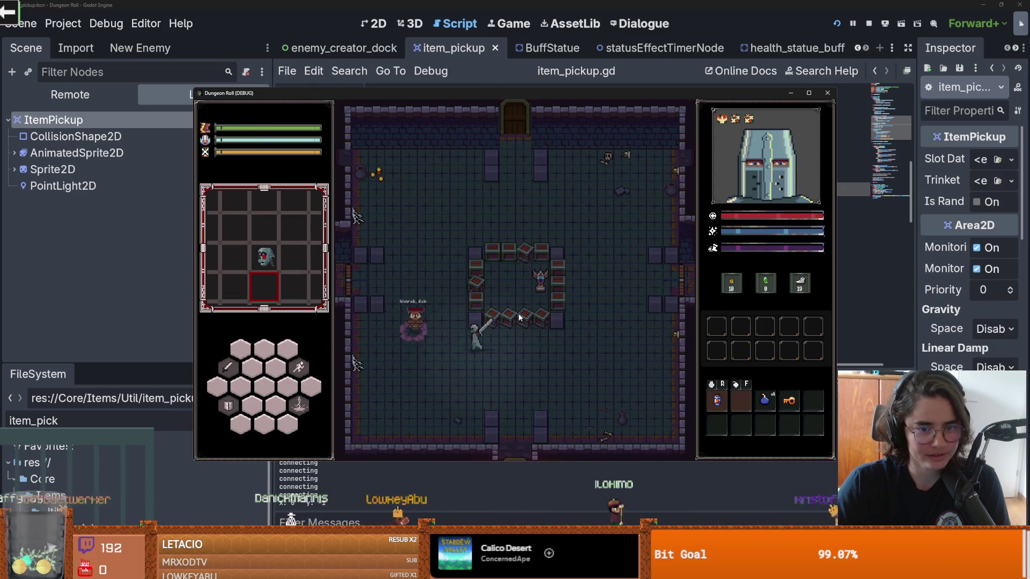
left_click(516, 295)
key("w")
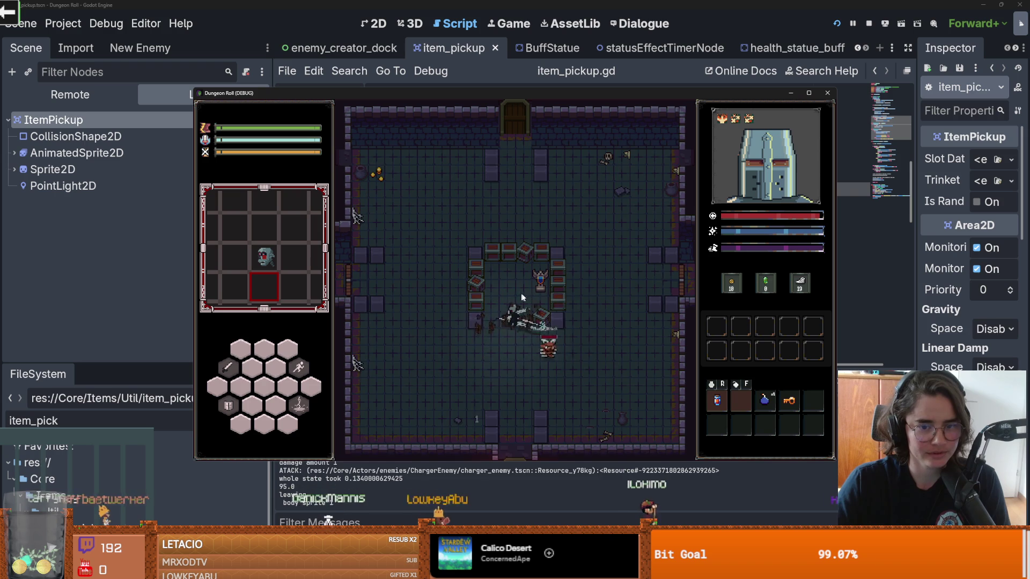
left_click(571, 299)
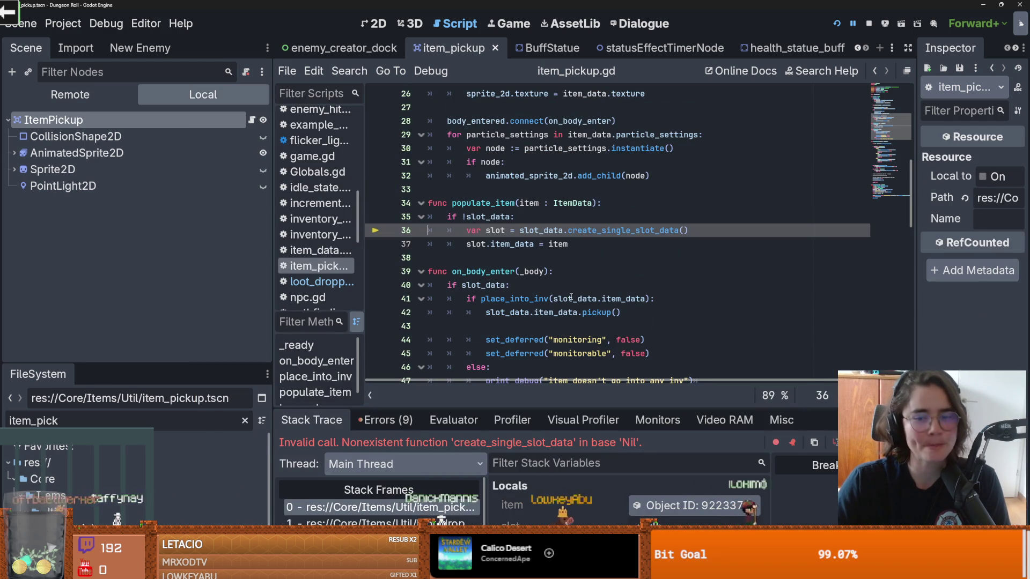
- Change line 36 to 'slot_data = slot_data.create_single_slot_data()' and line 37 to set slot_data.item_data, then rerun the game
mouse_move(572, 298)
left_click_drag(688, 230, 520, 232)
double_click(536, 230)
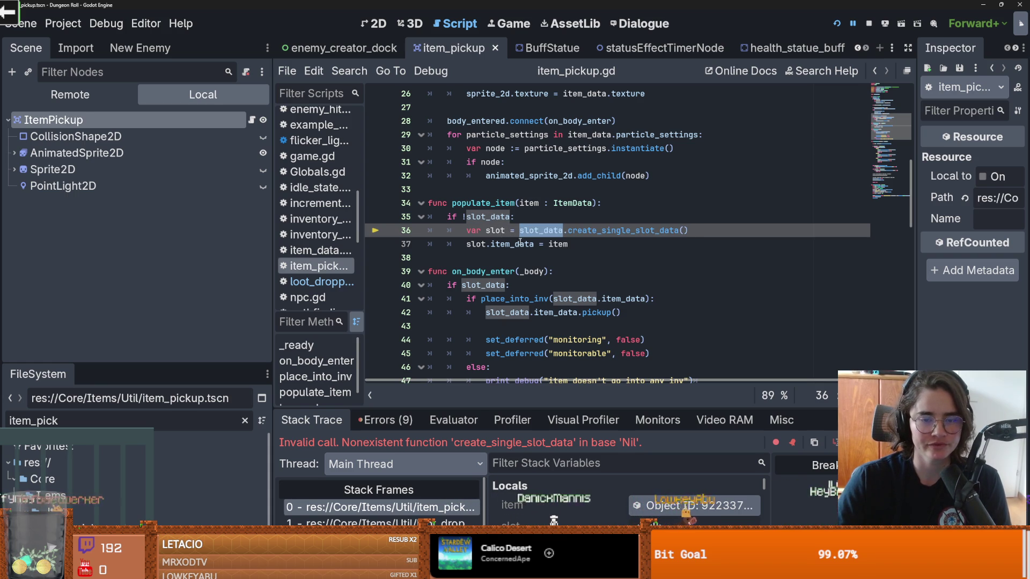
left_click(510, 230)
type("_data")
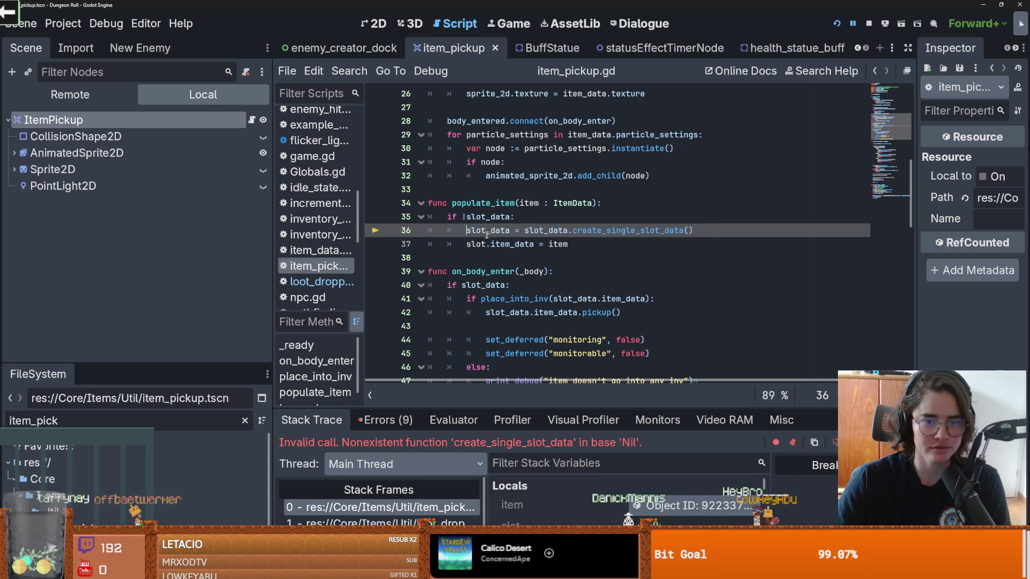
double_click(487, 232)
double_click(476, 244)
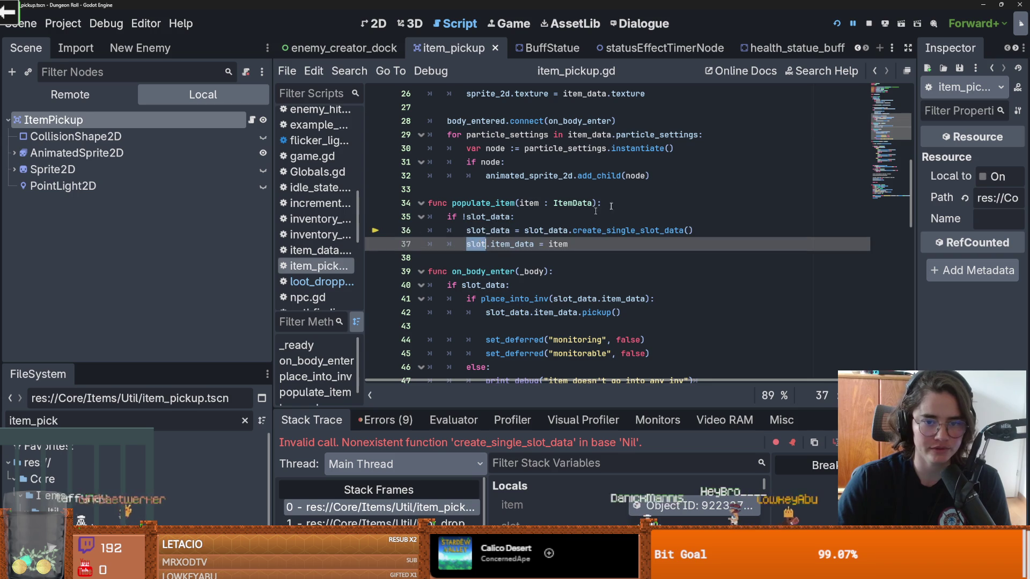
left_click(835, 24)
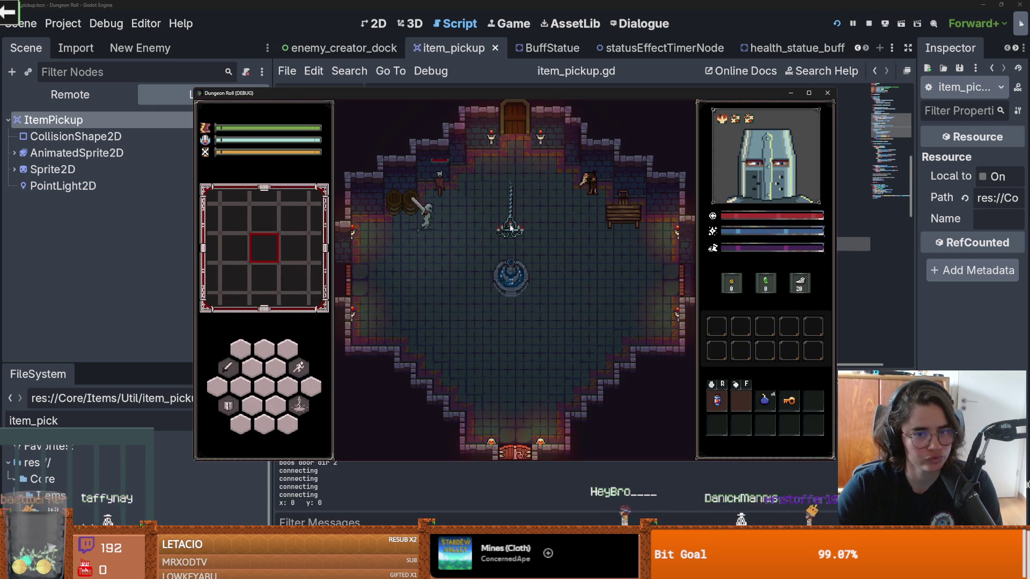
- Open the door's room chooser, enable the debug room list, and enter a room from it
key("e")
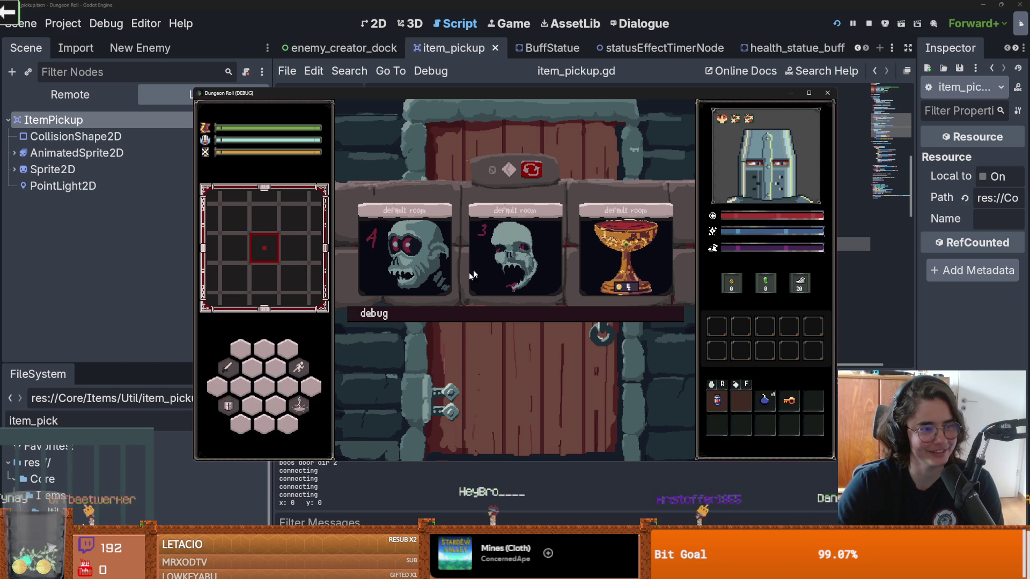
left_click(424, 314)
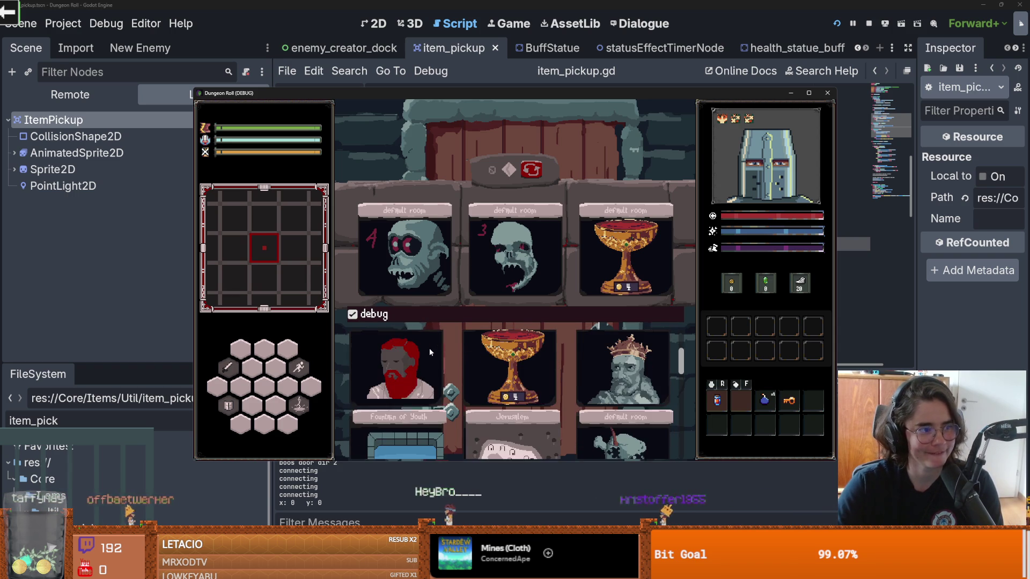
scroll(432, 349, "down", 3)
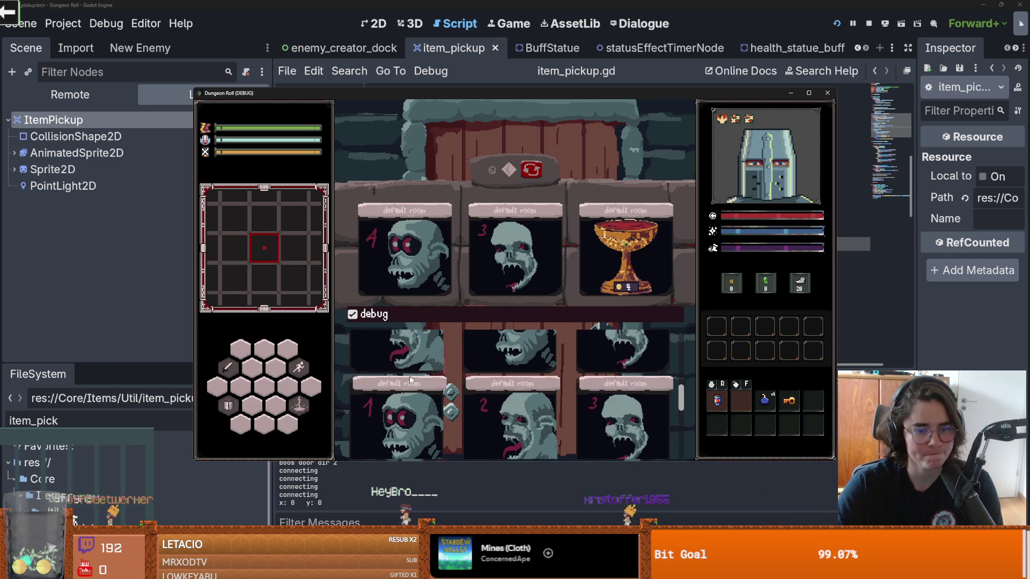
left_click(399, 413)
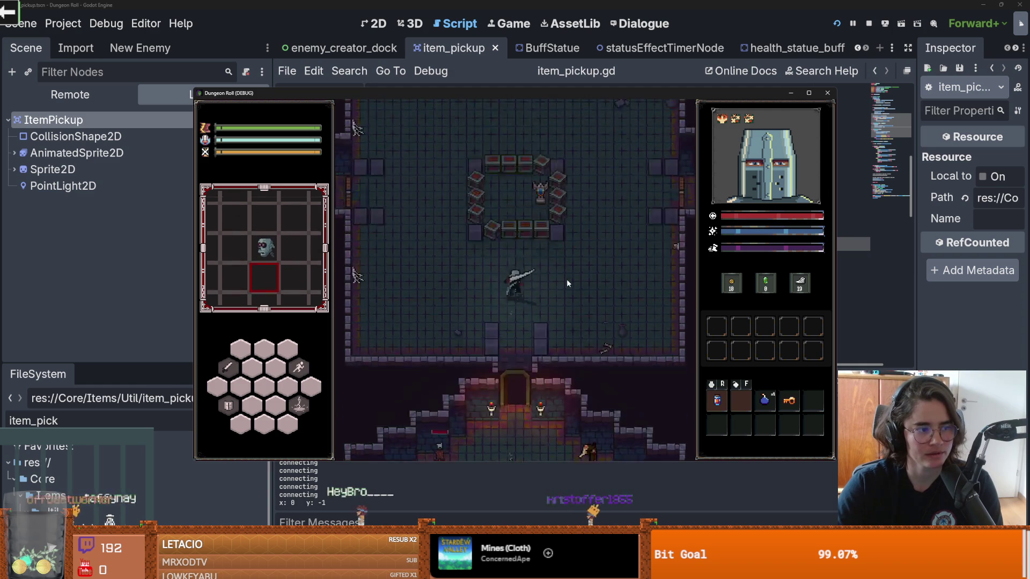
- Fight the enemy near the crate ring until the debugger breaks into item_pickup.gd
key("w")
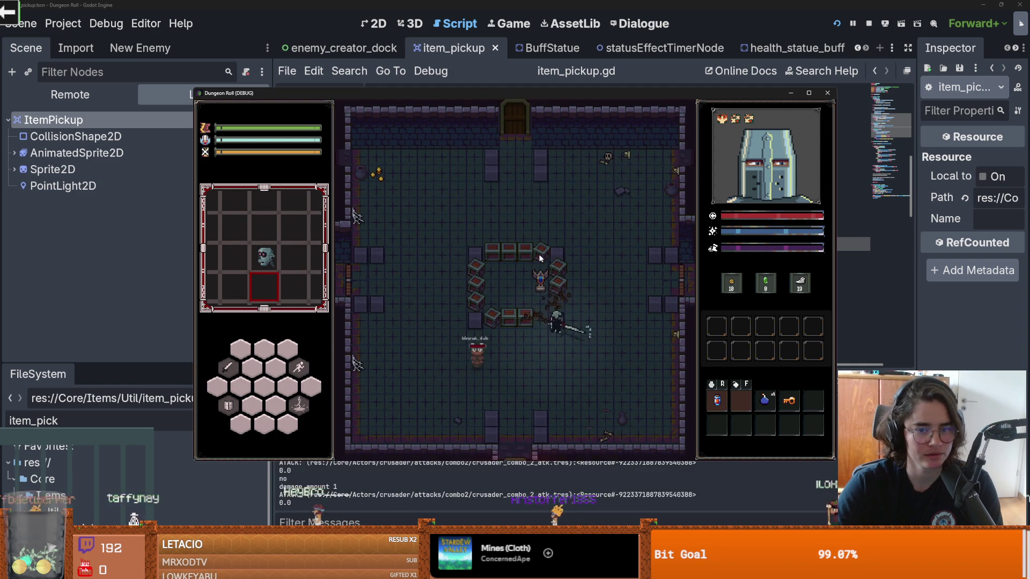
left_click(577, 284)
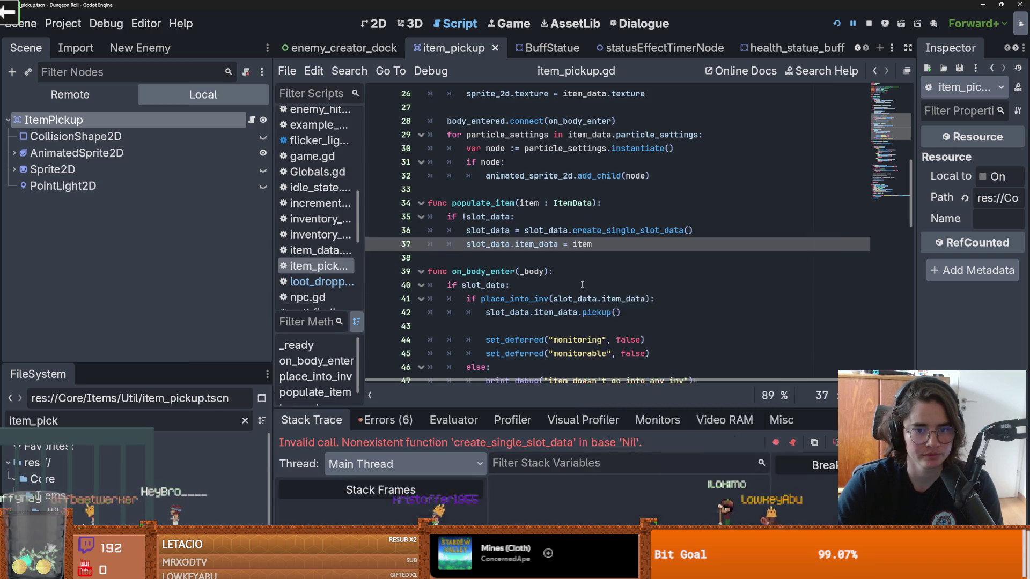
right_click(582, 288)
key("Escape")
- Replace line 36's call with SlotData.new(), rename slot to slot_data on line 37, then save and run with F5
left_click(505, 244)
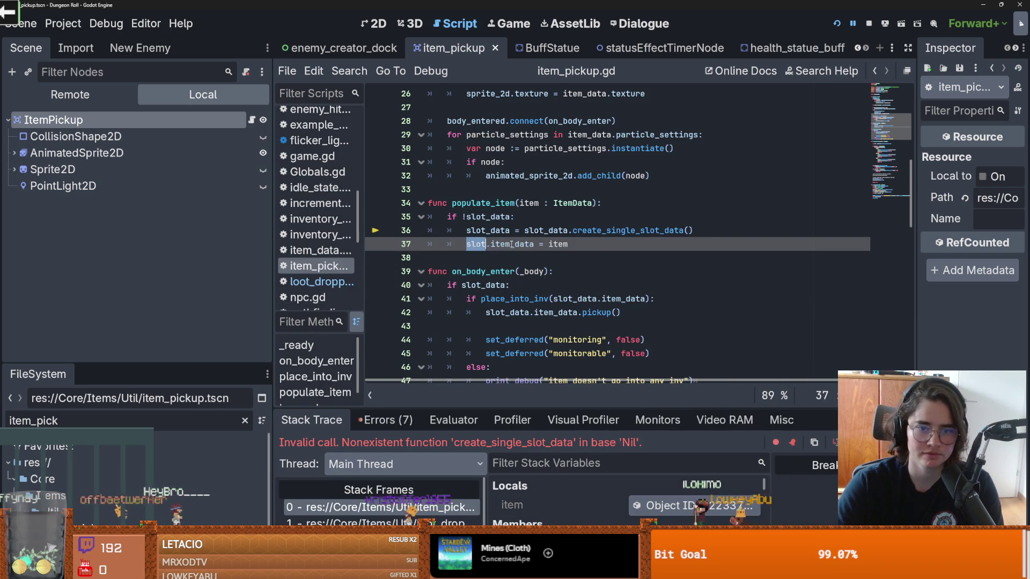
key("BackSpace")
key("BackSpace")
key("BackSpace")
left_click_drag(693, 230, 526, 232)
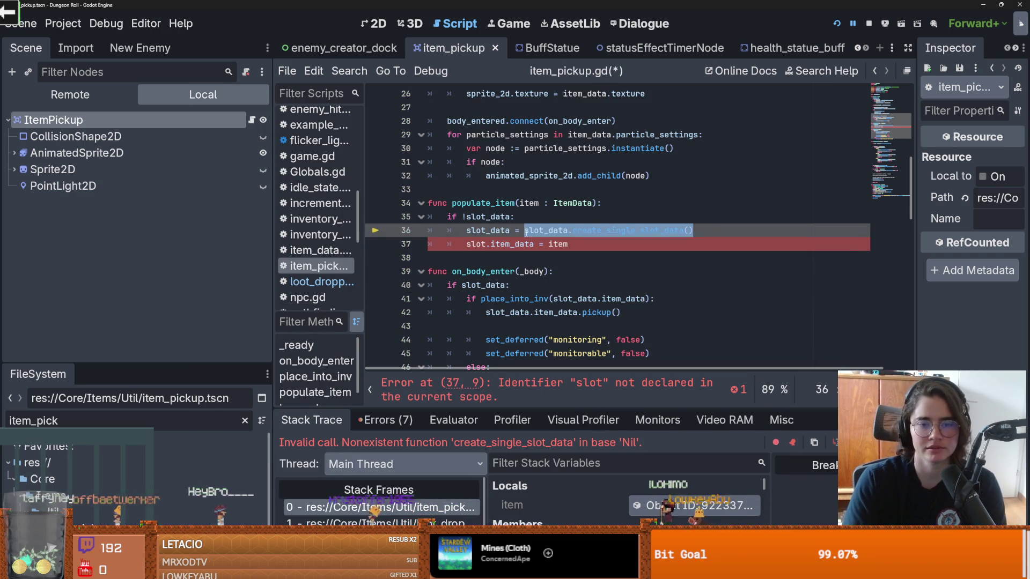
type("slot_data = SlotData.new")
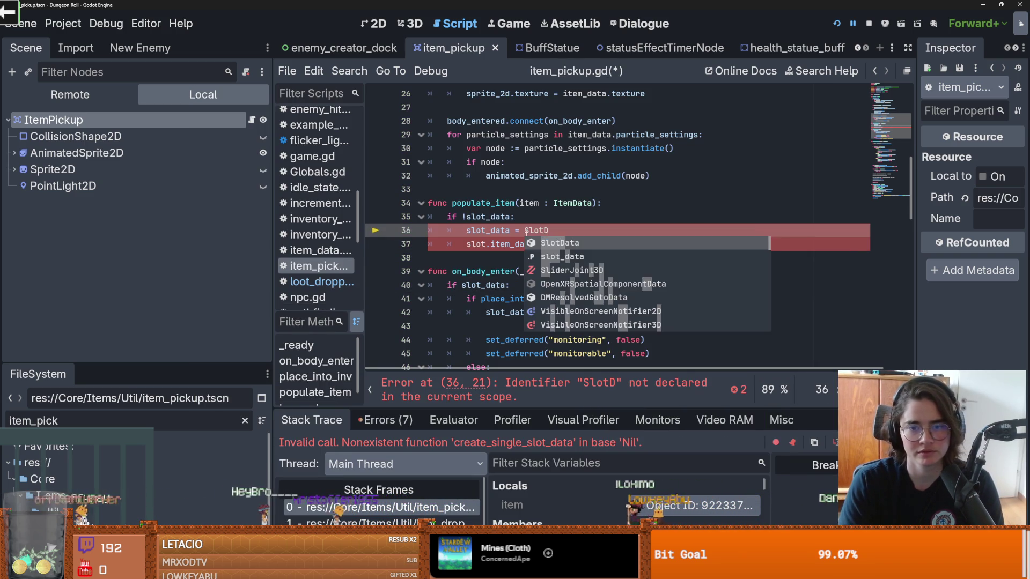
double_click(488, 231)
double_click(478, 245)
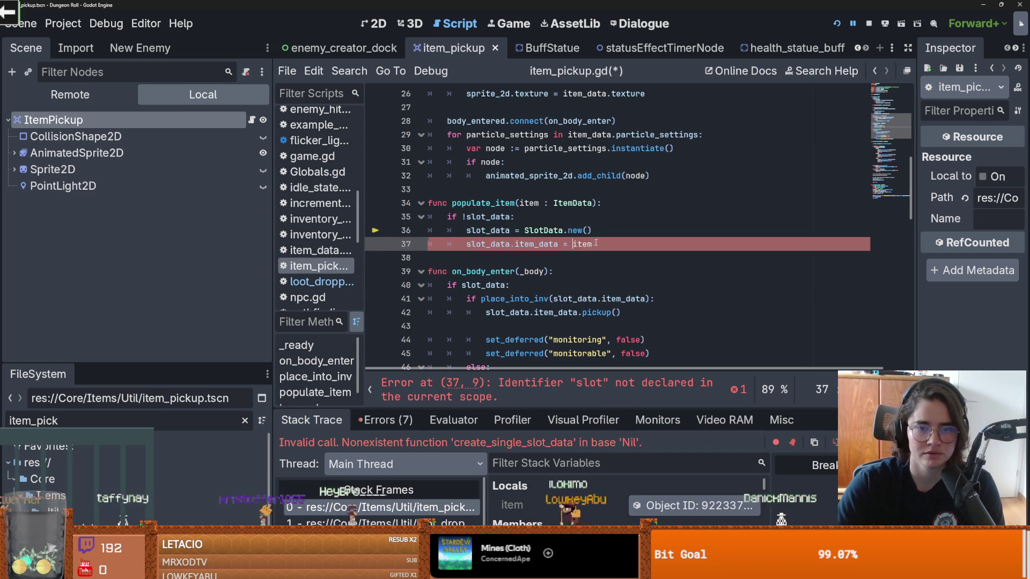
key("F5")
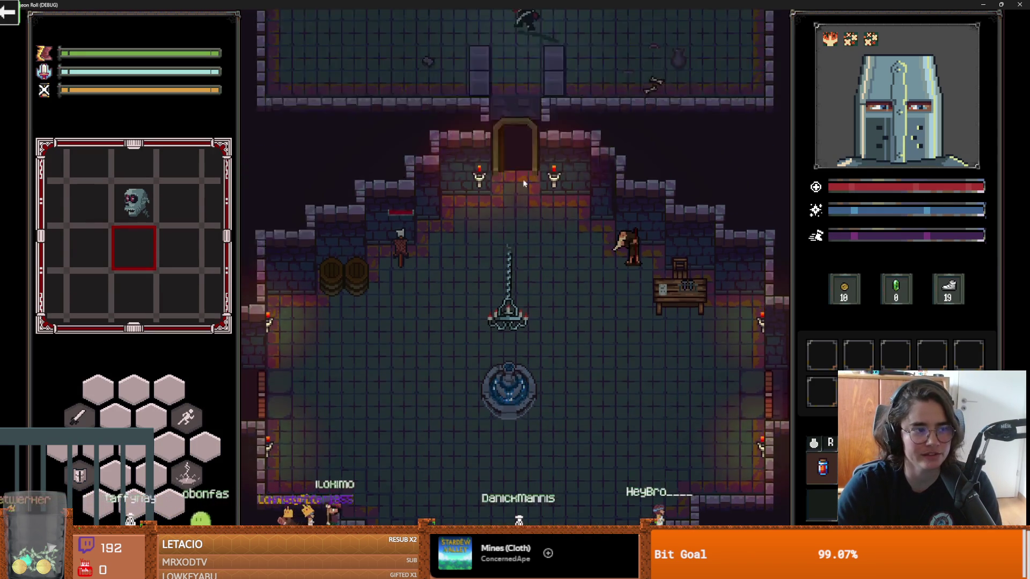
- Move the knight into the crate ring, breaking crates and slashing the trophy and enemy
left_click(537, 255)
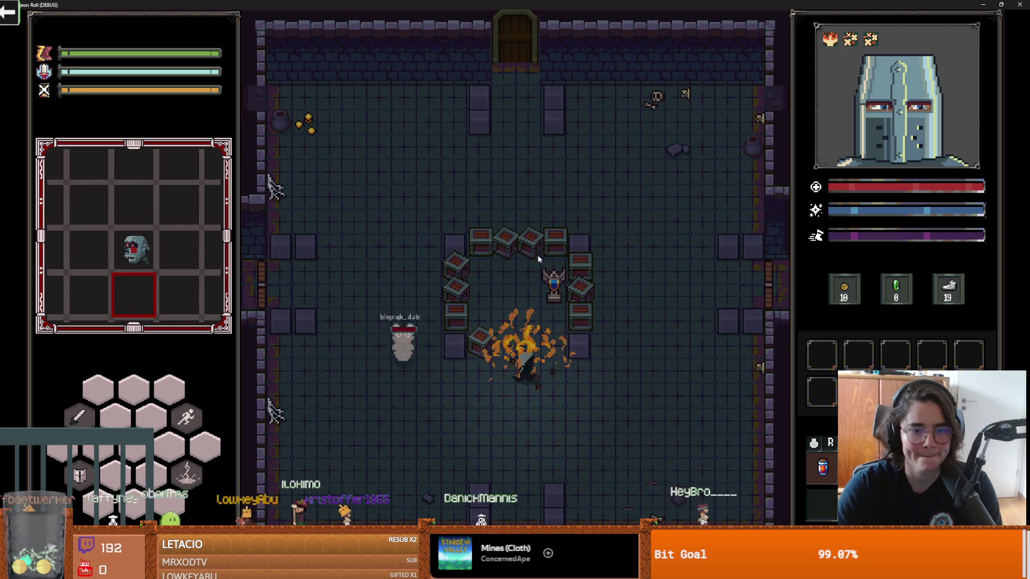
key("w")
left_click(568, 318)
key("w")
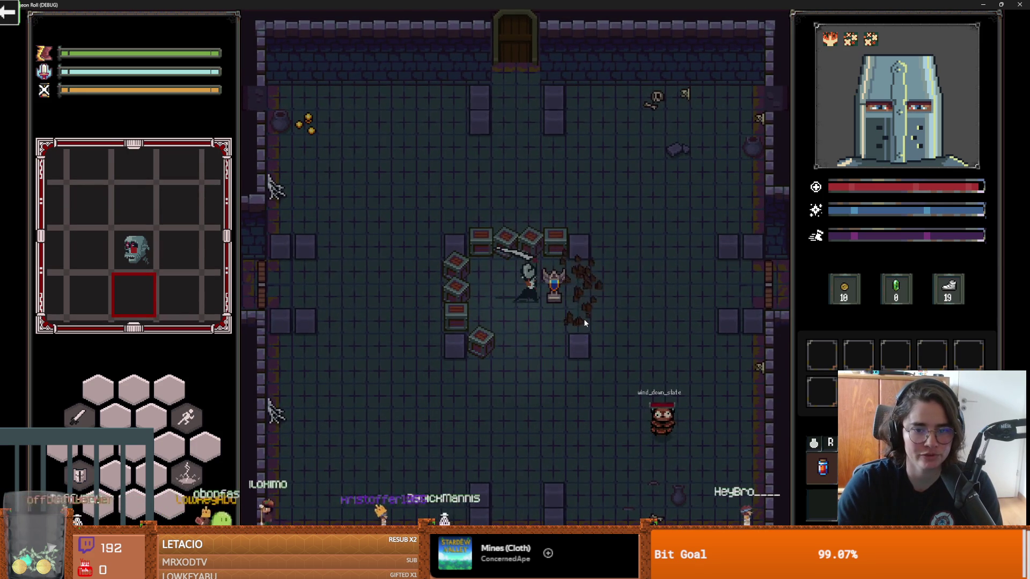
left_click(584, 319)
left_click(588, 313)
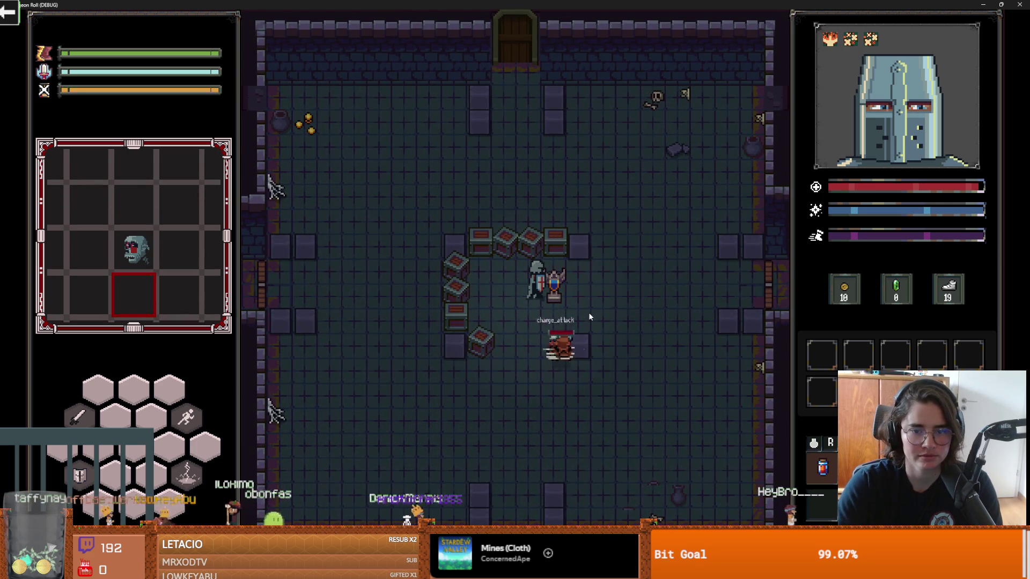
left_click(561, 312)
key("d")
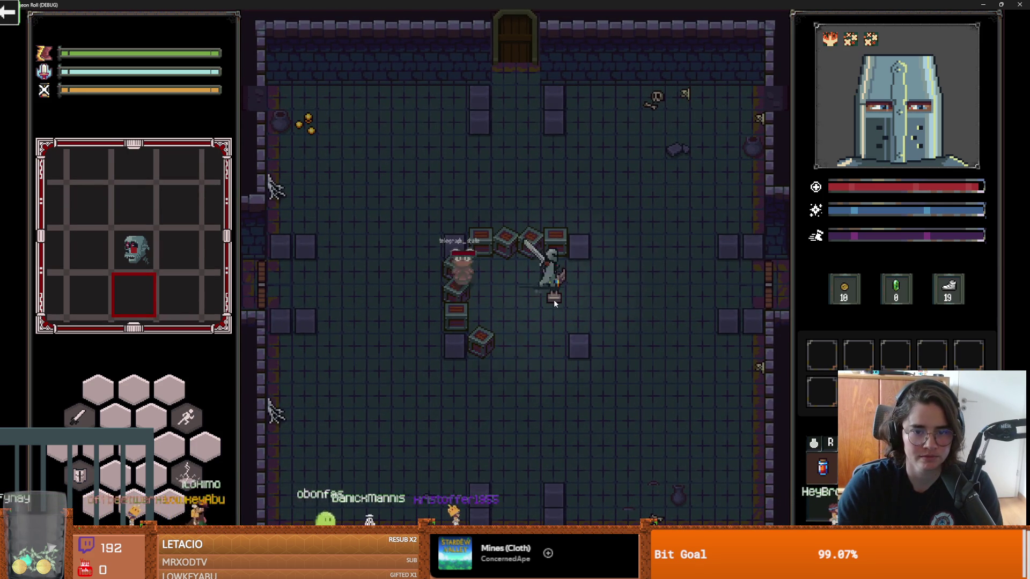
left_click(552, 300)
key("a")
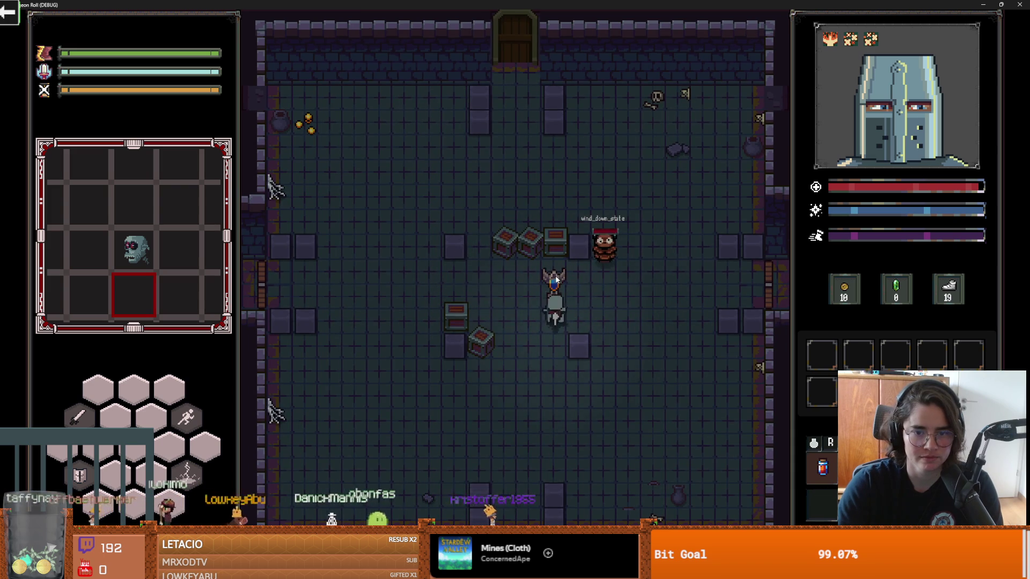
left_click(557, 279)
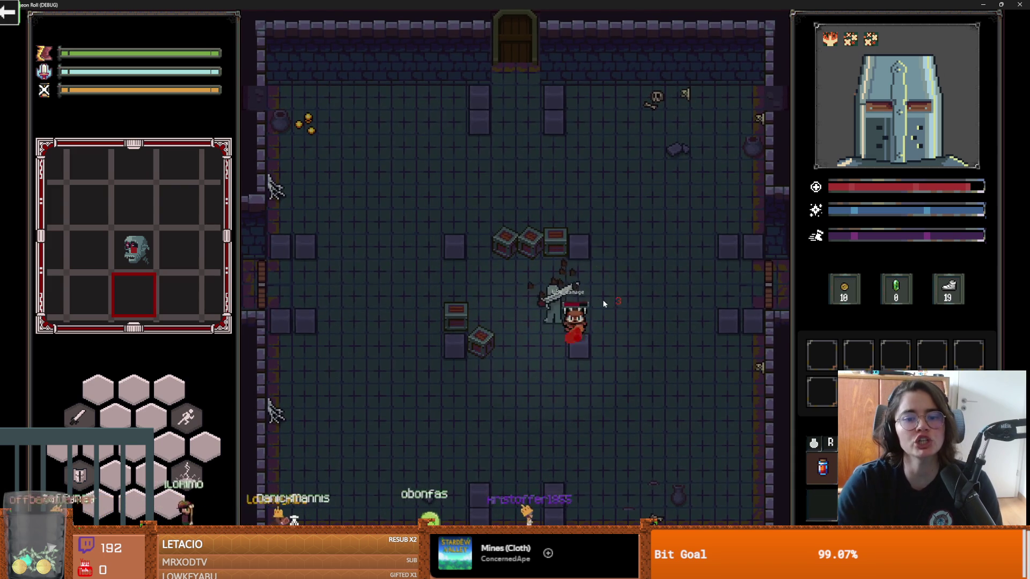
- Dodge the charging red enemy around the crates and dash-slash at it
key("a")
key("a")
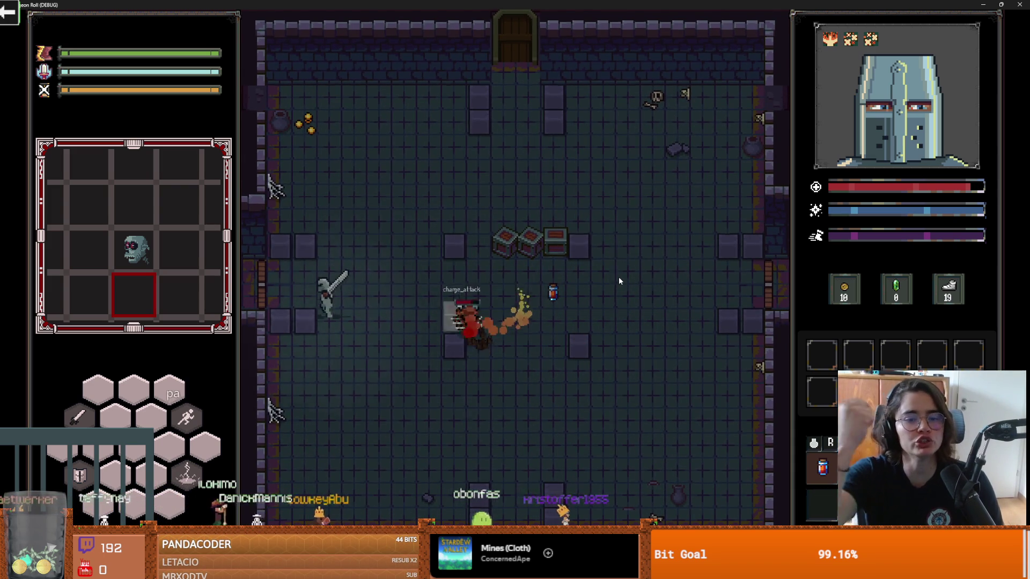
key("s")
key("d")
key("w")
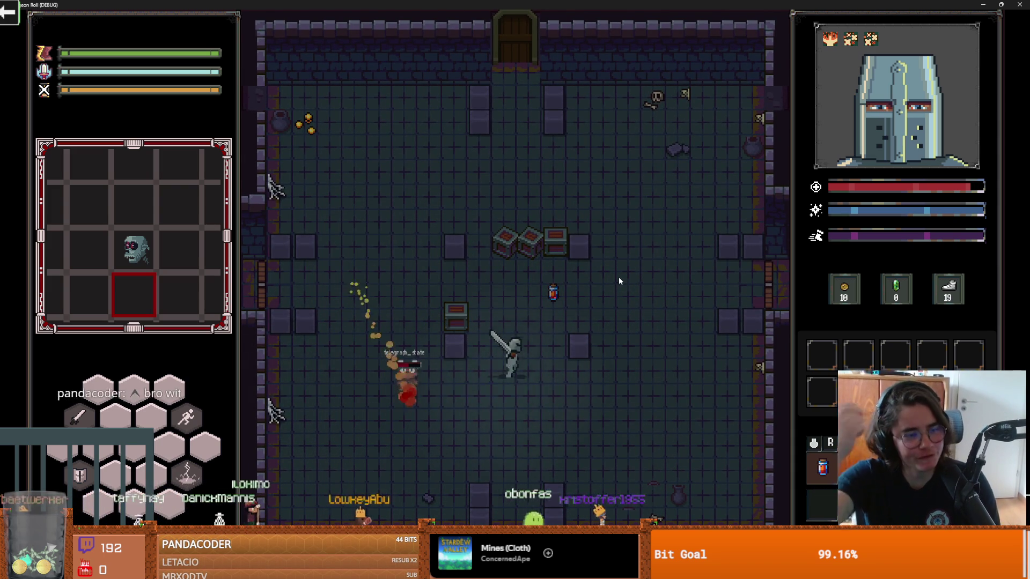
key("a")
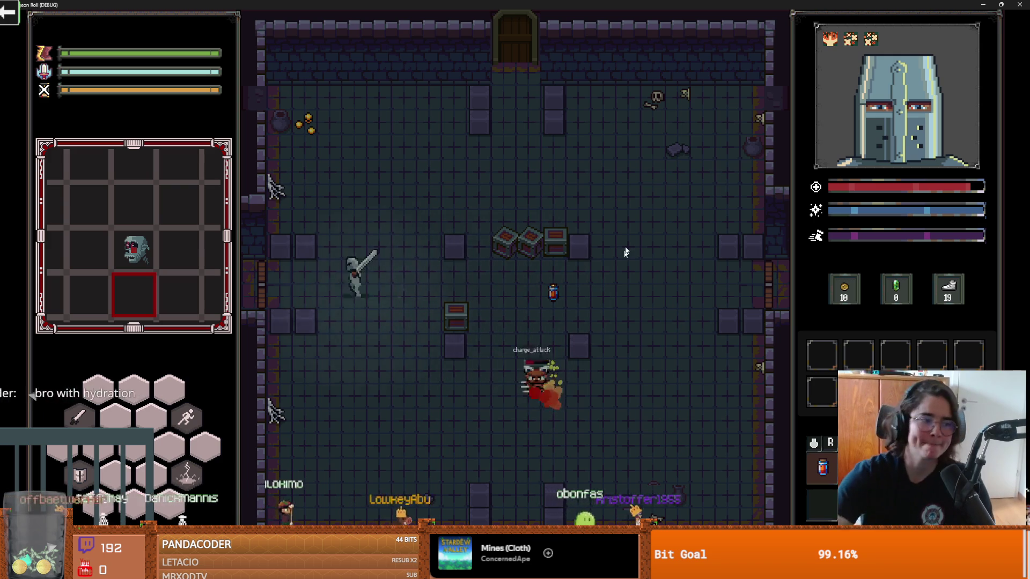
key("s")
key("d")
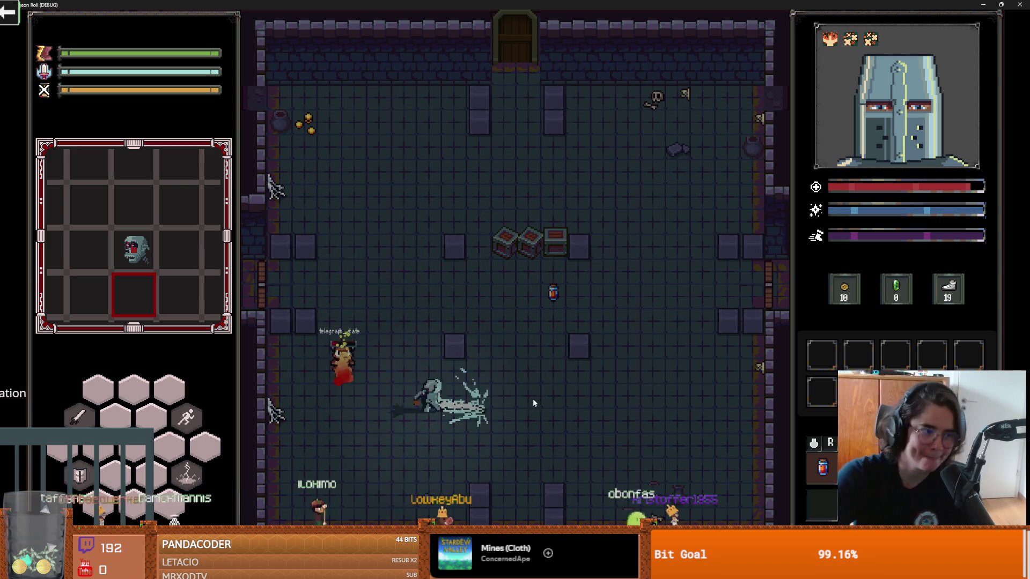
key("a")
key("d")
key("d")
key("w")
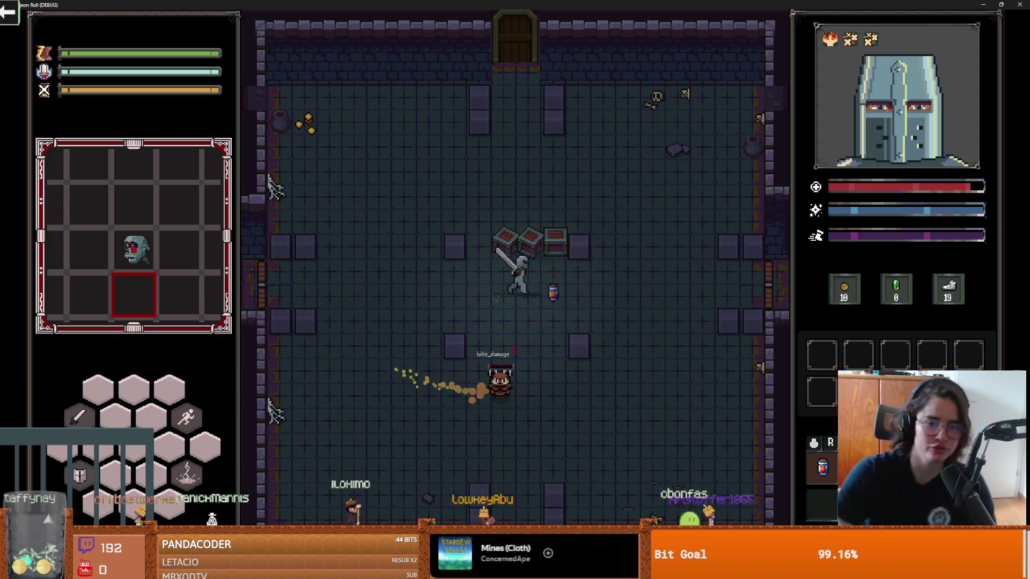
key("d")
- Roam the room breaking a crate, then restore the game window to a smaller size
key("w")
key("a")
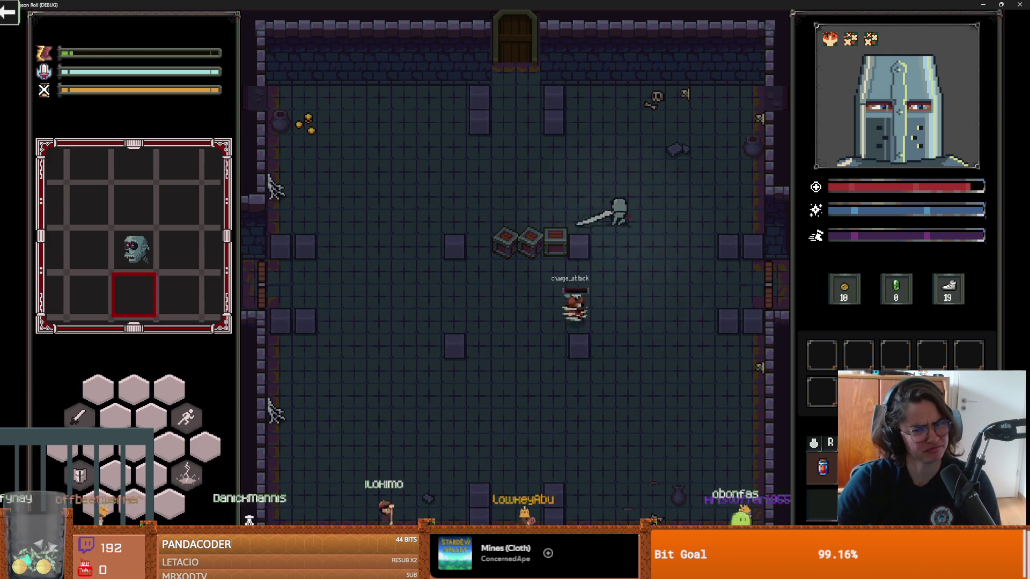
key("a")
key("s")
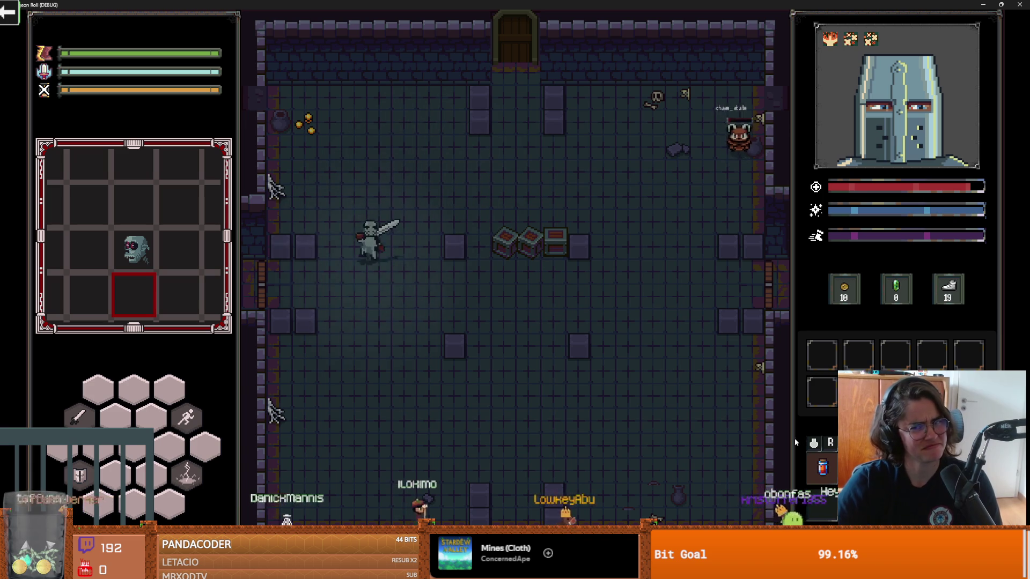
key("d")
key("d")
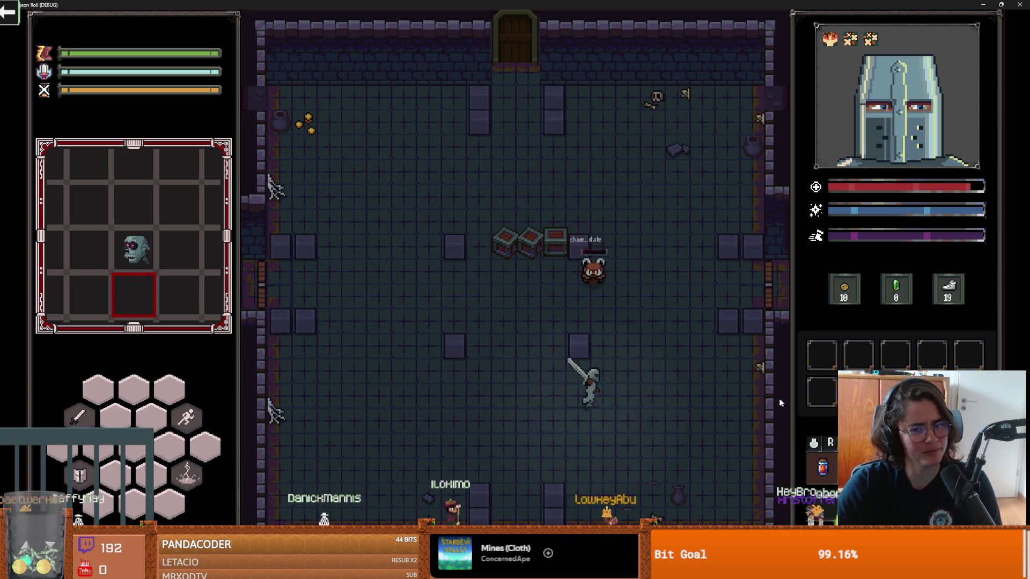
key("w")
key("a")
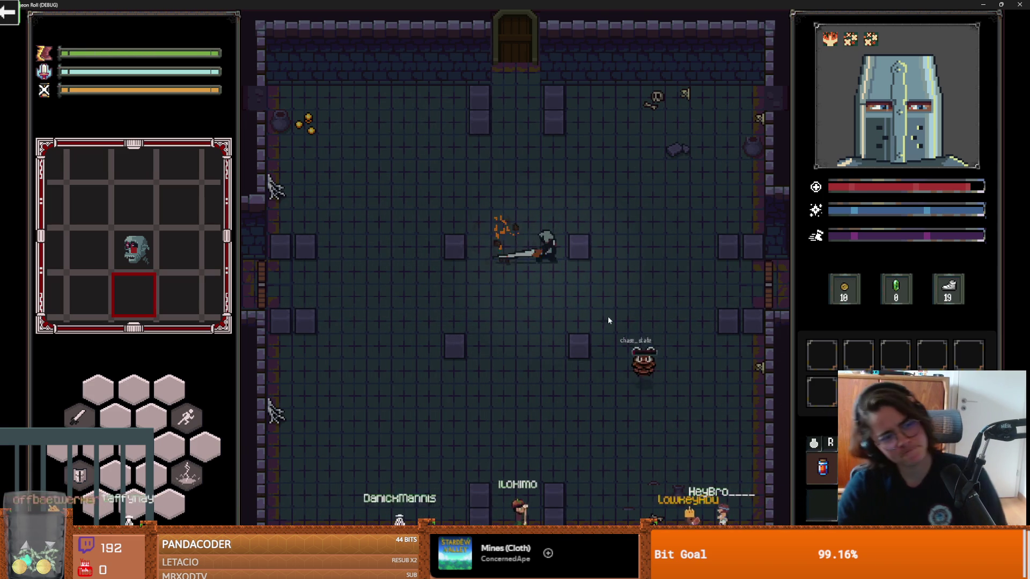
key("a")
key("s")
left_click_drag(896, 5, 691, 219)
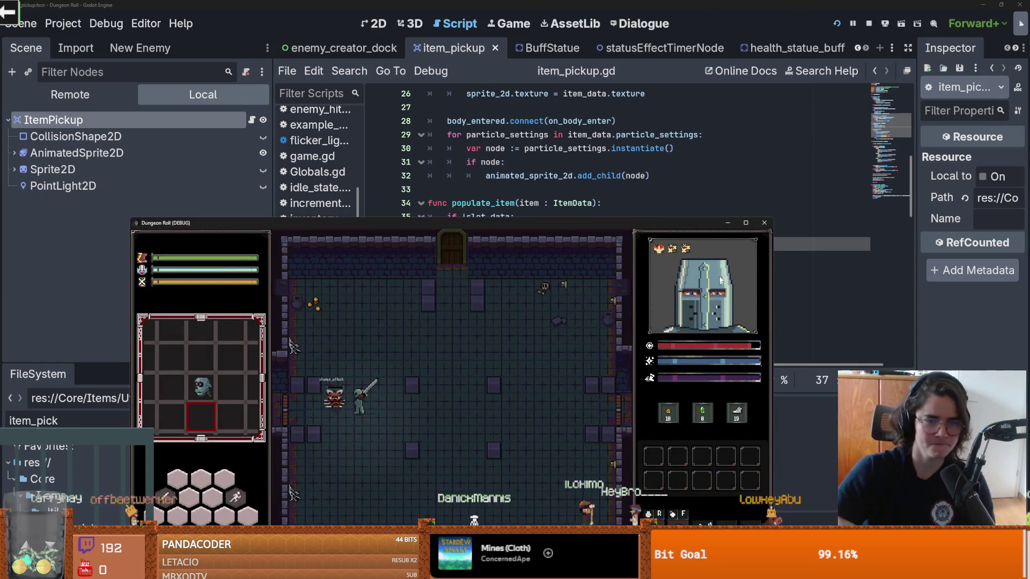
- Stop the running game and scroll through place_into_inv's blank lines, saving the script
left_click(763, 223)
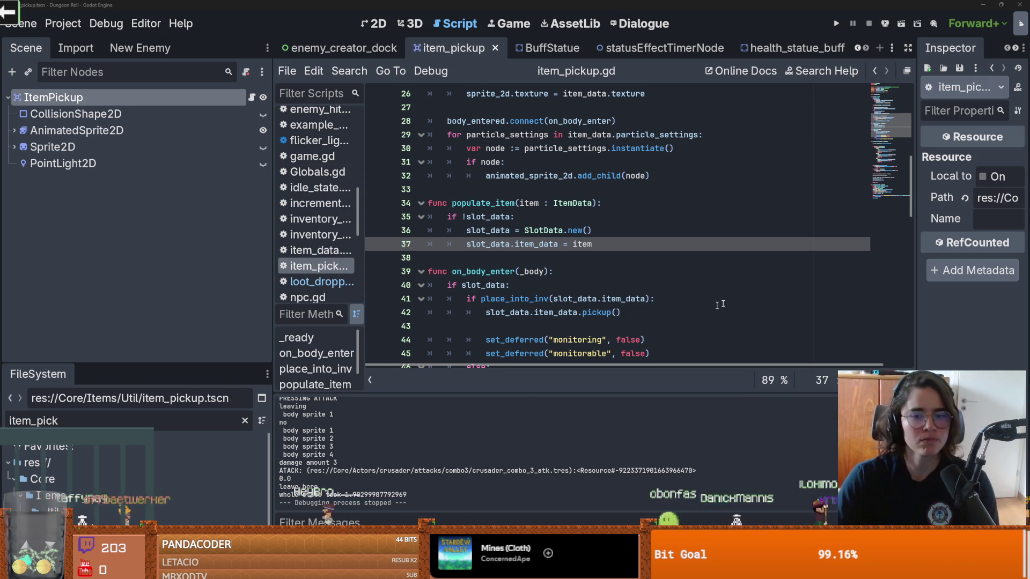
scroll(502, 307, "down", 1)
left_click(548, 285)
scroll(548, 281, "down", 2)
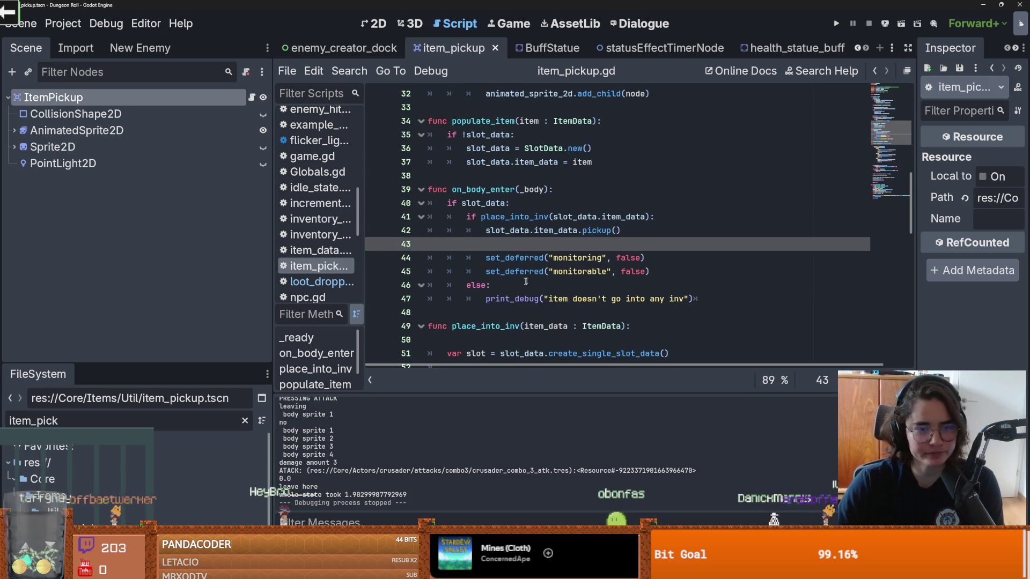
scroll(548, 280, "down", 3)
left_click_drag(491, 230, 691, 223)
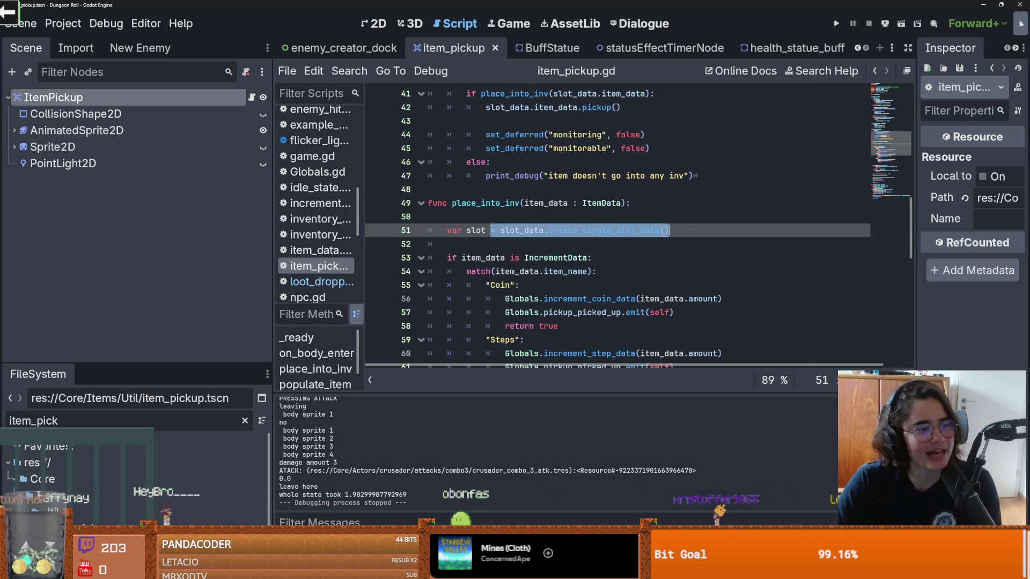
left_click(619, 248)
key("ctrl+s")
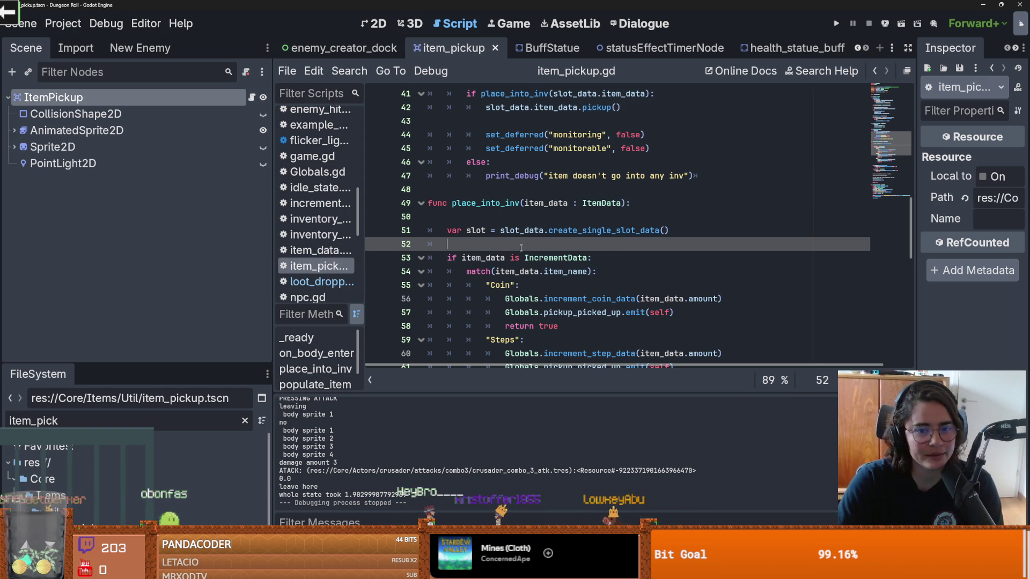
- Save the script again and check the lines around line 50–52
key("ctrl+s")
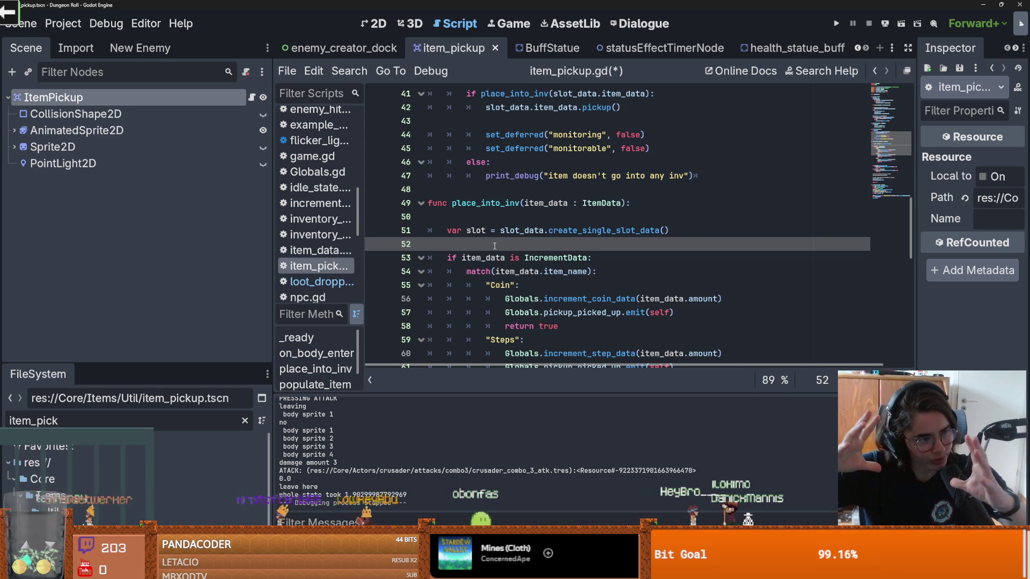
key("ctrl+s")
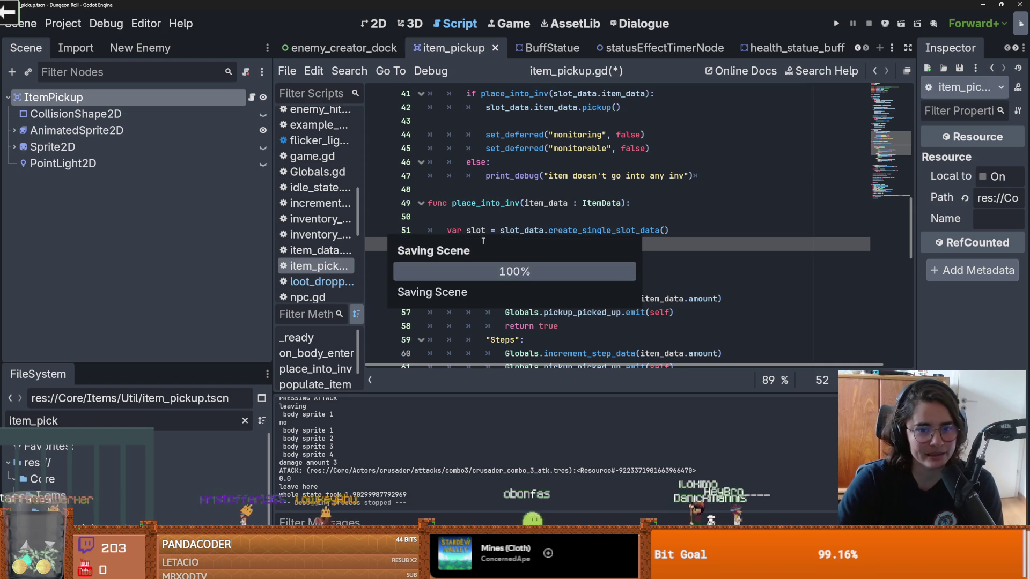
key("Up")
key("Up")
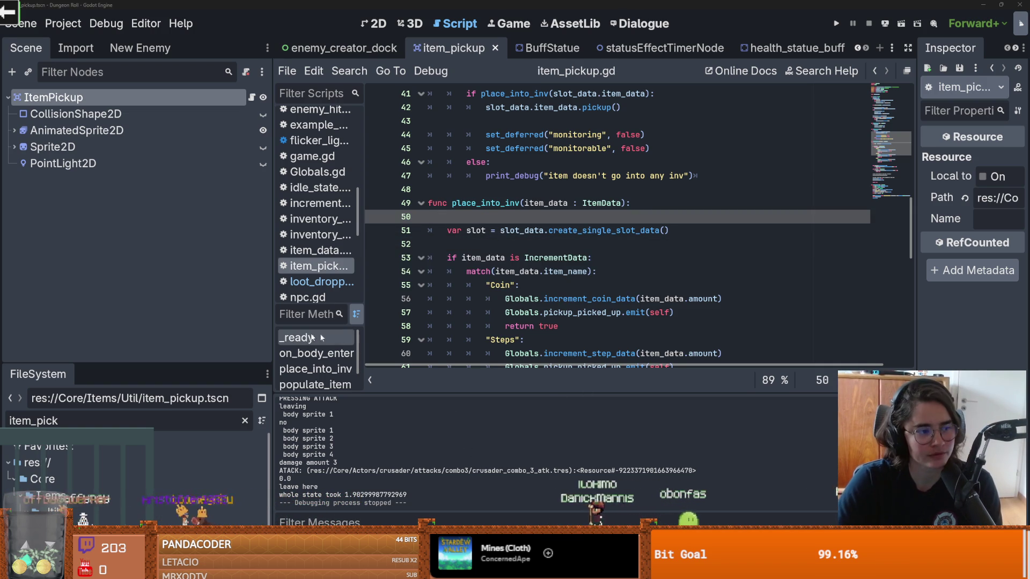
key("Down")
key("Down")
key("Up")
key("Up")
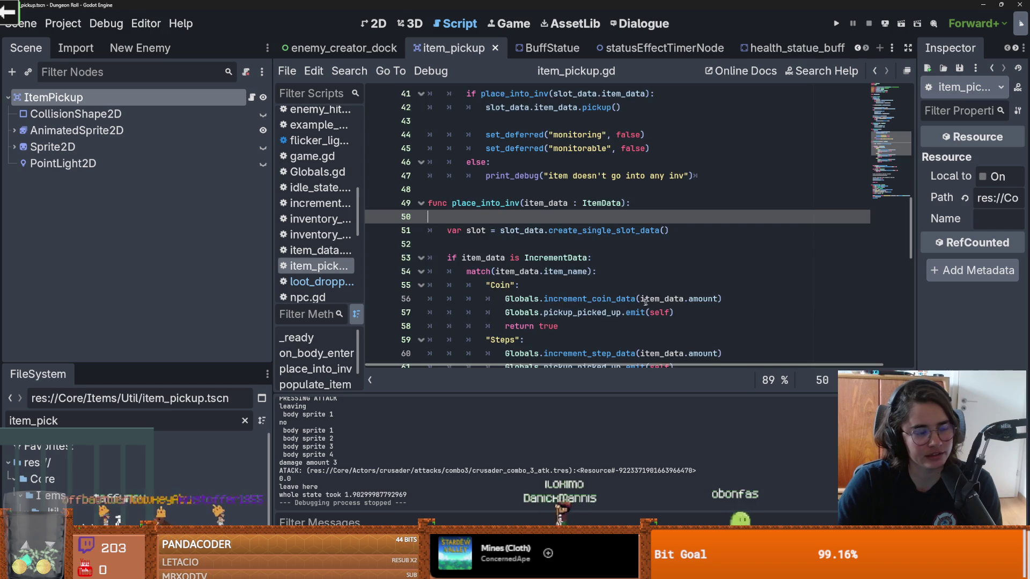
scroll(590, 268, "down", 4)
scroll(630, 294, "down", 2)
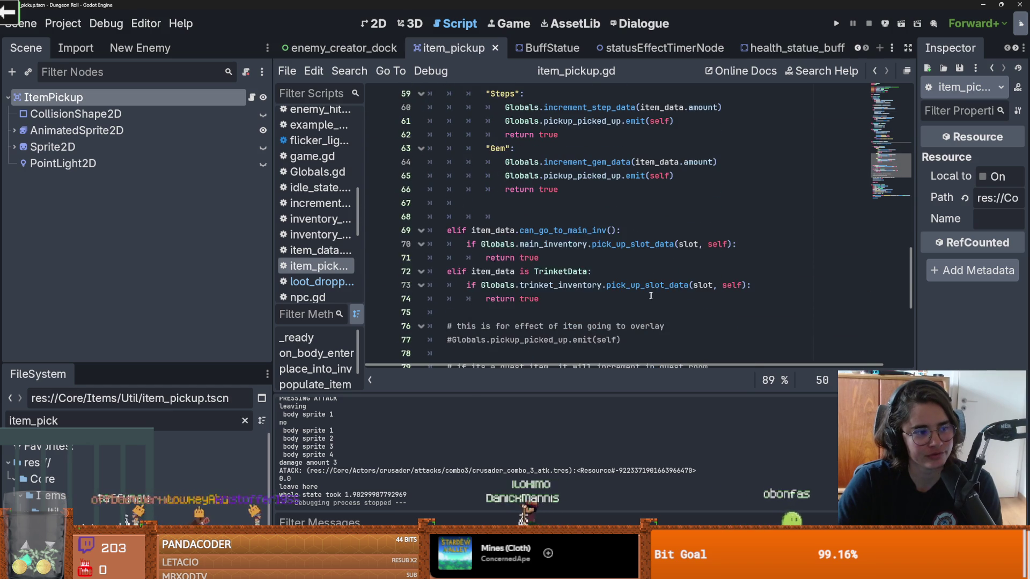
key("ctrl+s")
- Delete the extra empty line 68 and save
left_click(500, 215)
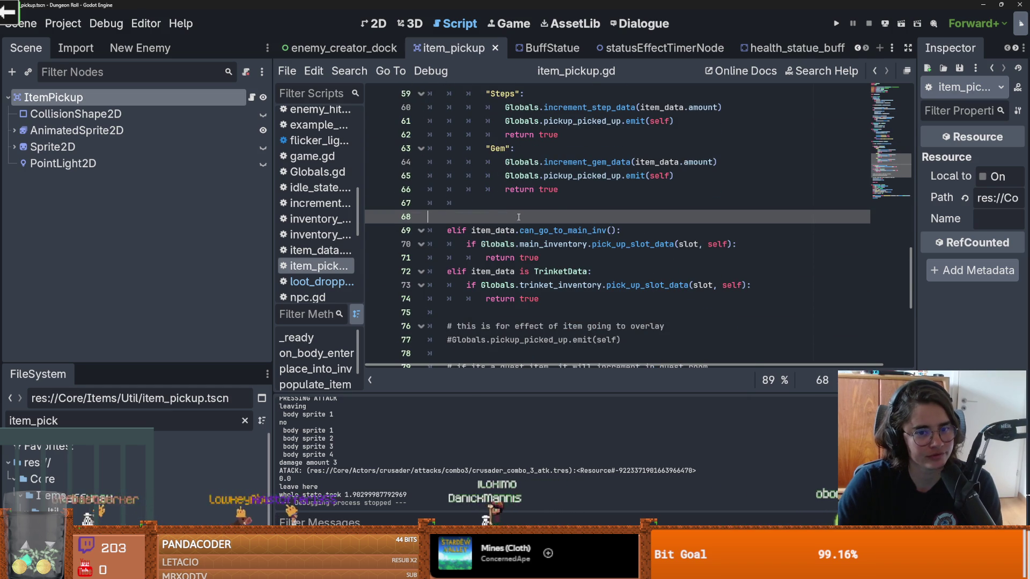
key("BackSpace")
key("ctrl+s")
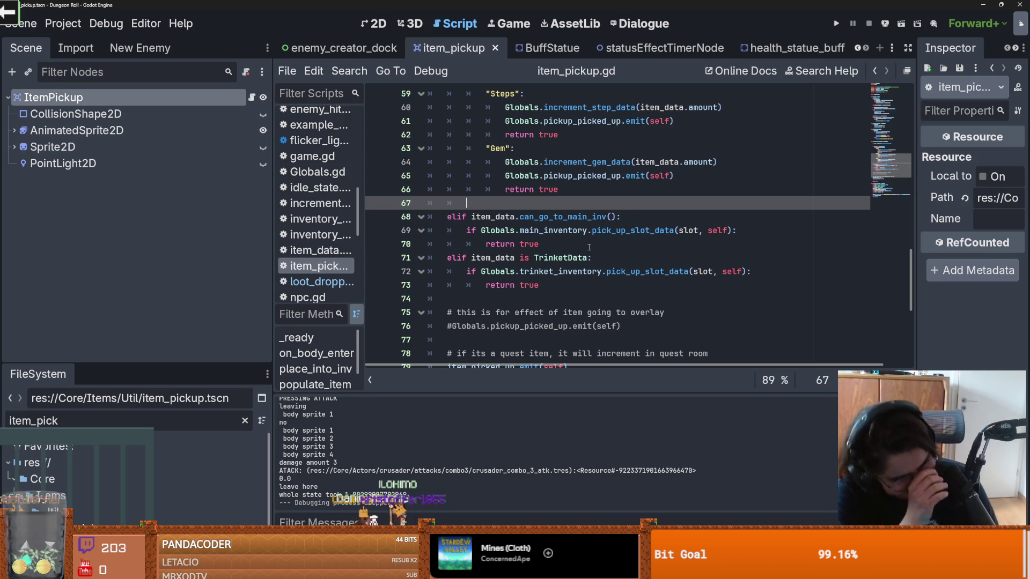
key("ctrl+s")
- Remove the stray indentation on empty line 67
left_click(562, 271)
scroll(590, 349, "up", 2)
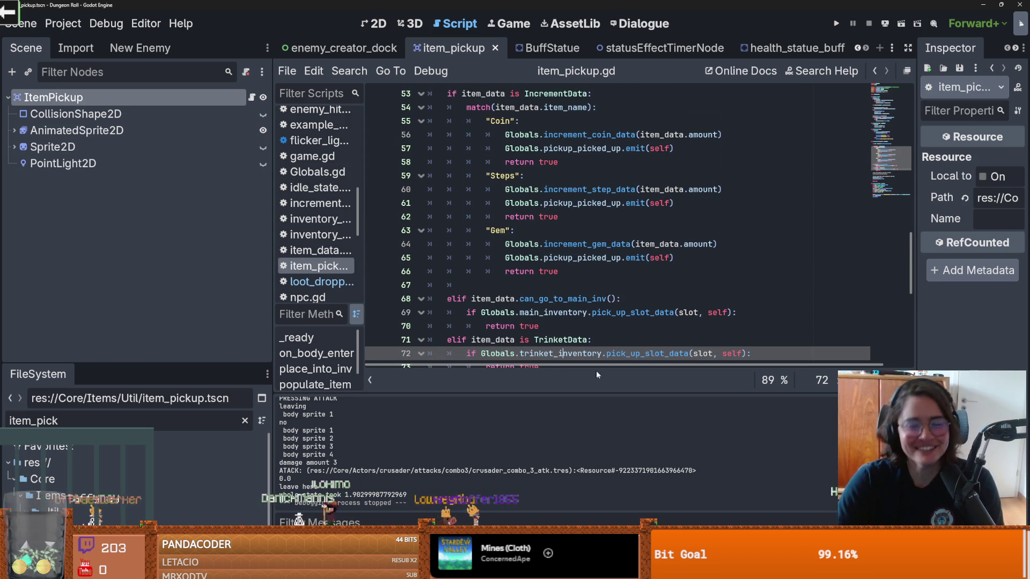
left_click(512, 286)
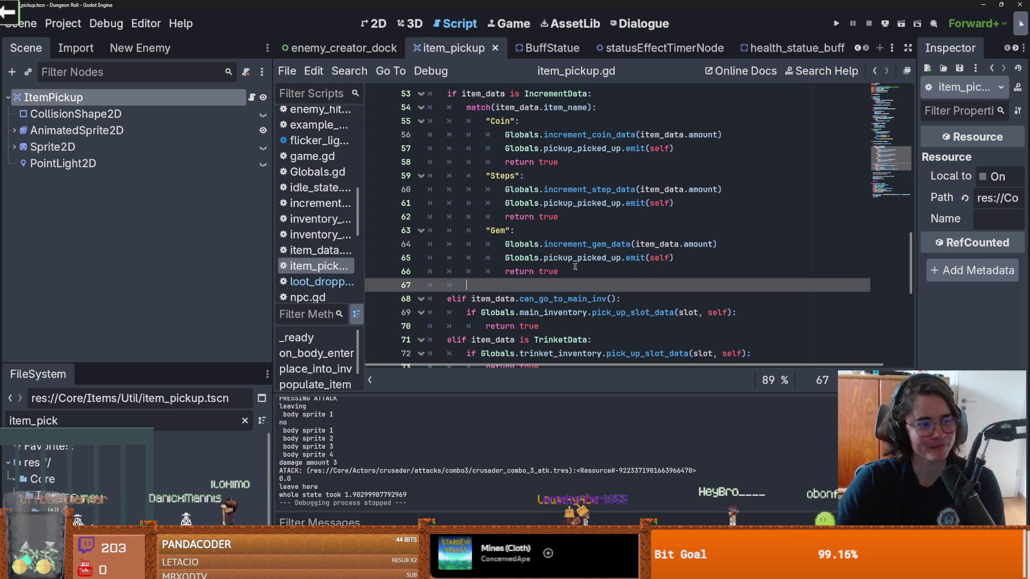
key("BackSpace")
key("BackSpace")
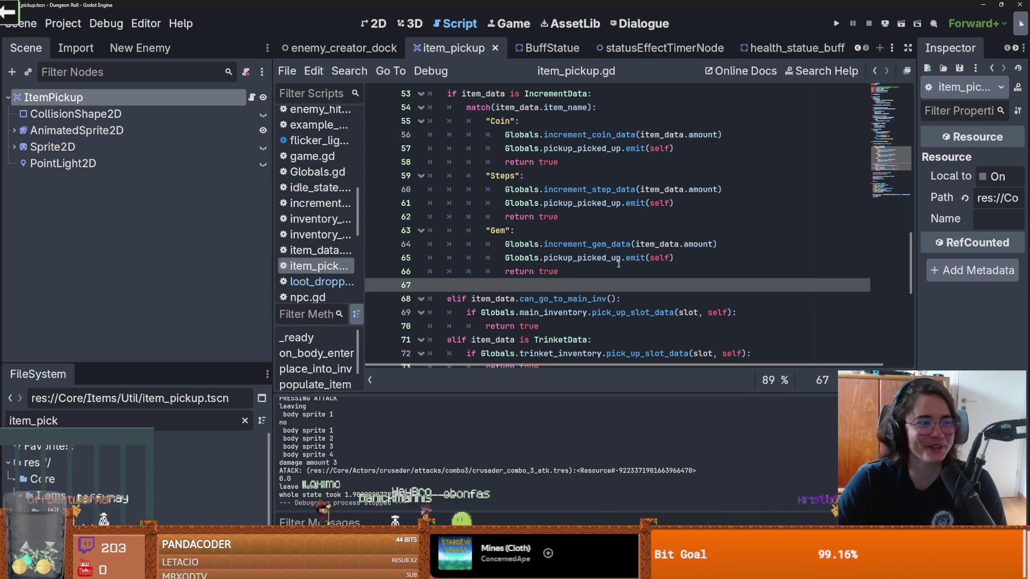
scroll(590, 292, "up", 2)
- Review place_into_inv's Coin, Steps and Gem cases and save item_pickup.gd
key("ctrl+s")
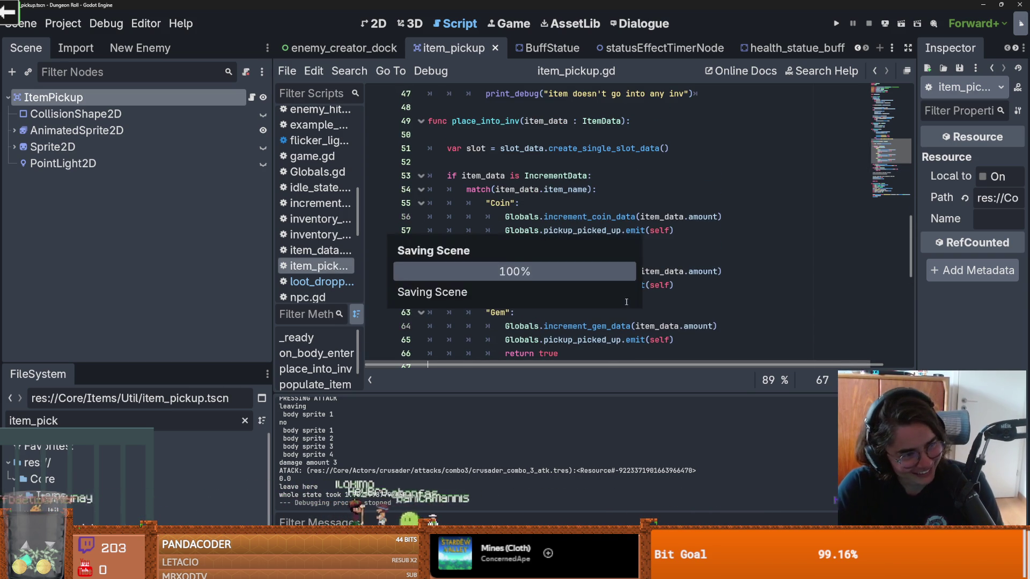
scroll(612, 305, "down", 1)
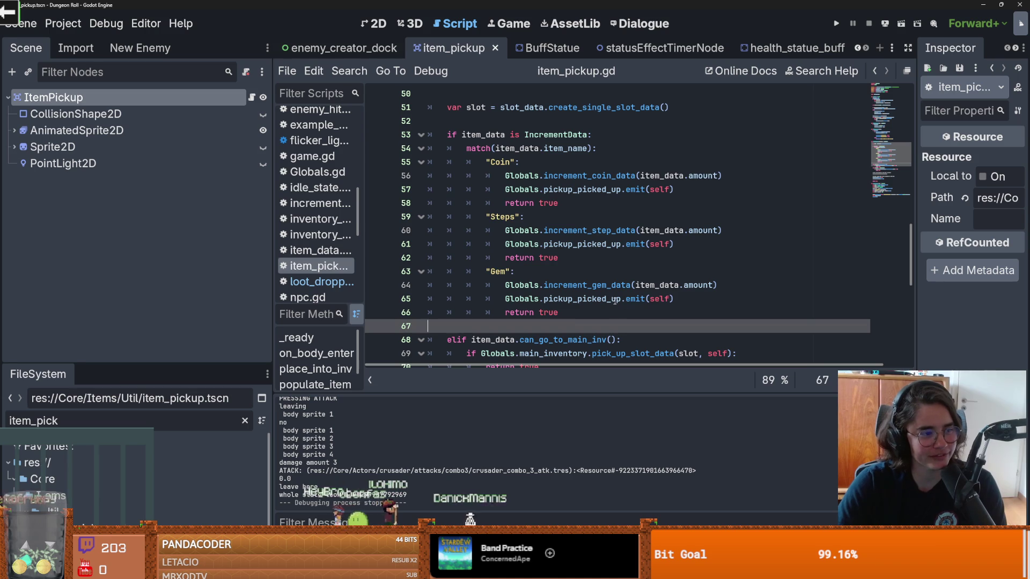
mouse_move(614, 302)
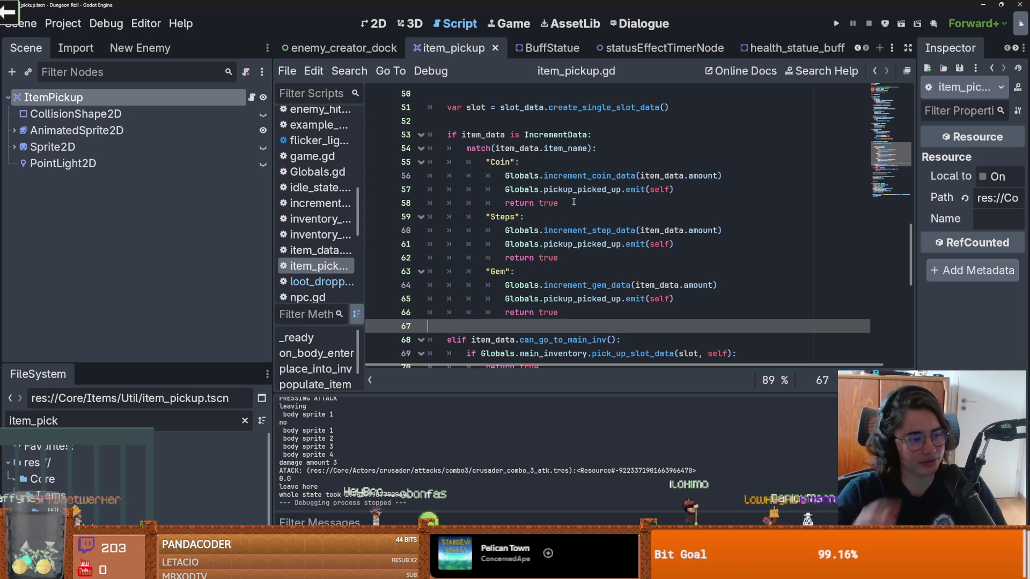
left_click(579, 268)
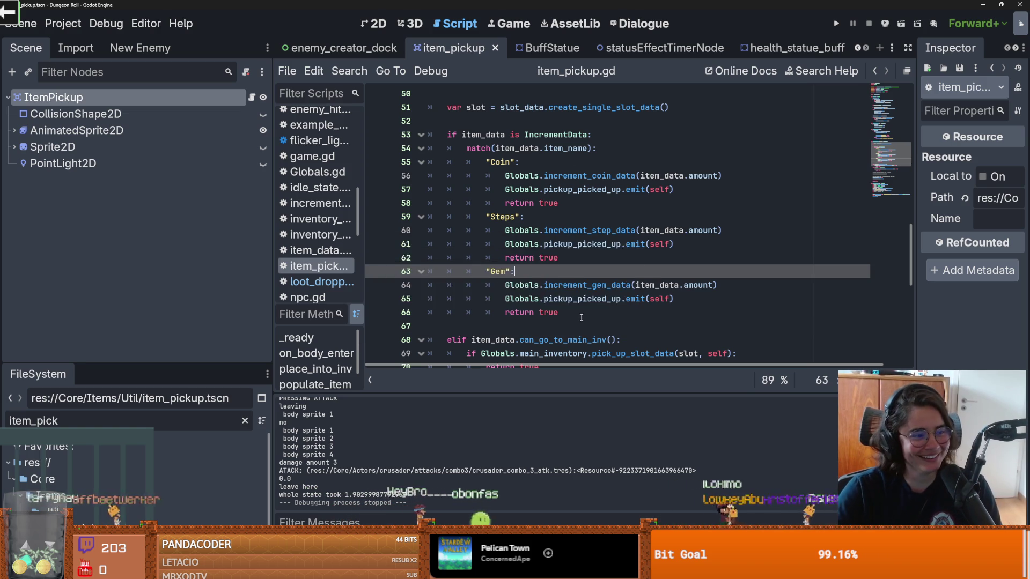
scroll(581, 321, "down", 1)
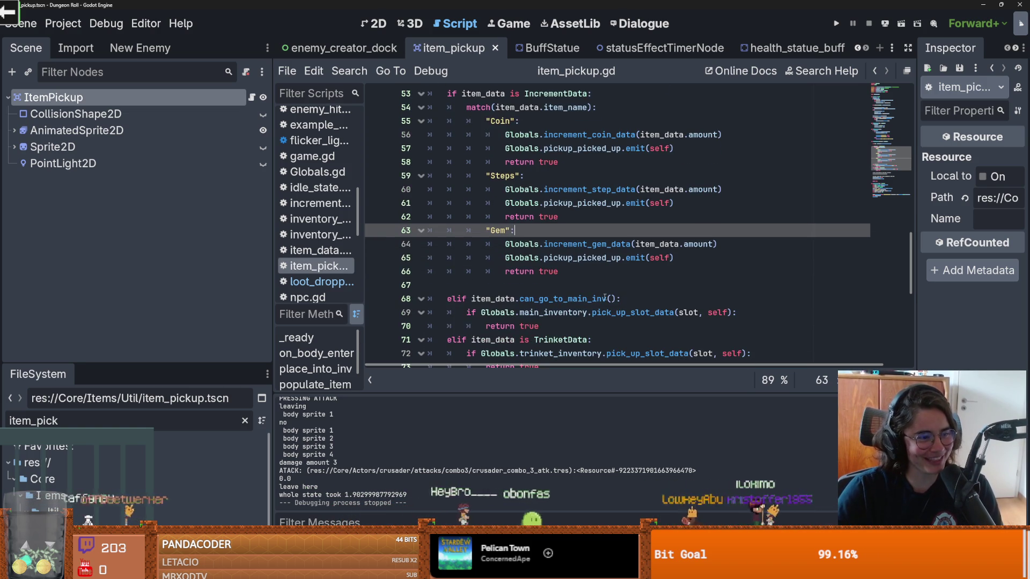
scroll(604, 298, "up", 4)
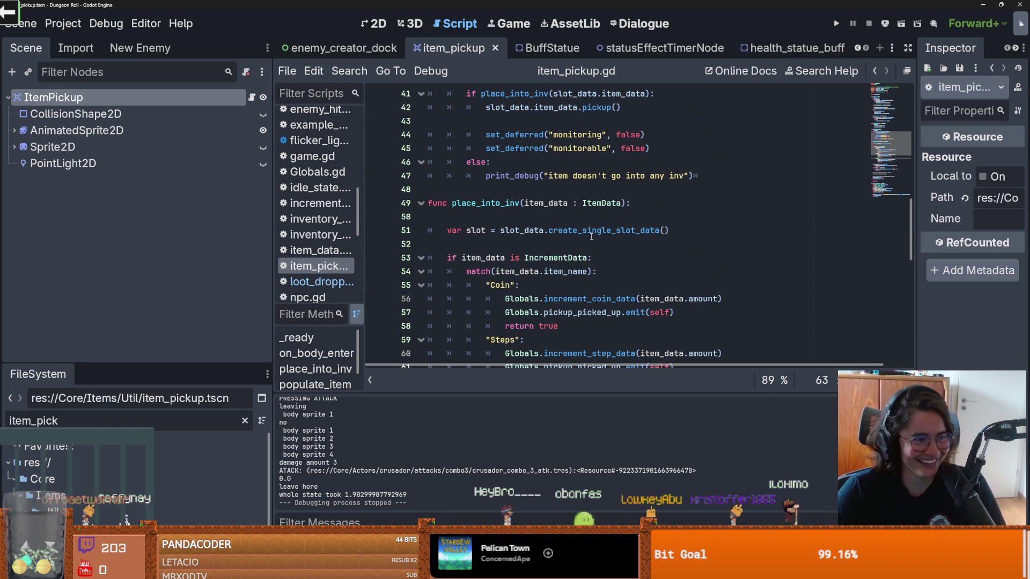
scroll(574, 259, "down", 1)
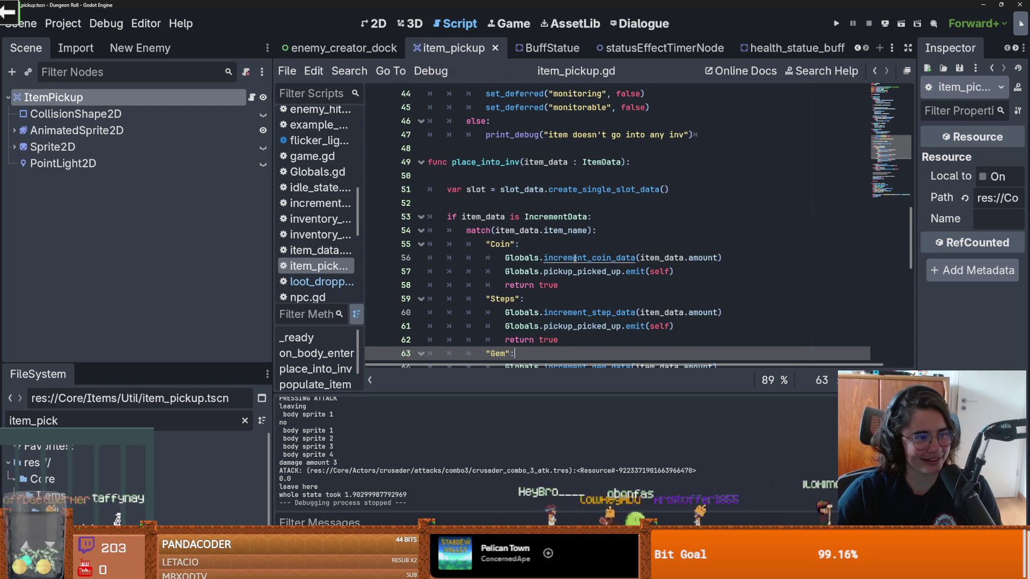
key("ctrl+s")
mouse_move(569, 259)
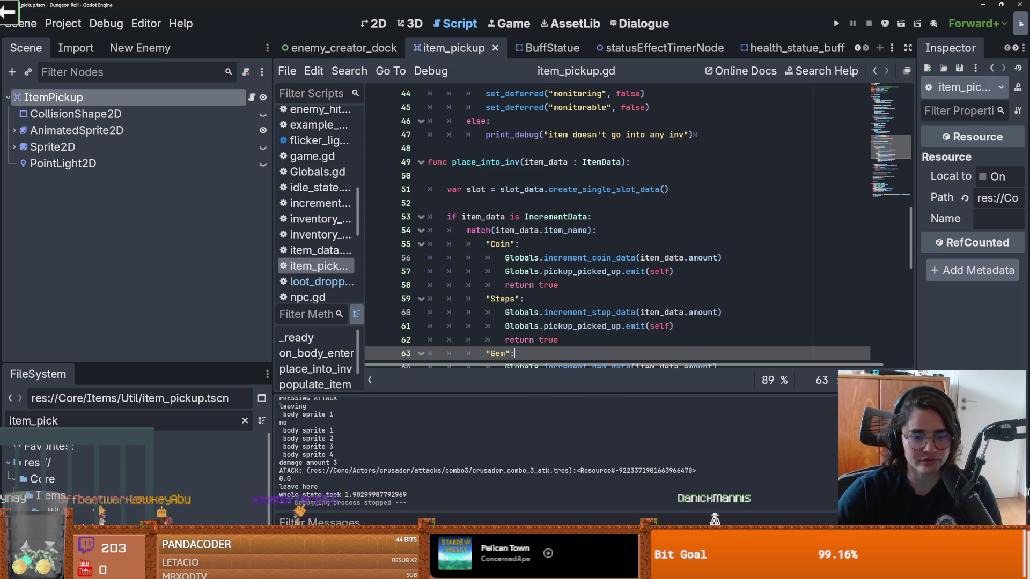
- Open the debugger's 16-error list, jump to the loot_dropper.gd error, and shrink the panel to show more code
left_click(343, 539)
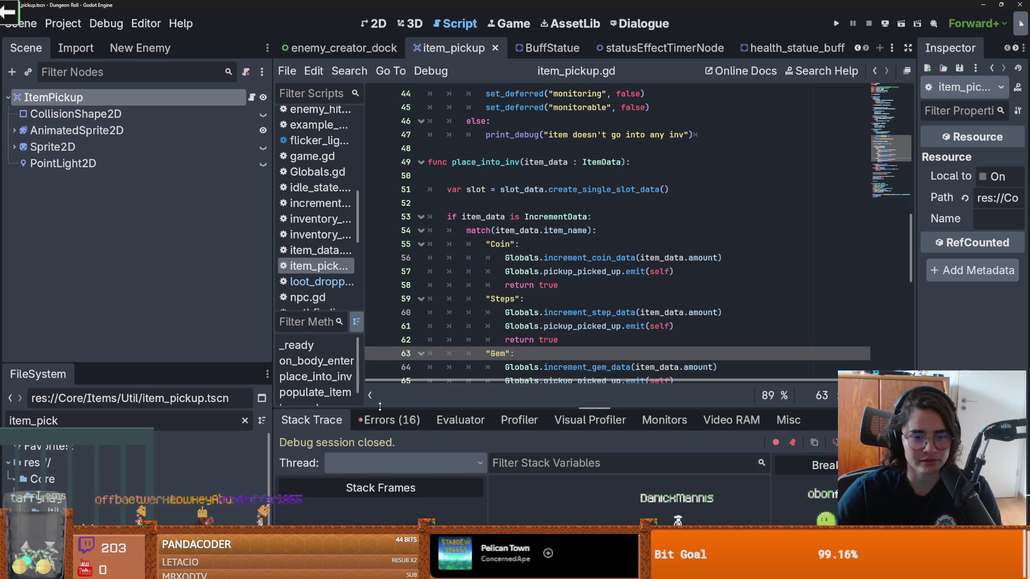
left_click(391, 420)
left_click_drag(469, 409, 469, 281)
left_click(536, 357)
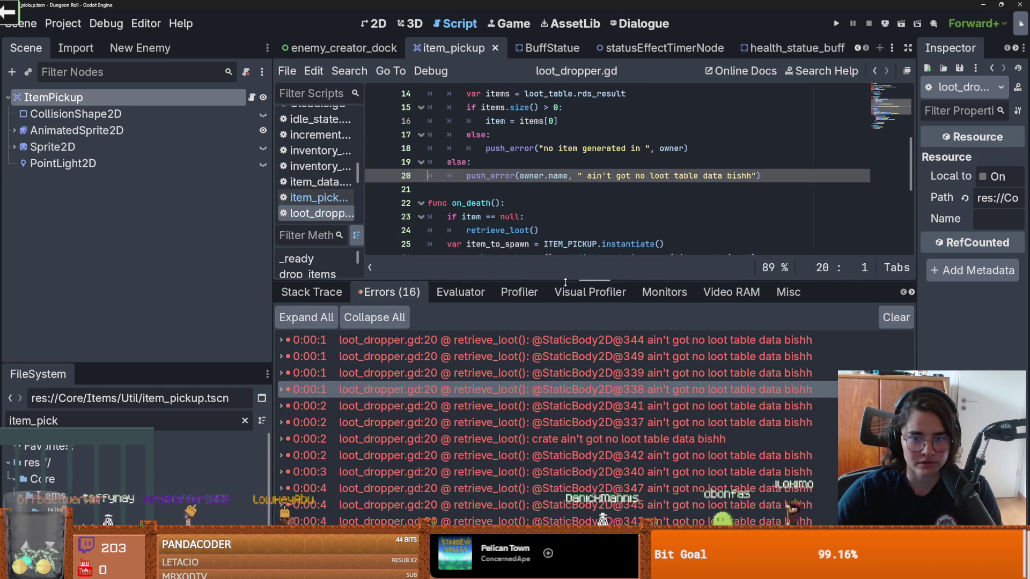
left_click_drag(504, 280, 501, 445)
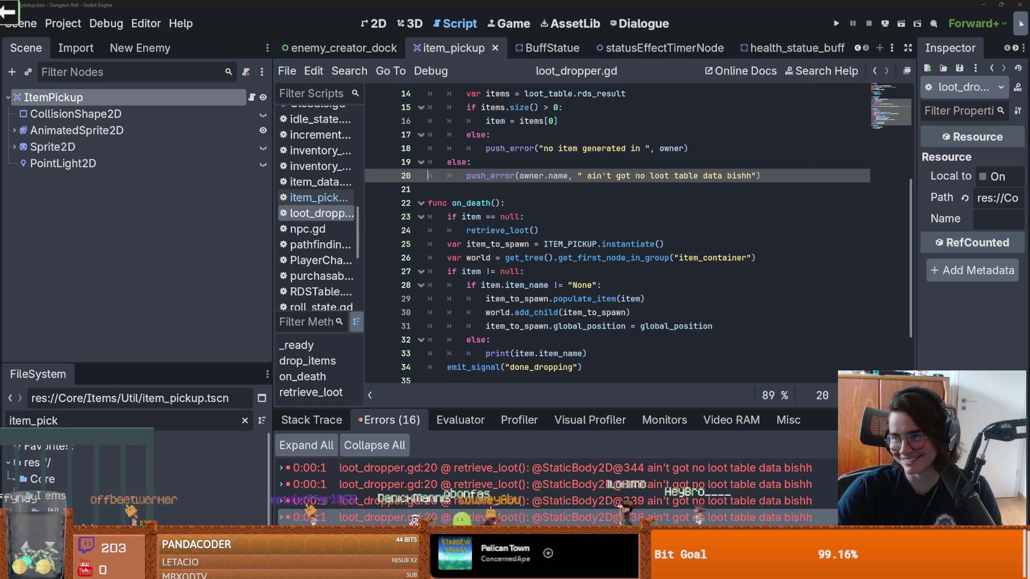
key("alt+Tab")
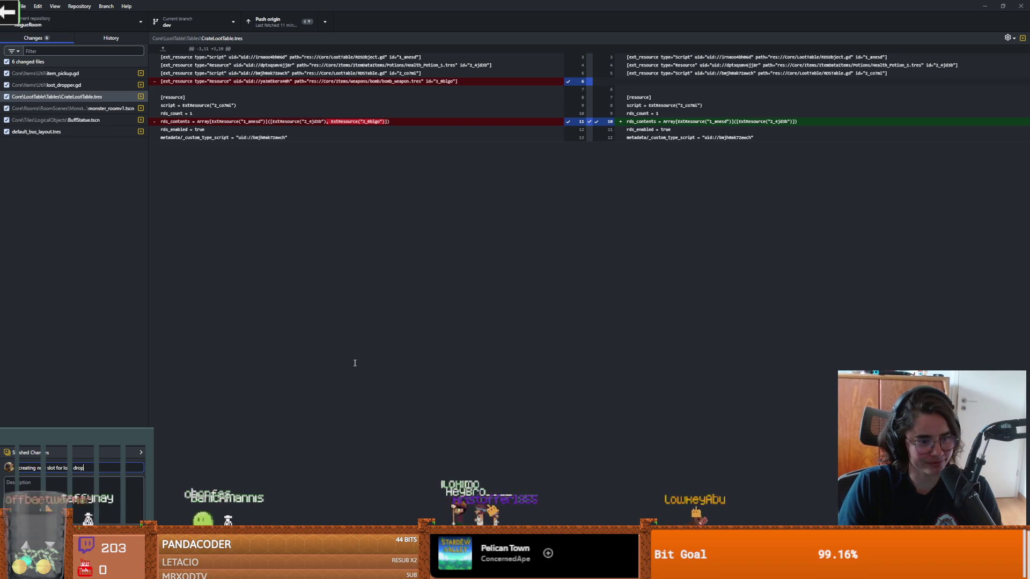
- Commit the six changed files to the dev branch, then save the Godot scene
key("ctrl+Return")
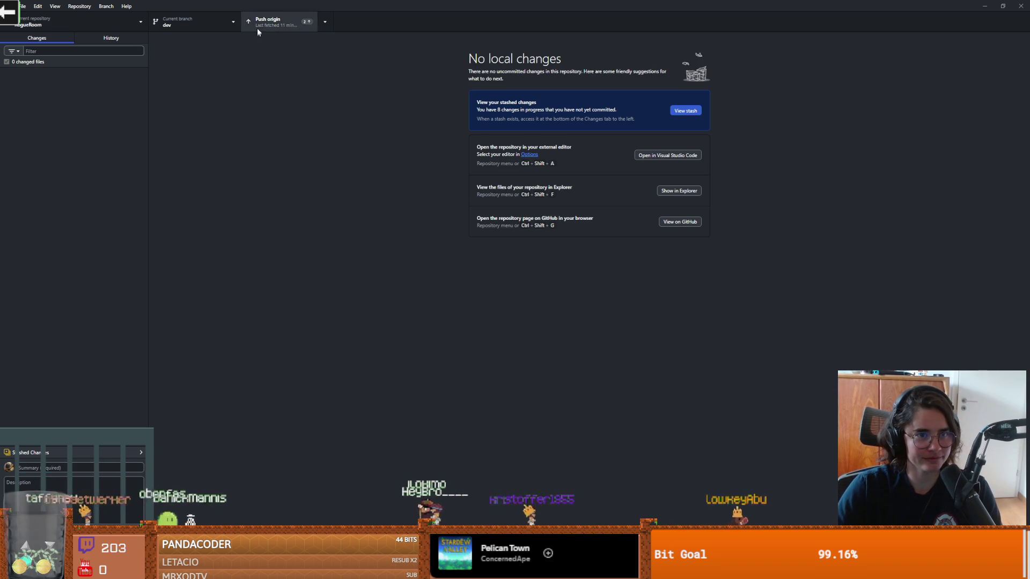
key("alt+Tab")
key("ctrl+s")
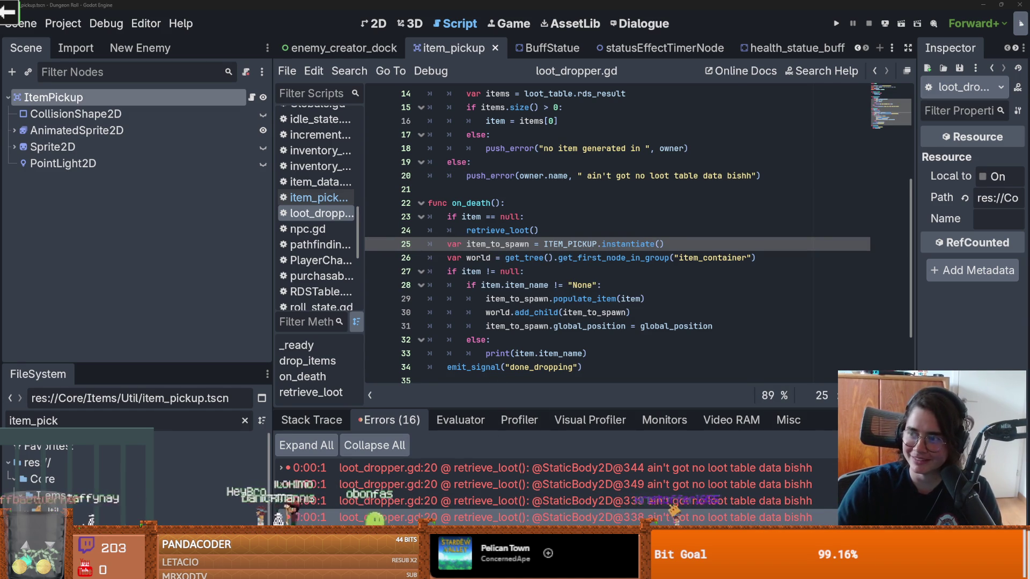
key("alt+Tab")
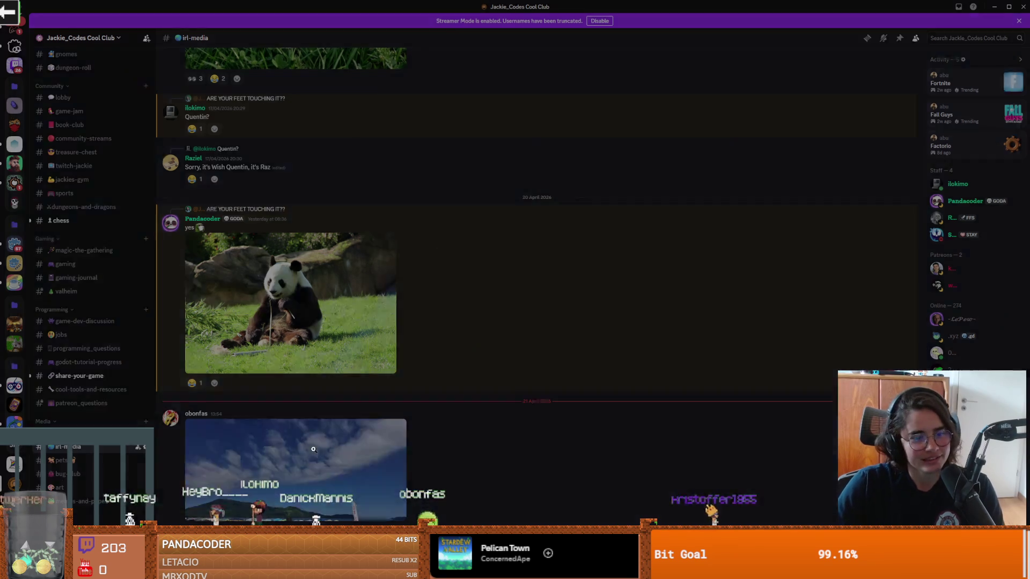
- View the beach-sky photo full size in Discord, close it, and return to Godot
left_click(295, 467)
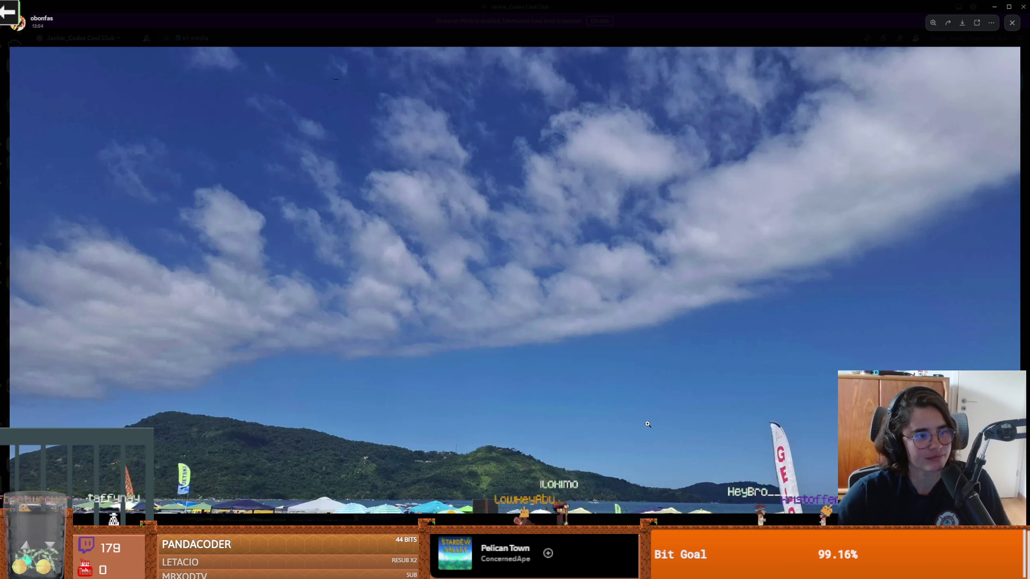
left_click(460, 44)
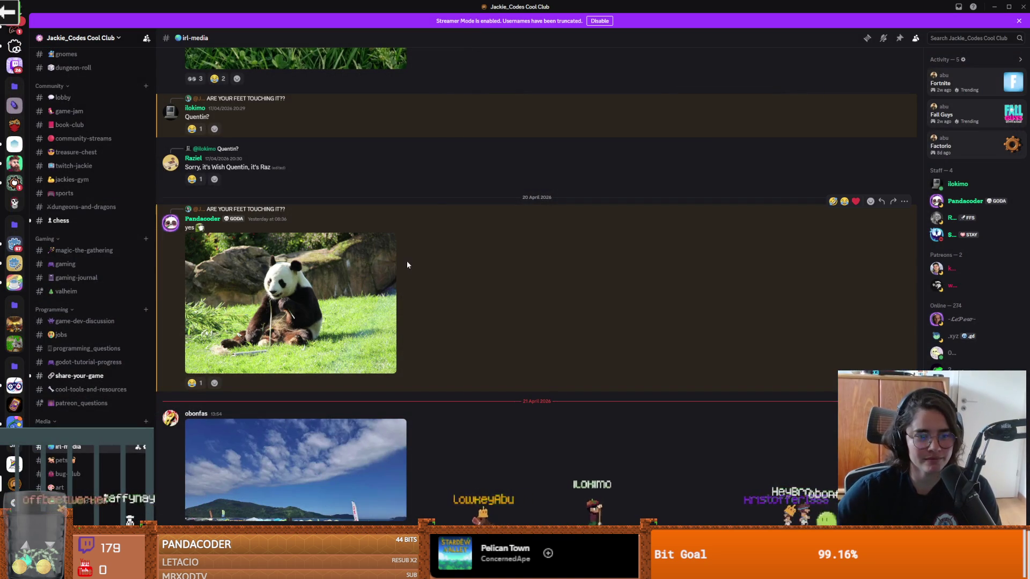
scroll(15, 156, "up", 3)
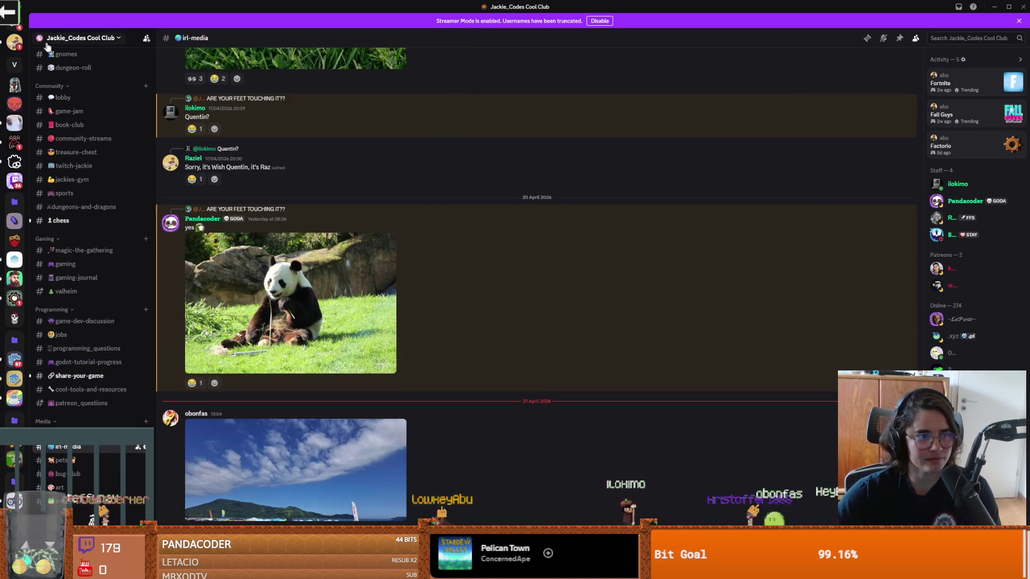
key("alt+Tab")
- Save the item_pickup scene from the script editor, dismissing the documentation popup
left_click(596, 219)
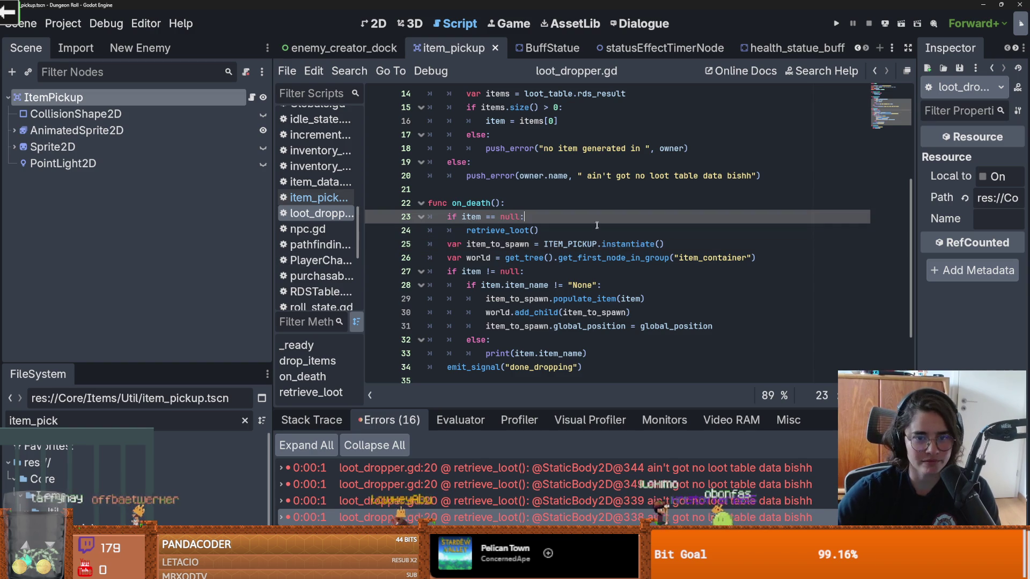
key("ctrl+s")
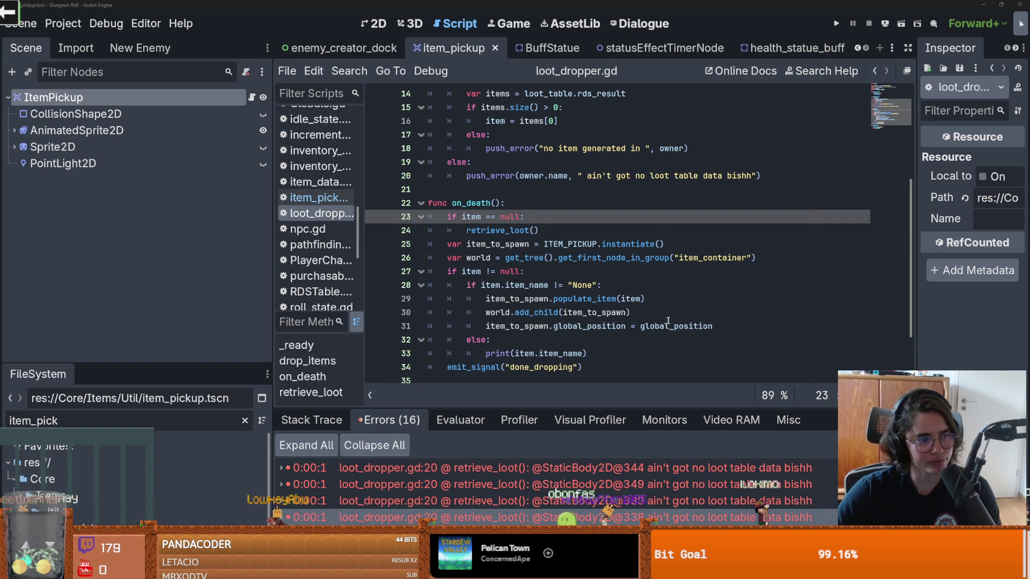
mouse_move(663, 324)
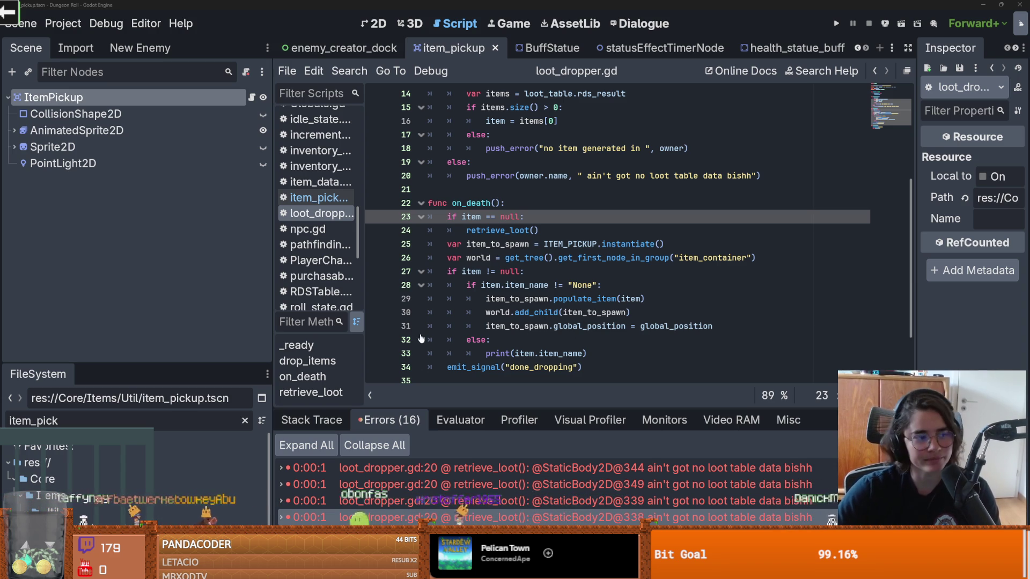
mouse_move(568, 261)
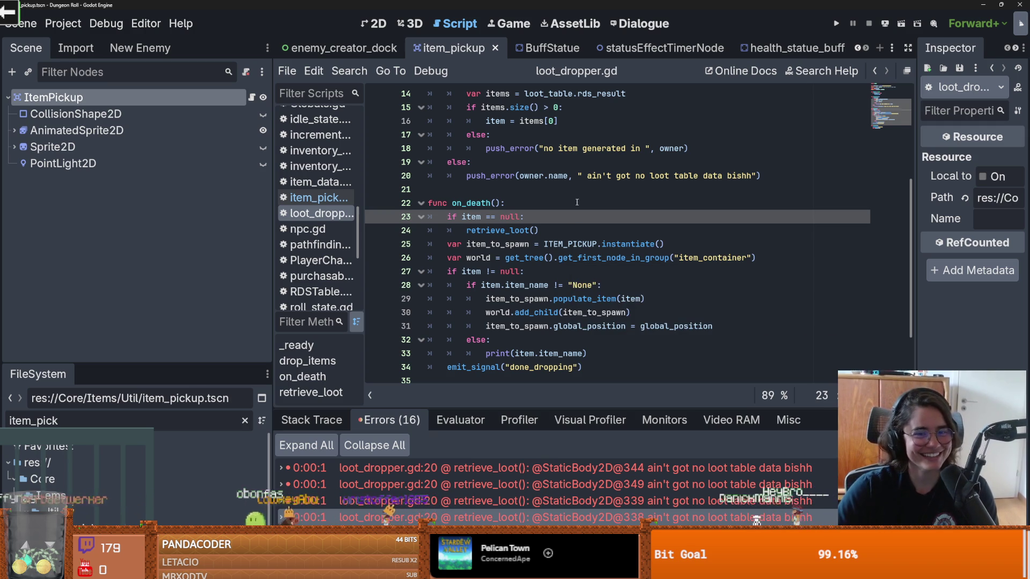
left_click(558, 203)
key("ctrl+s")
scroll(544, 258, "up", 4)
scroll(545, 258, "up", 1)
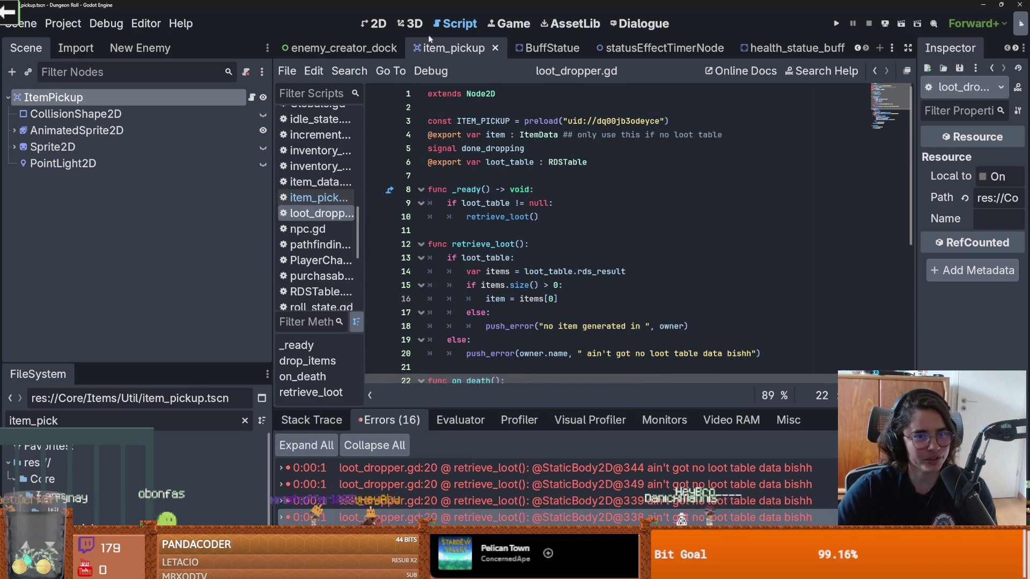
- Save enemy_creator_dock, then return to item_pickup and save it again
left_click(337, 48)
key("ctrl+s")
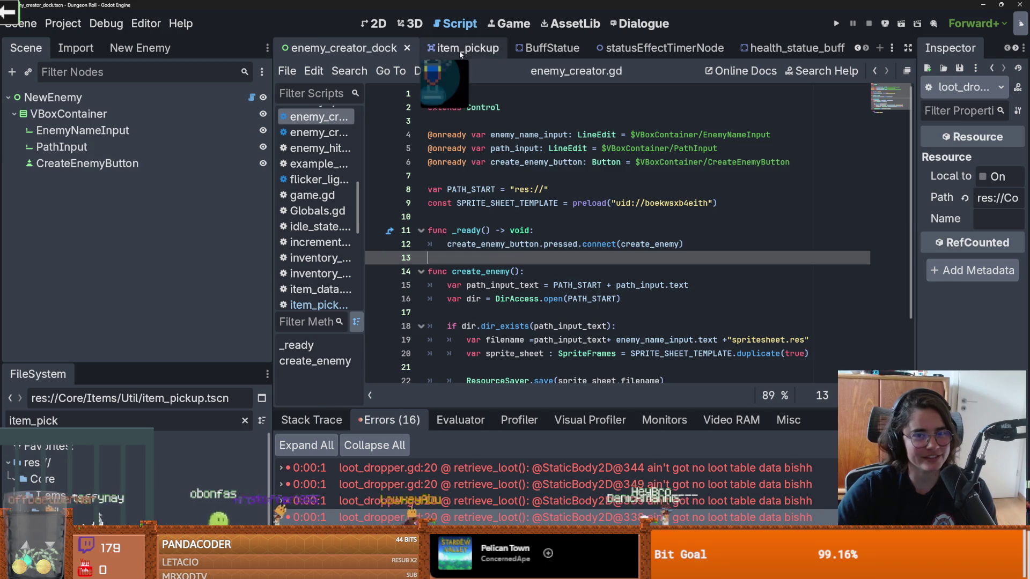
left_click(459, 49)
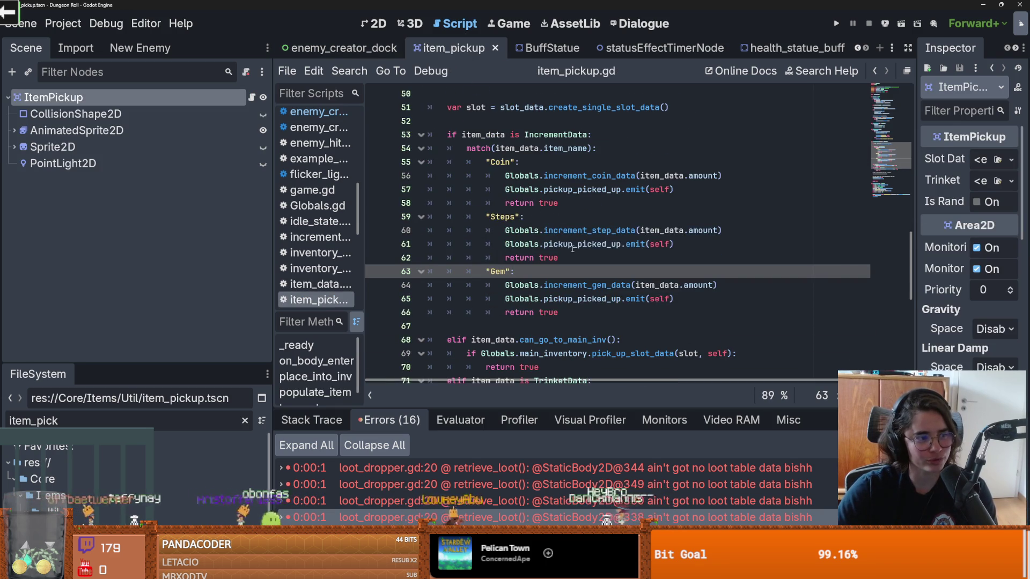
scroll(573, 248, "up", 3)
key("ctrl+s")
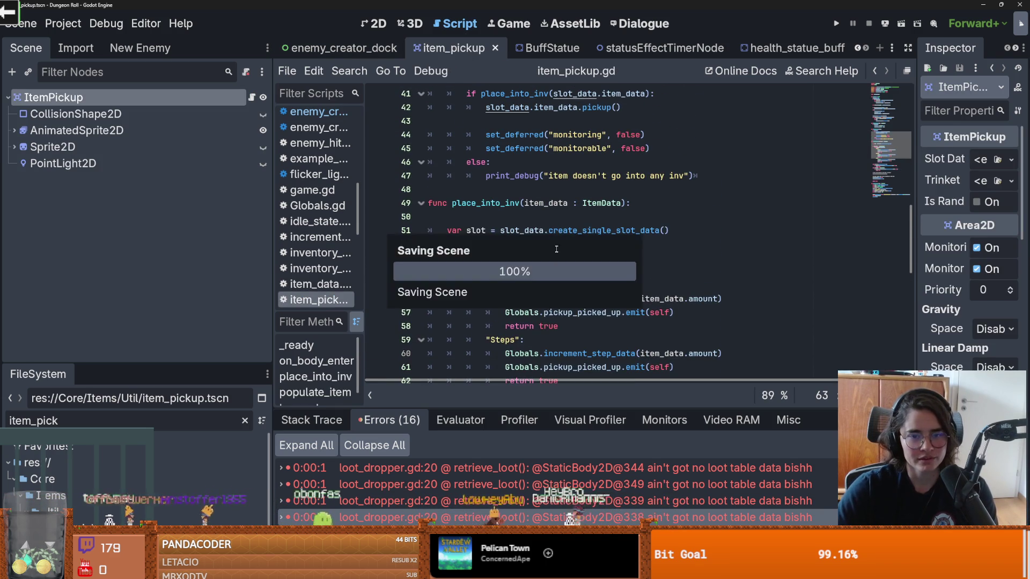
scroll(556, 214, "up", 5)
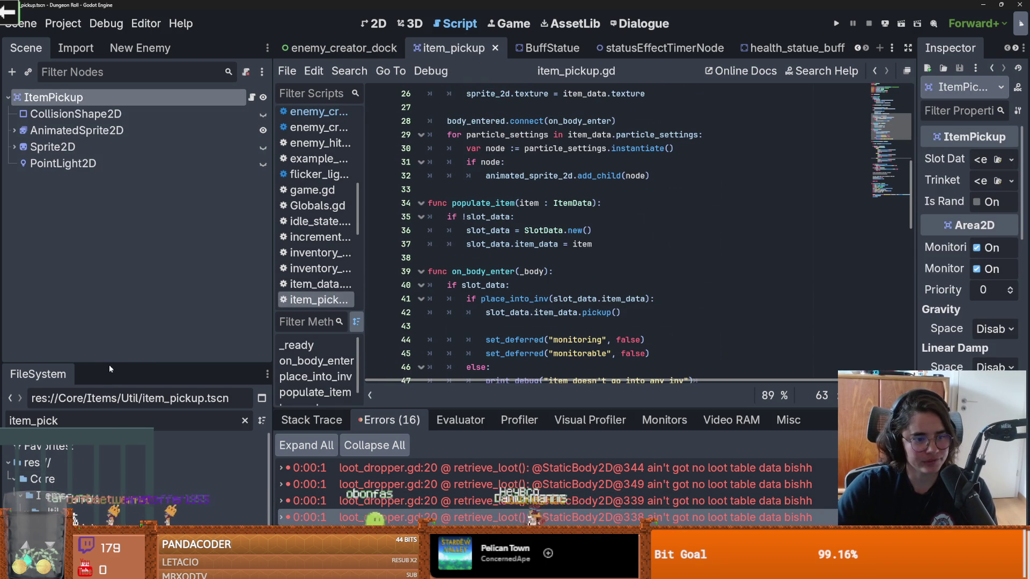
- Filter files by 'crate' and confirm CrateLootTable.tres's Rds Contents holds only Health_Potion_1
left_click_drag(108, 365, 104, 112)
double_click(84, 175)
type("crate")
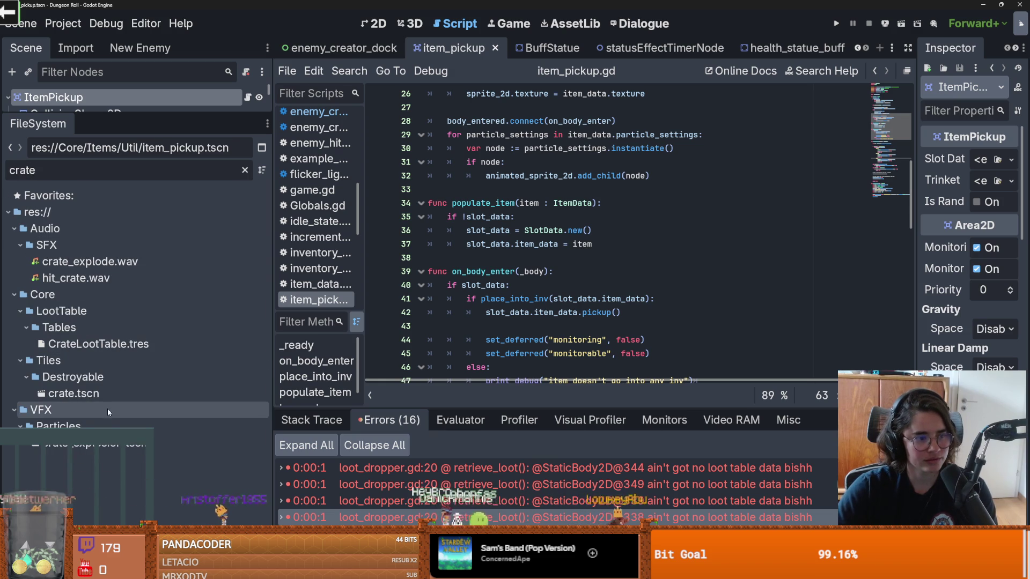
left_click(98, 344)
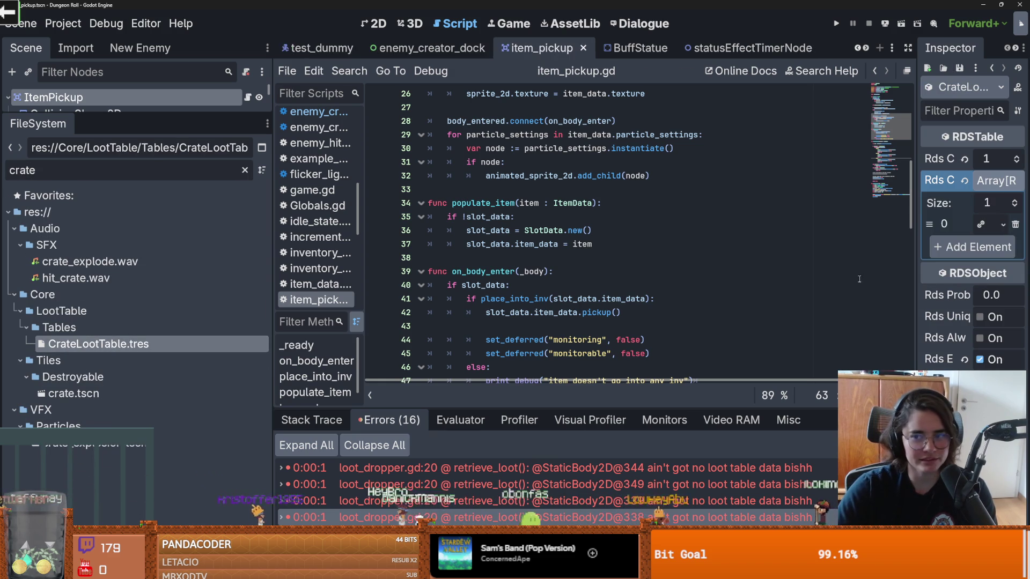
left_click_drag(918, 271, 659, 269)
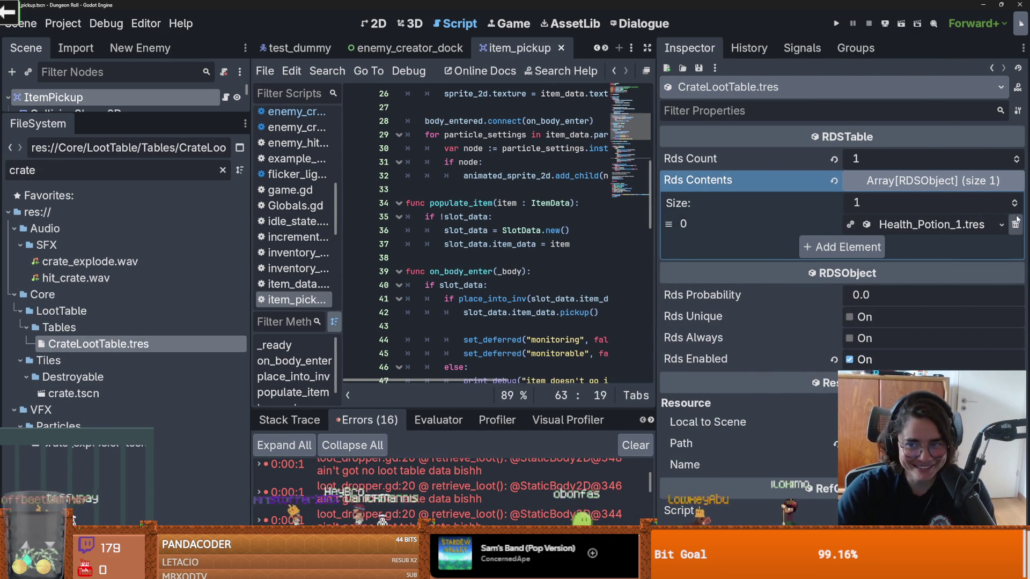
left_click(1009, 200)
left_click(1008, 245)
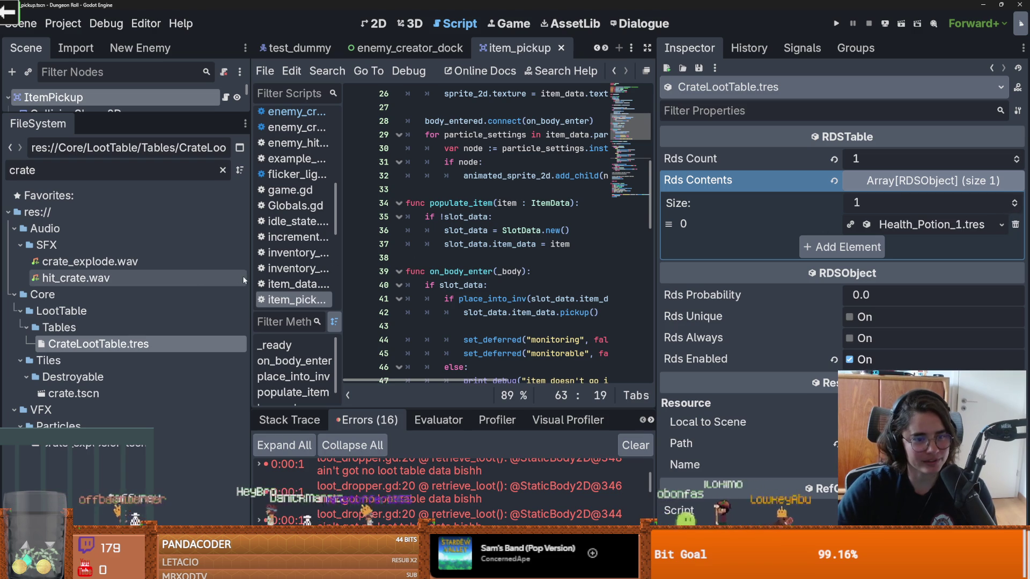
- Widen the side panels and open the crate.tscn scene
left_click_drag(249, 276, 283, 275)
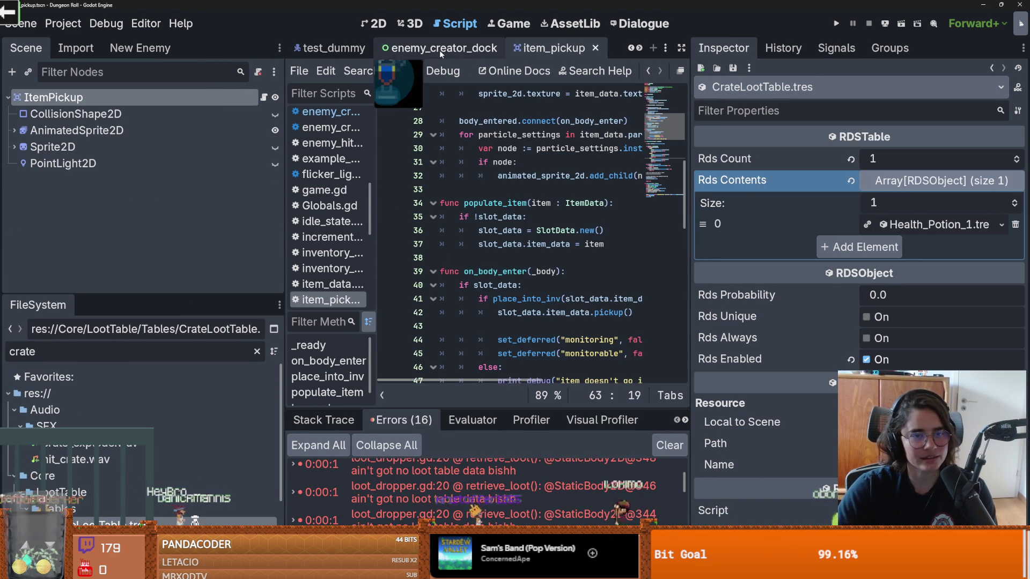
scroll(128, 483, "down", 3)
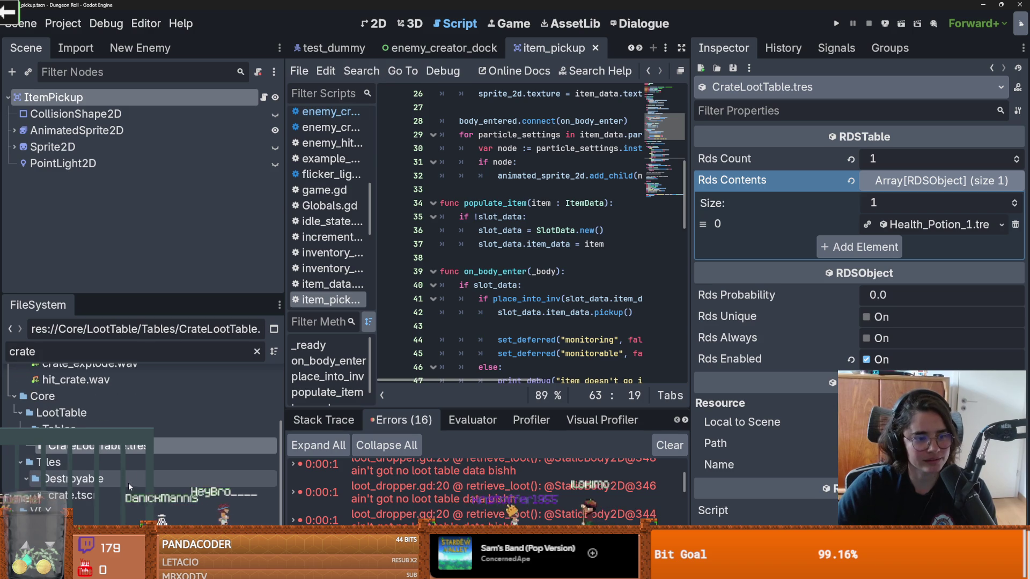
double_click(111, 493)
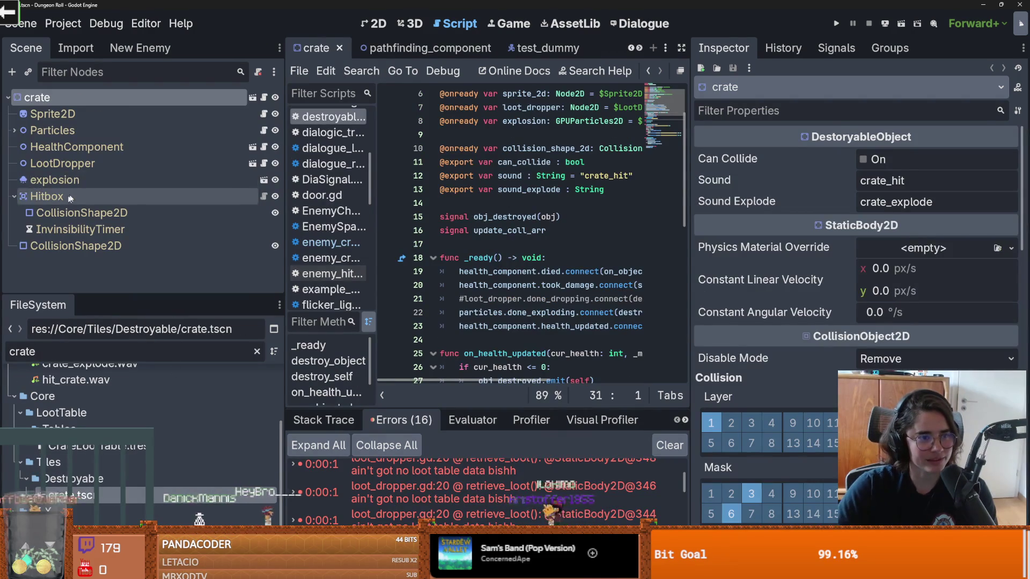
- Quick Load CrateLootTable.tres as the LootDropper's Loot Table and save crate.tscn
left_click(76, 196)
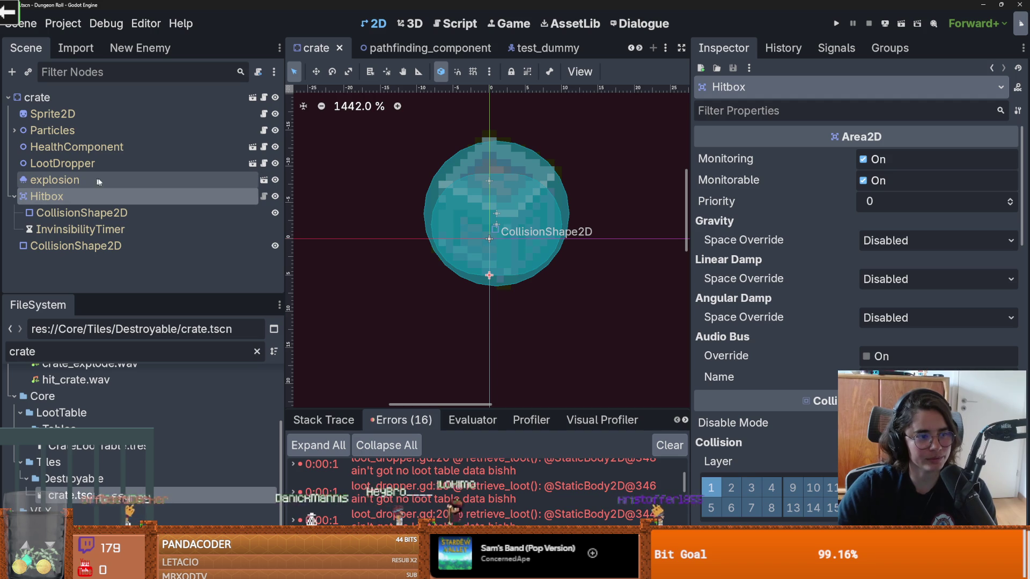
left_click(107, 163)
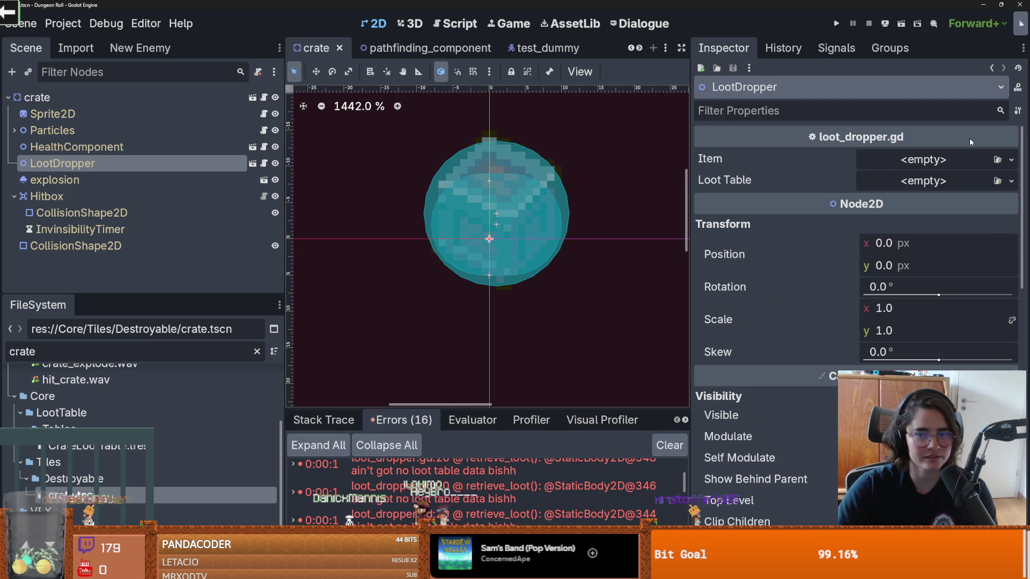
left_click(923, 181)
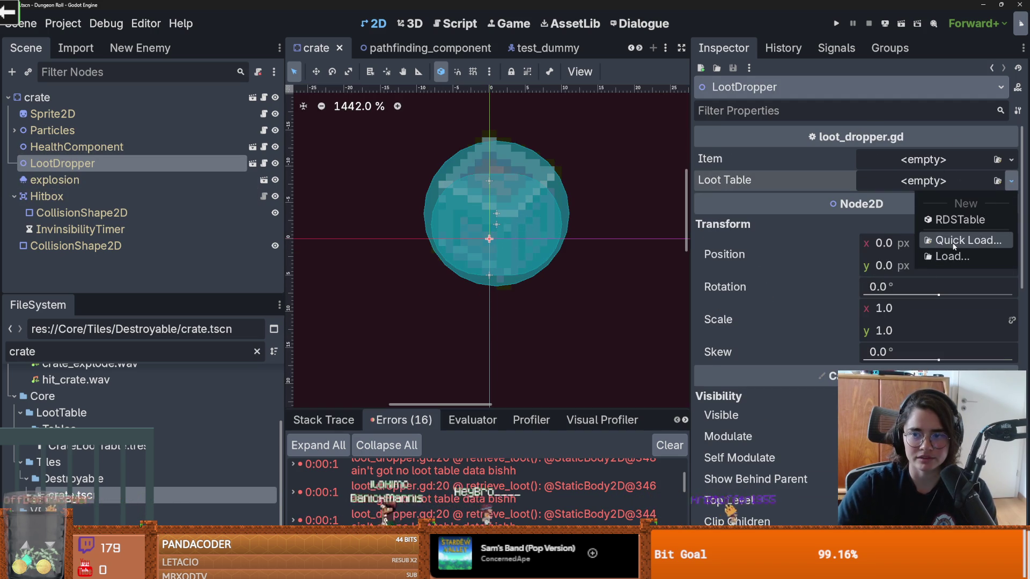
left_click(960, 239)
key("Return")
key("ctrl+s")
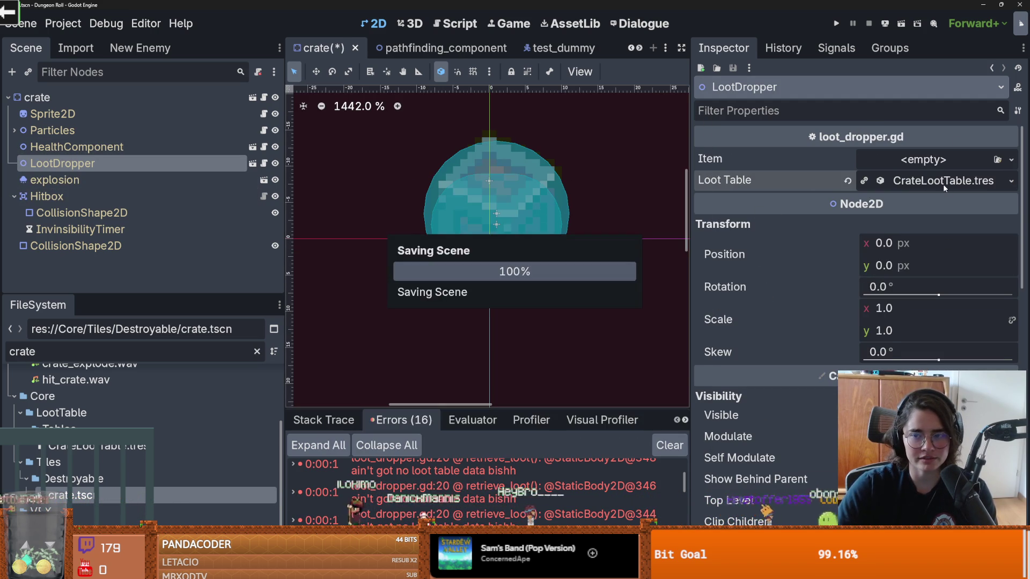
- Expand and collapse the assigned loot table's details to inspect it
left_click(943, 184)
left_click(943, 184)
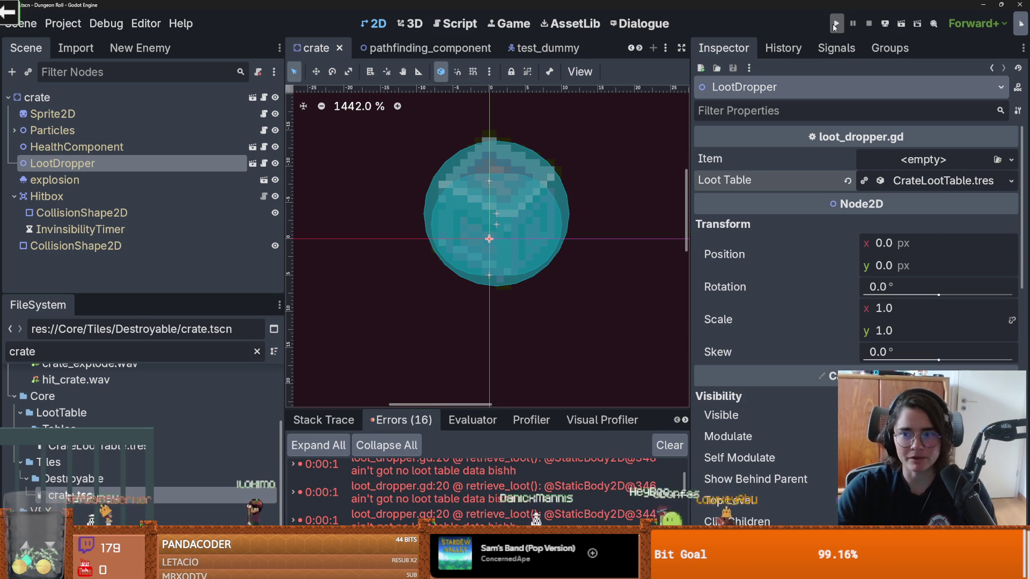
left_click(959, 183)
left_click(957, 186)
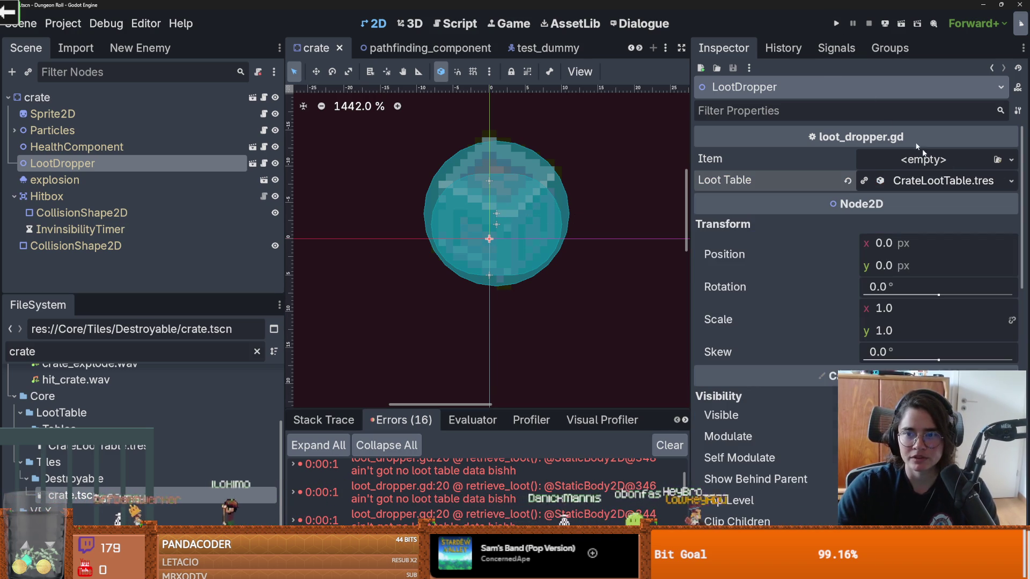
- Test-run and close the game, then add a second entry to the loot table's Rds Contents
left_click(835, 24)
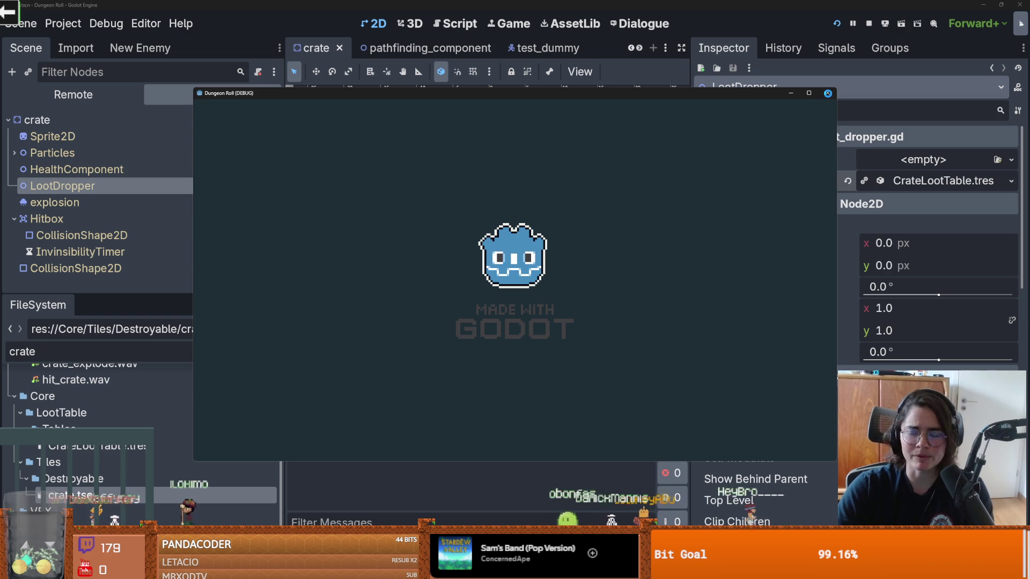
left_click(827, 93)
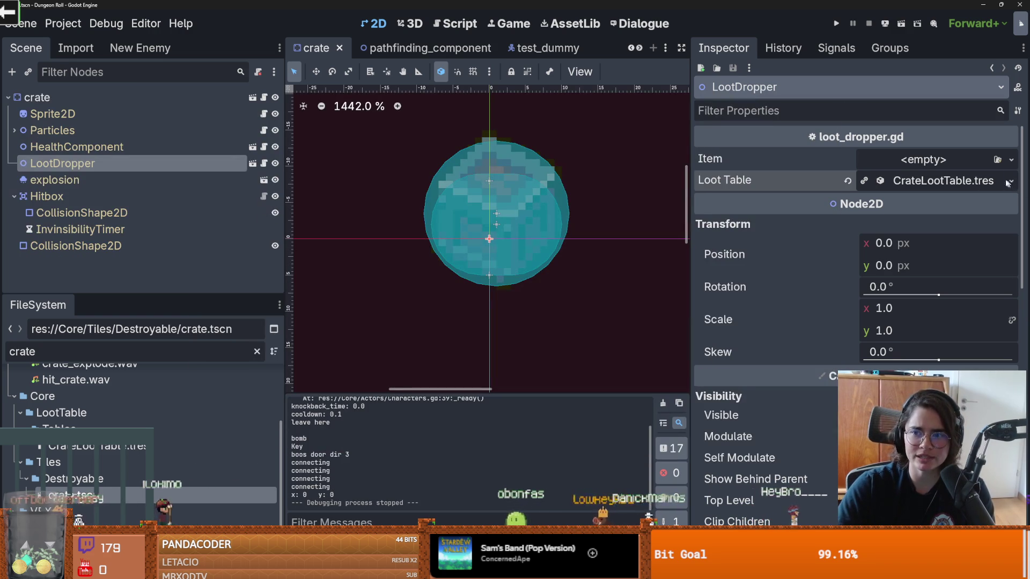
left_click(942, 181)
left_click(856, 312)
- Quick Load GravityCube.tres into Rds Contents element 1
left_click(993, 289)
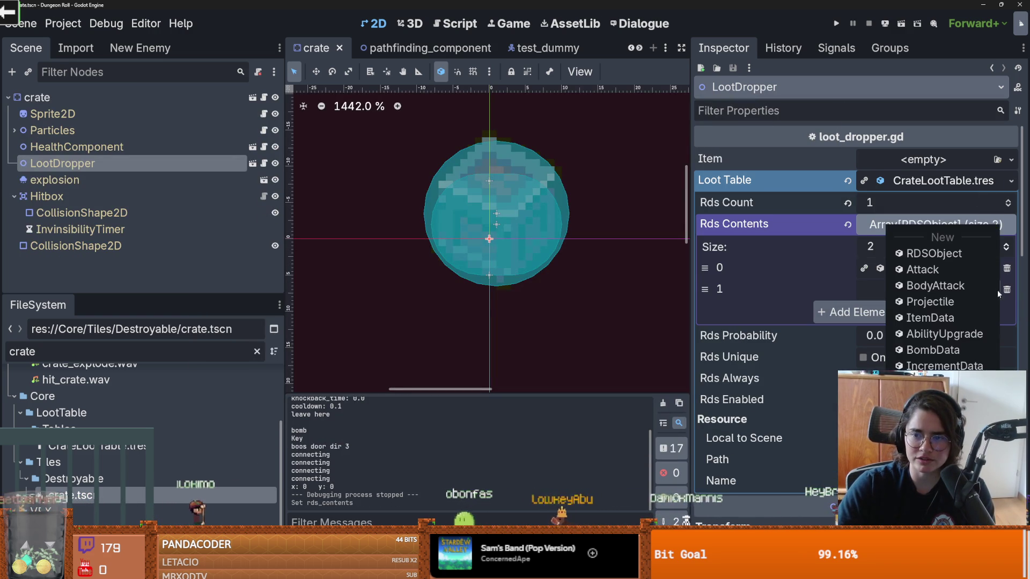
left_click(922, 350)
type("trinket")
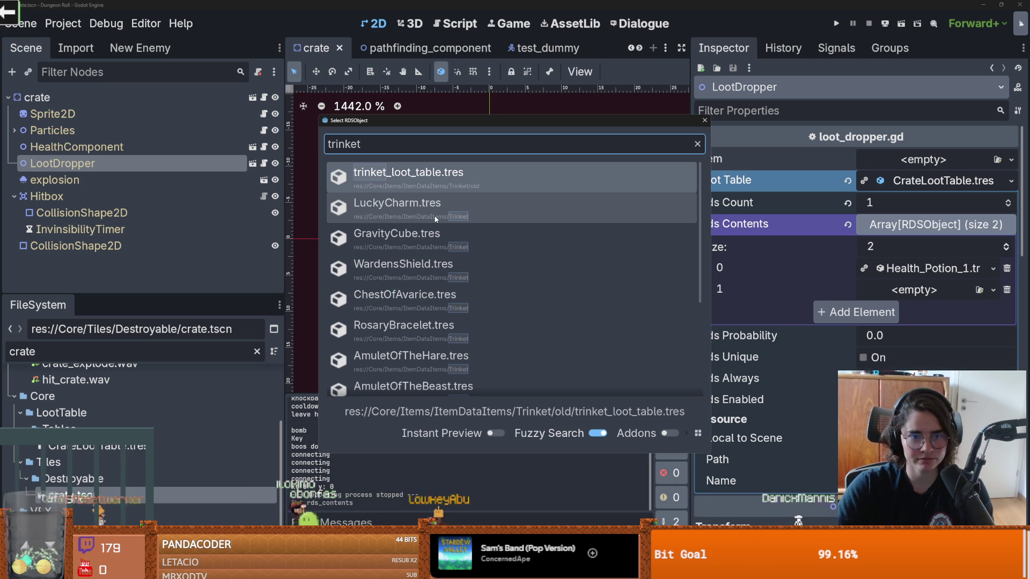
scroll(432, 265, "down", 2)
scroll(433, 266, "down", 3)
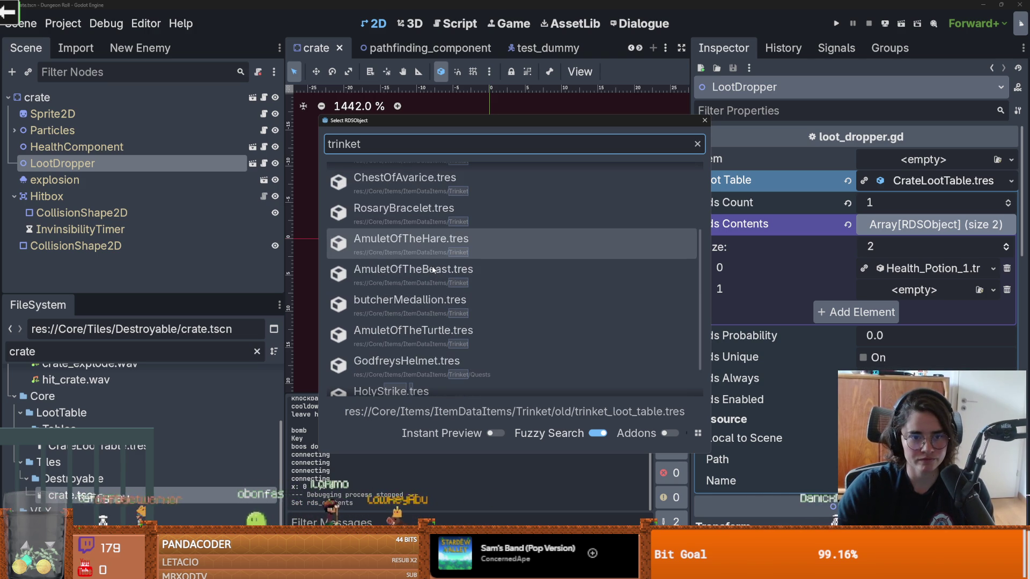
scroll(429, 310, "up", 5)
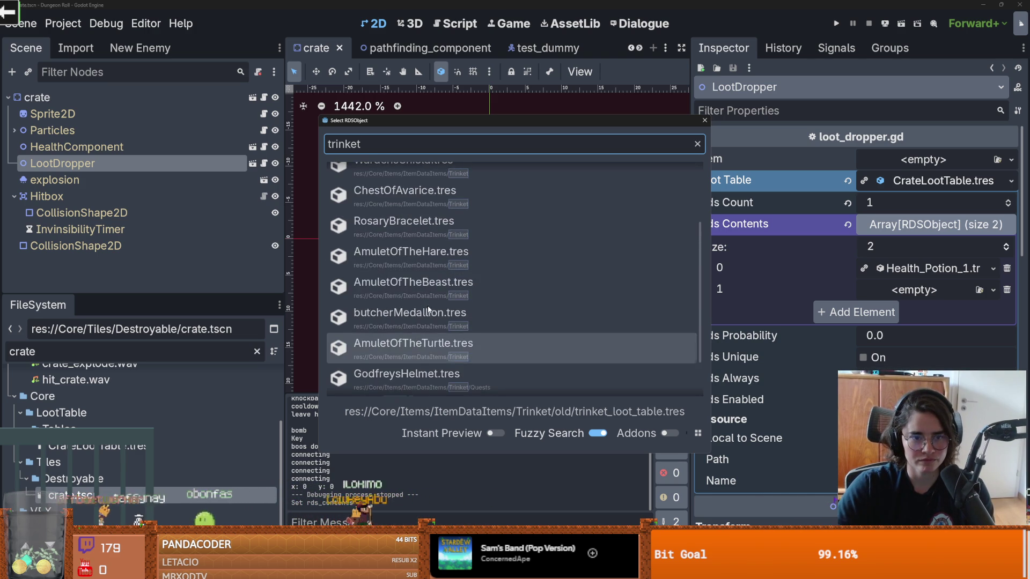
left_click(429, 192)
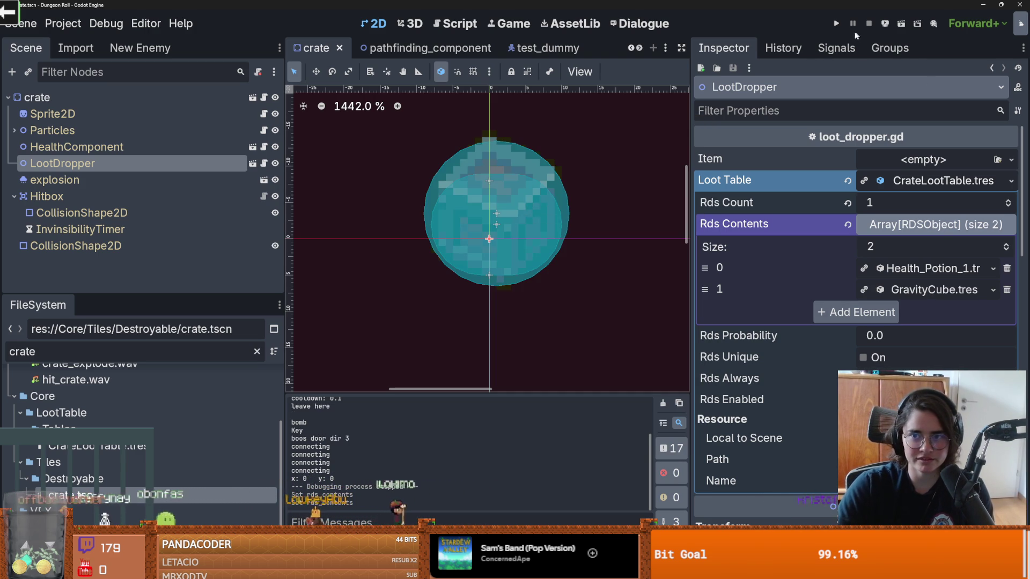
- Check GravityCube's properties, then run the game to test the loot
left_click(934, 292)
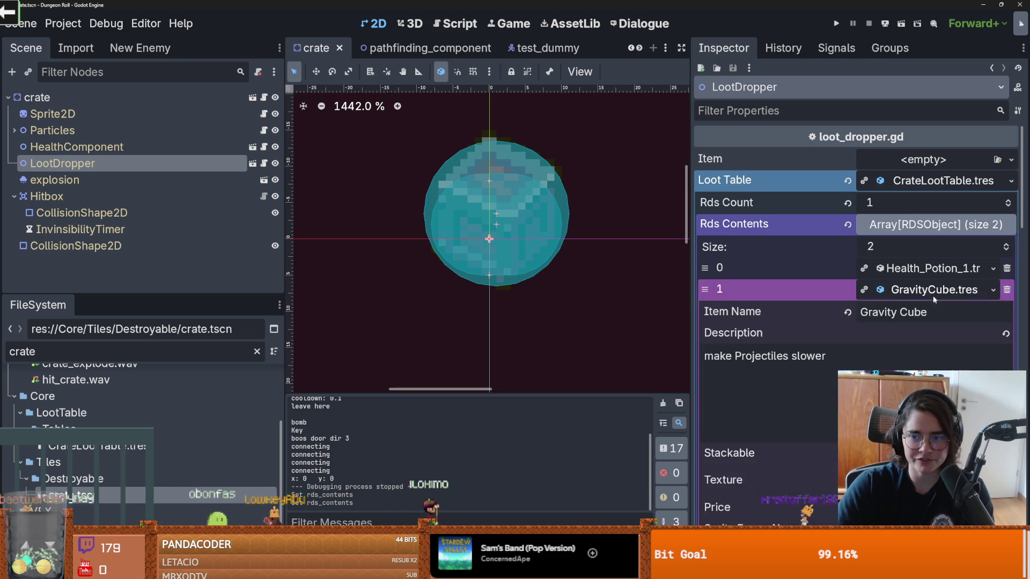
scroll(934, 301, "down", 4)
scroll(934, 303, "up", 3)
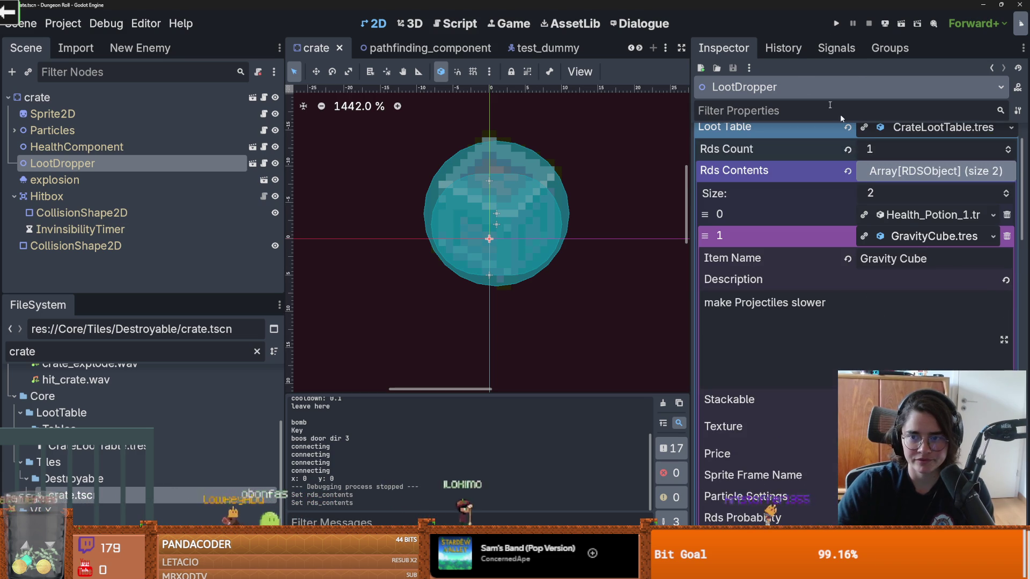
left_click(837, 24)
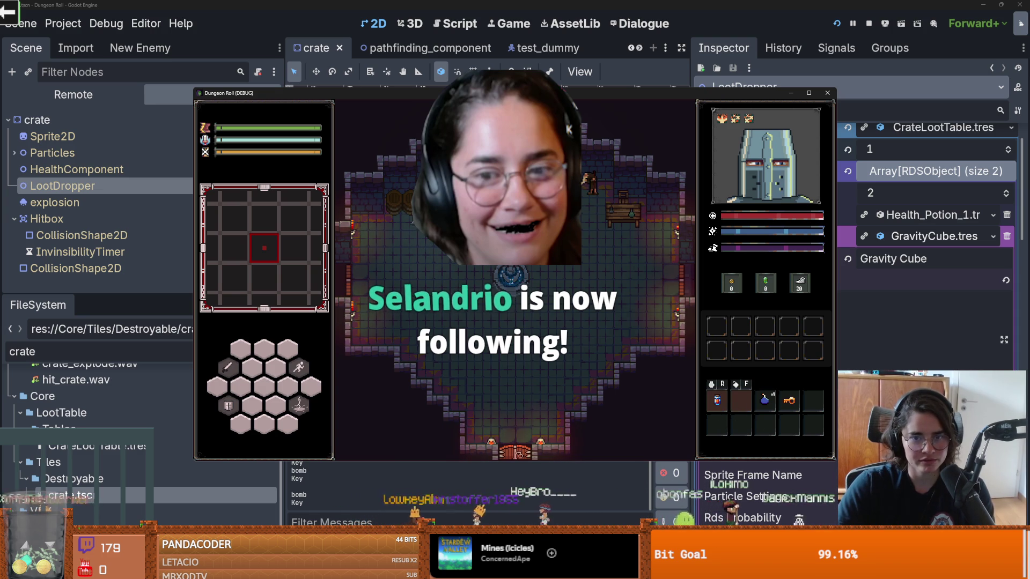
- Smash two barrels, collect the dropped potion, and drag both potions into inventory slots
left_click(413, 180)
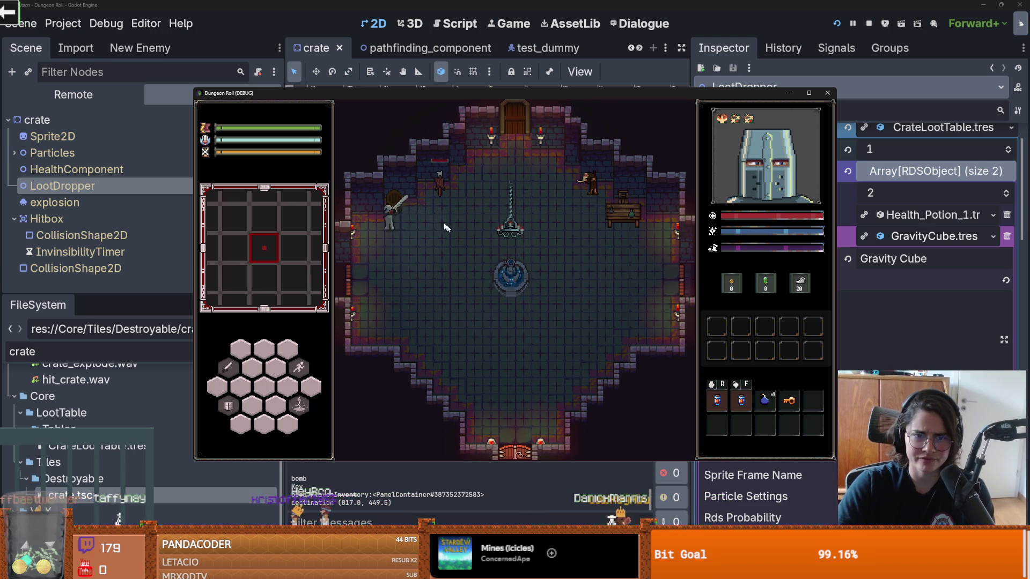
left_click(394, 183)
key("w")
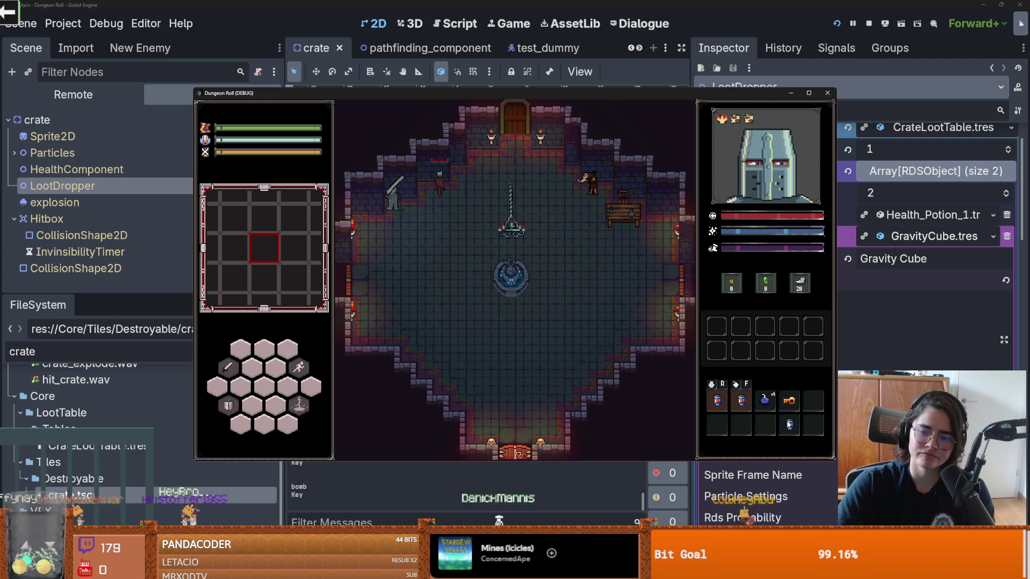
left_click_drag(814, 412, 789, 425)
mouse_move(741, 401)
left_mouse_down()
mouse_move(759, 428)
mouse_move(739, 428)
left_mouse_up()
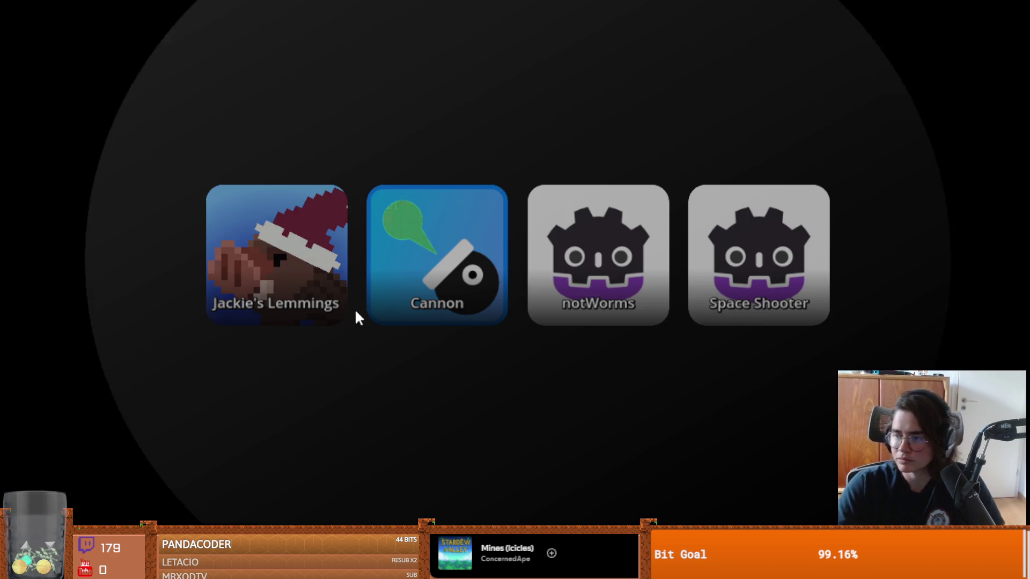
left_click(472, 274)
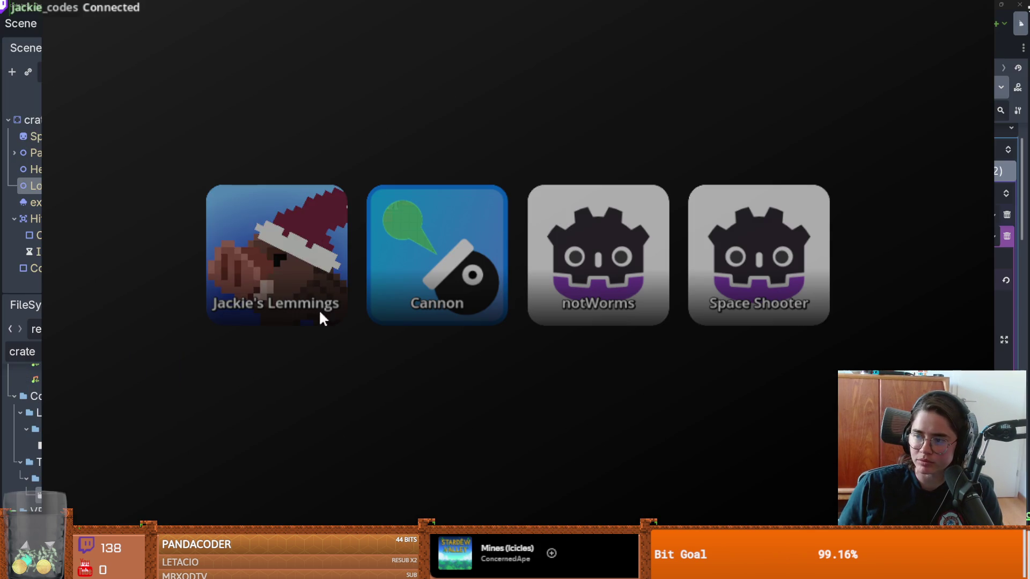
left_click(319, 309)
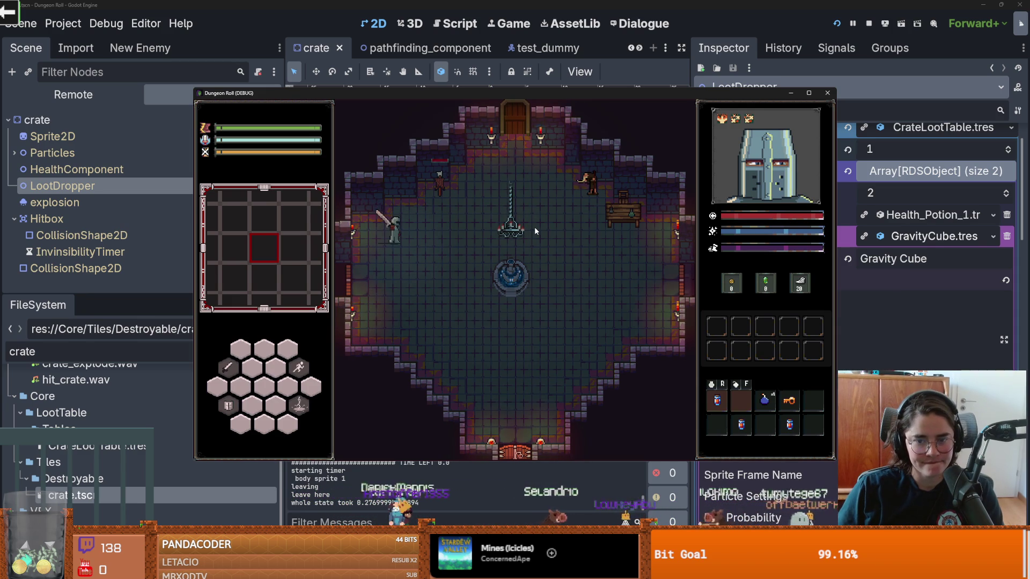
- Place the loose potion in an inventory slot and close the Dungeon Roll debug window
left_click(743, 424)
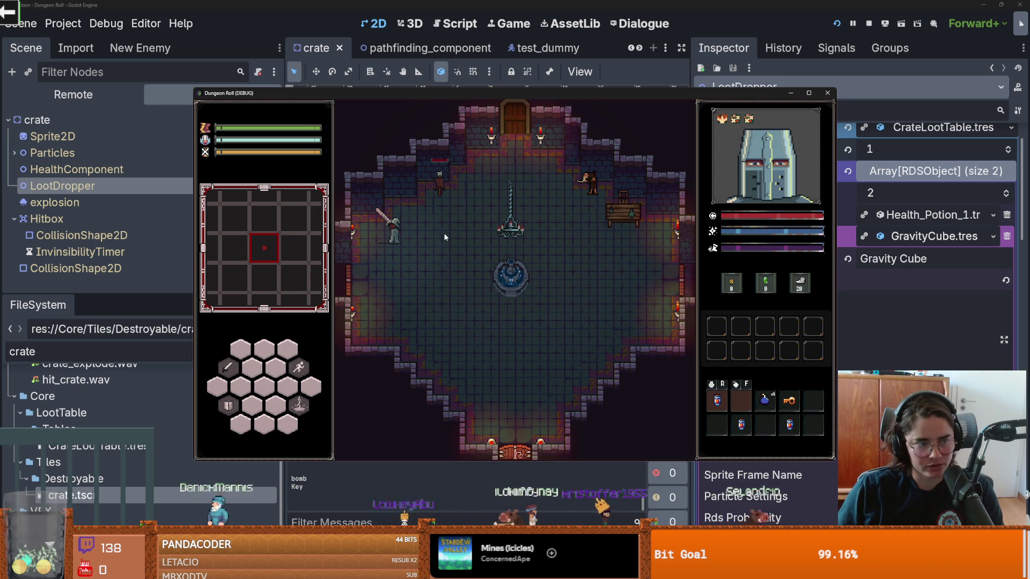
left_click(827, 93)
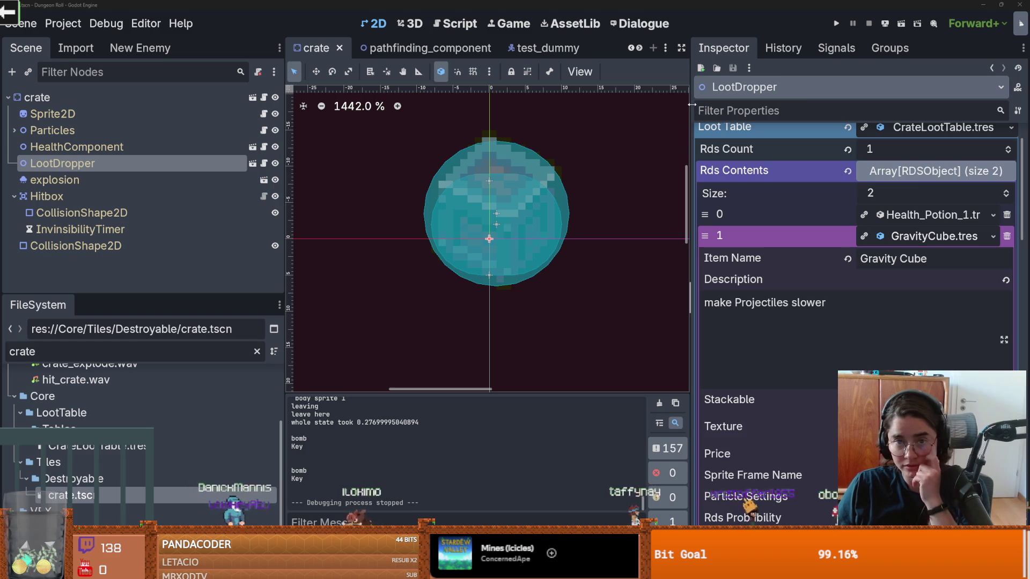
- Narrow the Inspector, clear the file filter, and open Overworld.tscn and Dungeon.tscn
left_click_drag(691, 104, 918, 105)
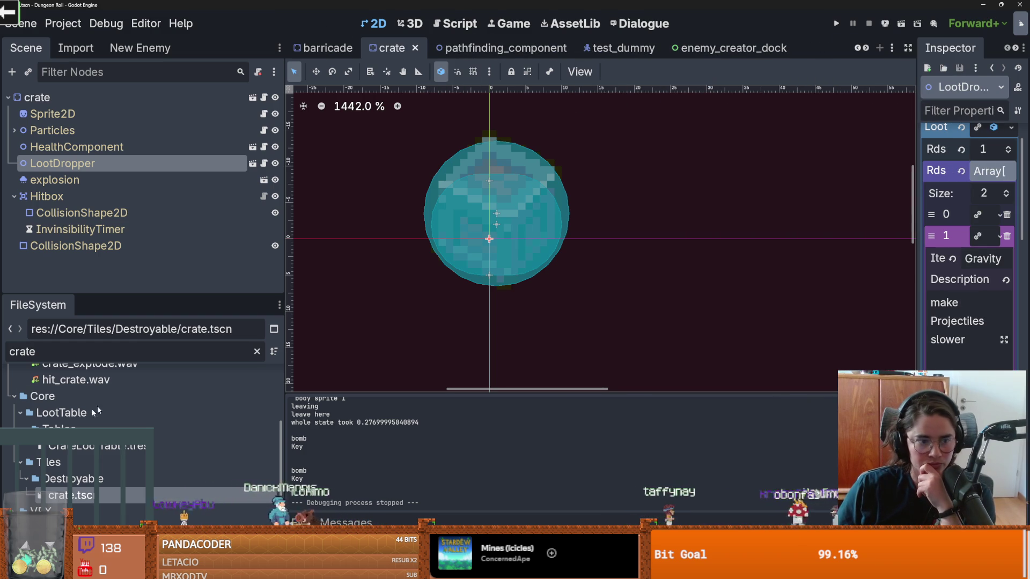
left_click(257, 351)
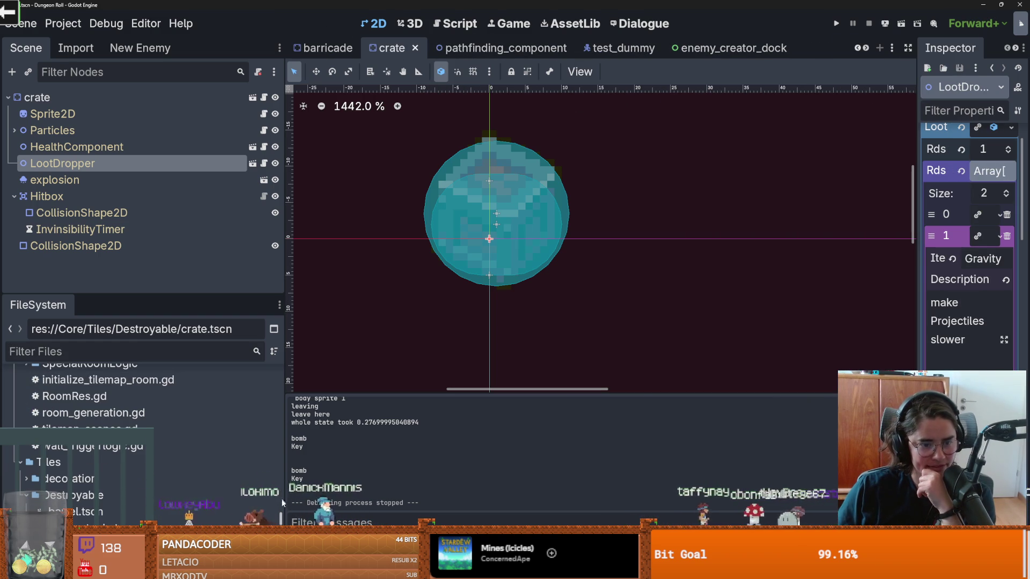
scroll(280, 458, "up", 15)
scroll(84, 458, "down", 1)
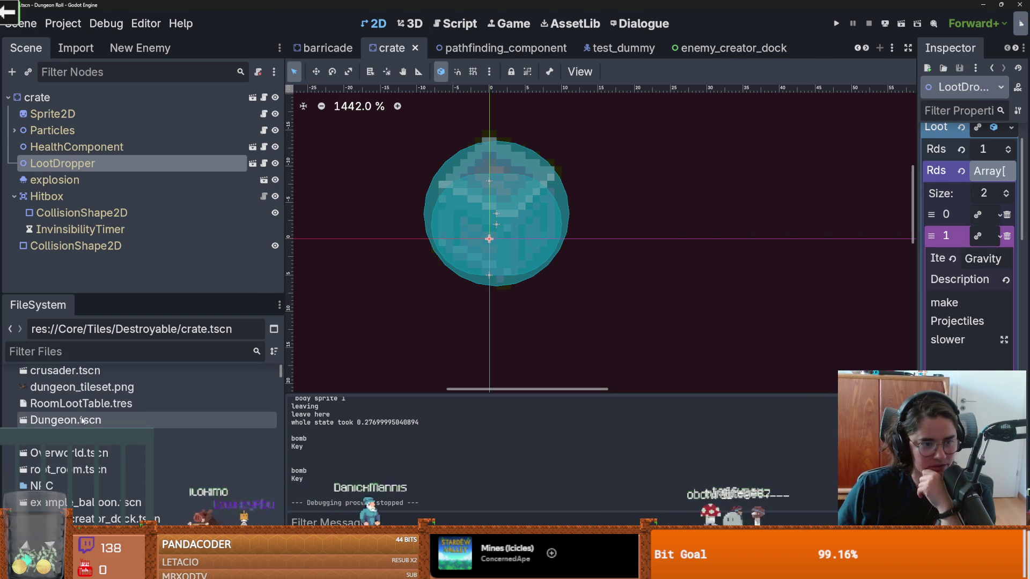
double_click(84, 454)
double_click(66, 420)
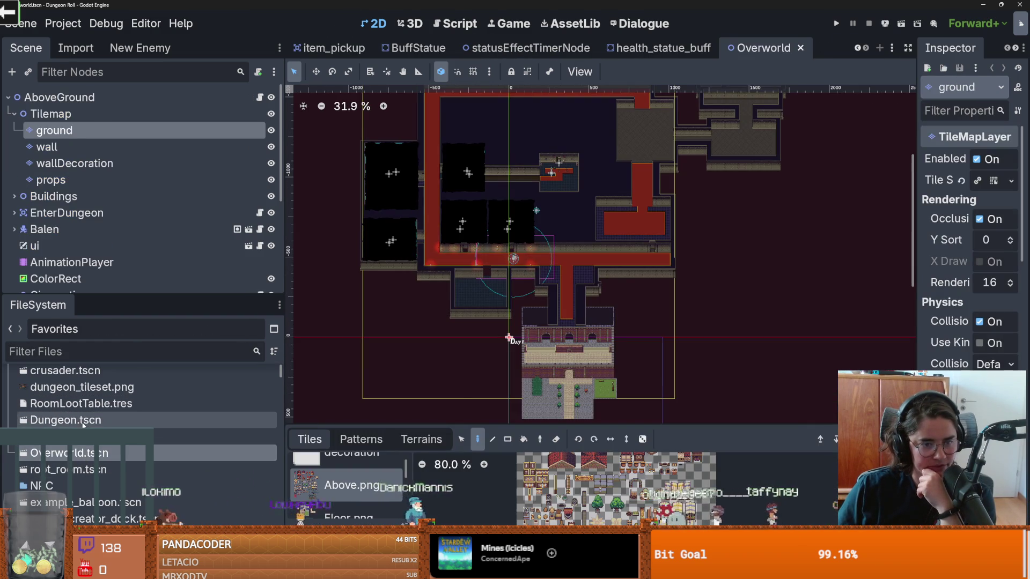
- Enlarge the scene tree and toggle the Overlay layer's visibility to inspect the Dungeon rooms
scroll(595, 176, "down", 5)
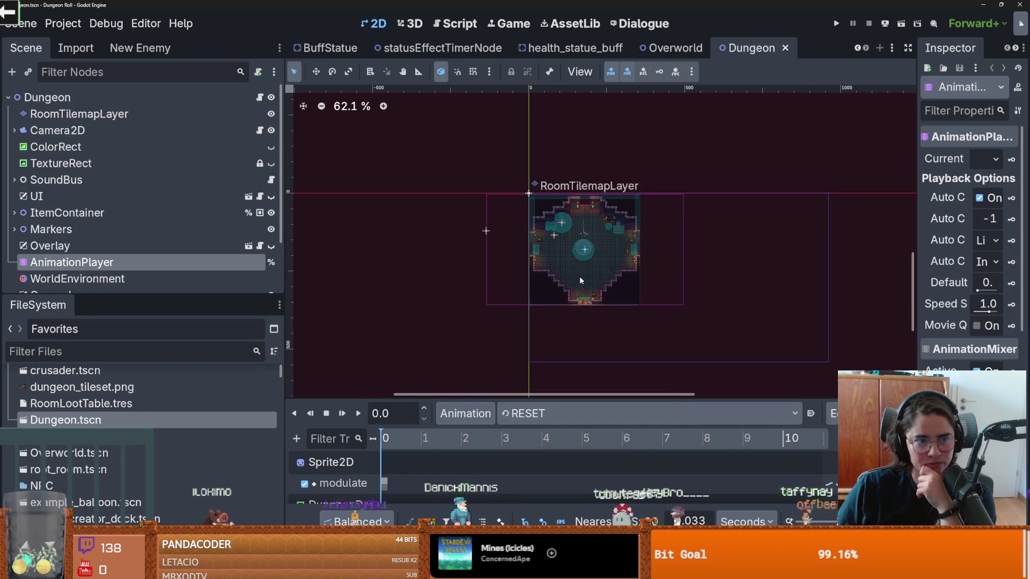
scroll(579, 276, "up", 2)
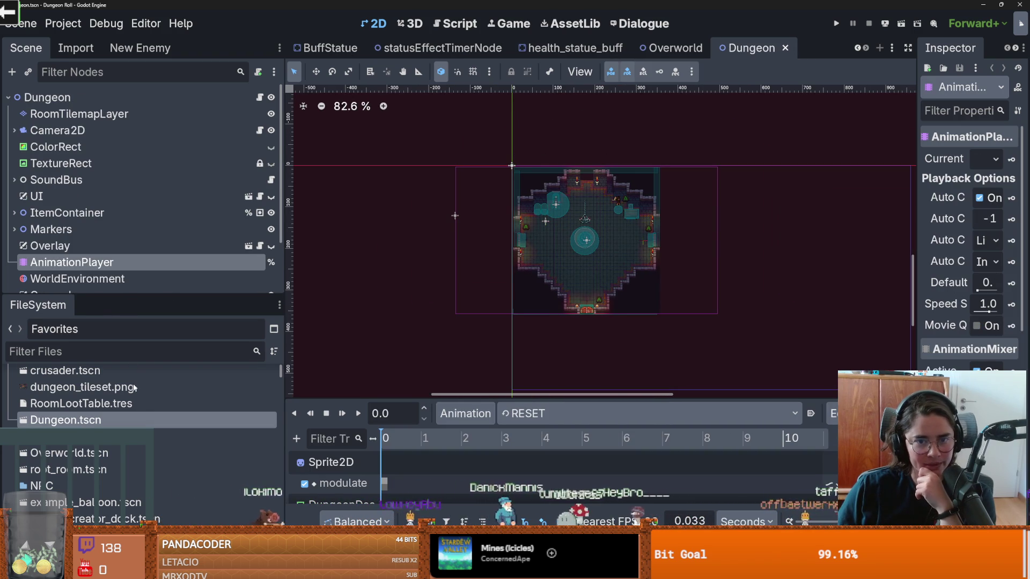
mouse_move(142, 292)
left_mouse_down()
mouse_move(142, 448)
mouse_move(142, 431)
left_mouse_up()
scroll(628, 245, "up", 2)
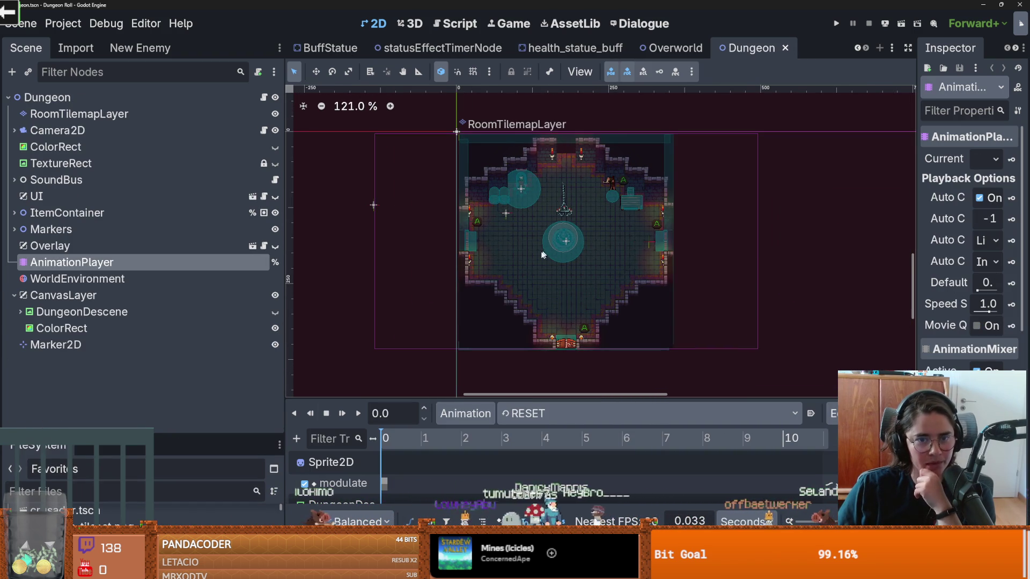
scroll(536, 257, "down", 2)
left_click(275, 247)
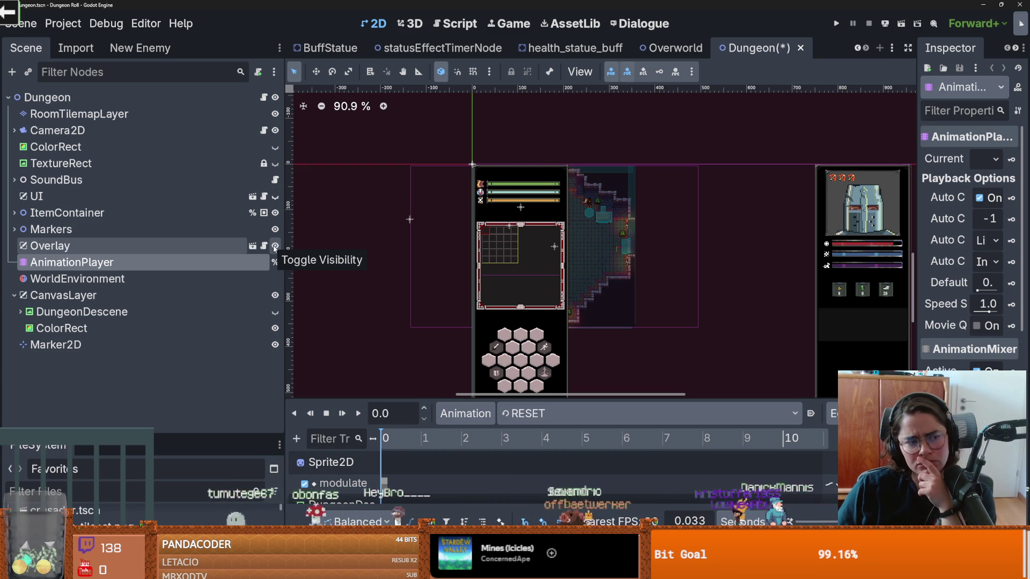
double_click(274, 248)
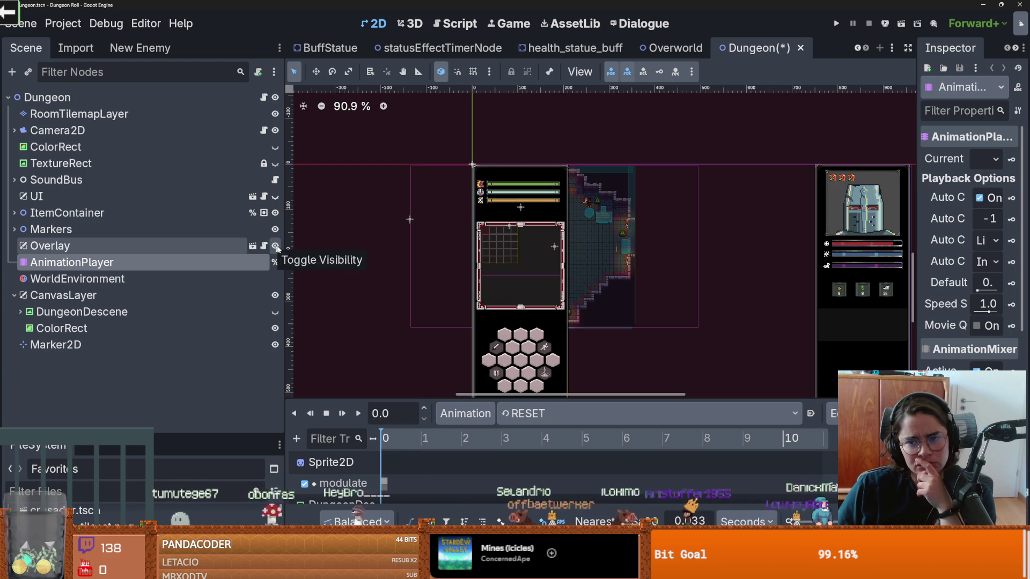
scroll(700, 292, "down", 3)
scroll(598, 195, "down", 3)
scroll(598, 194, "up", 2)
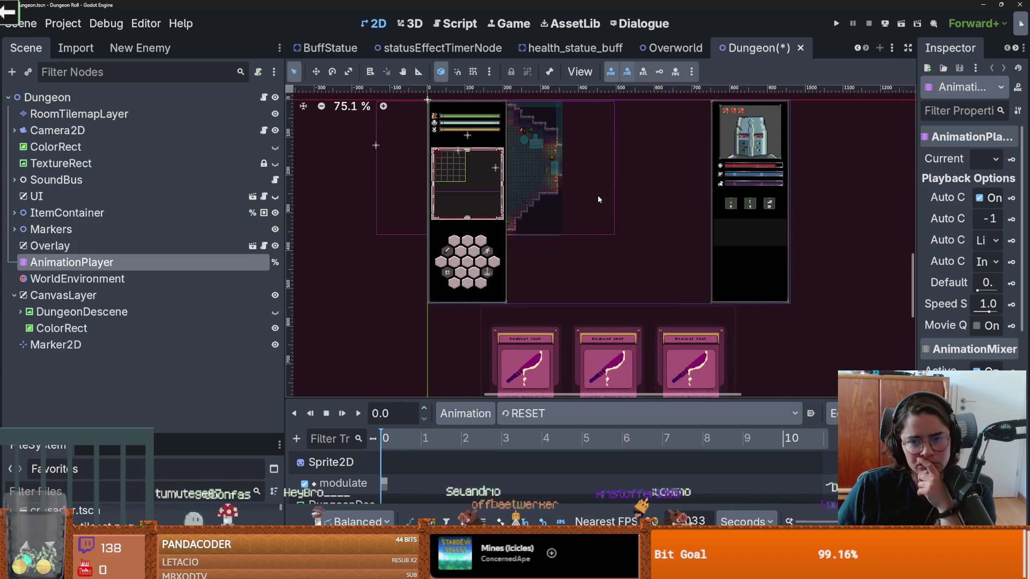
scroll(600, 200, "down", 1)
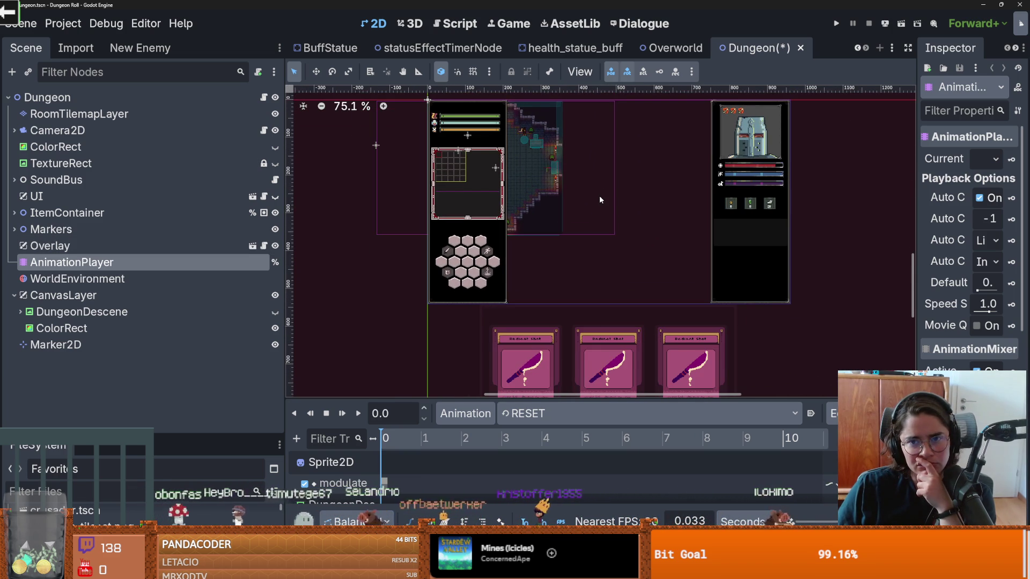
- Hide the Overlay layer and close all scene tabs, discarding the Dungeon changes
left_click(275, 247)
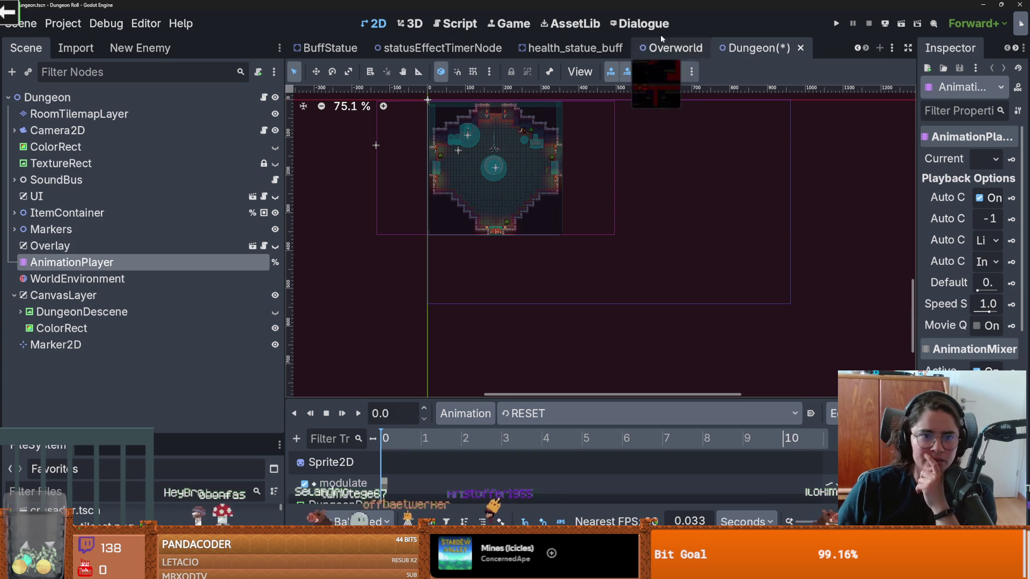
left_click(857, 49)
left_click(857, 48)
left_click(857, 48)
left_click(858, 49)
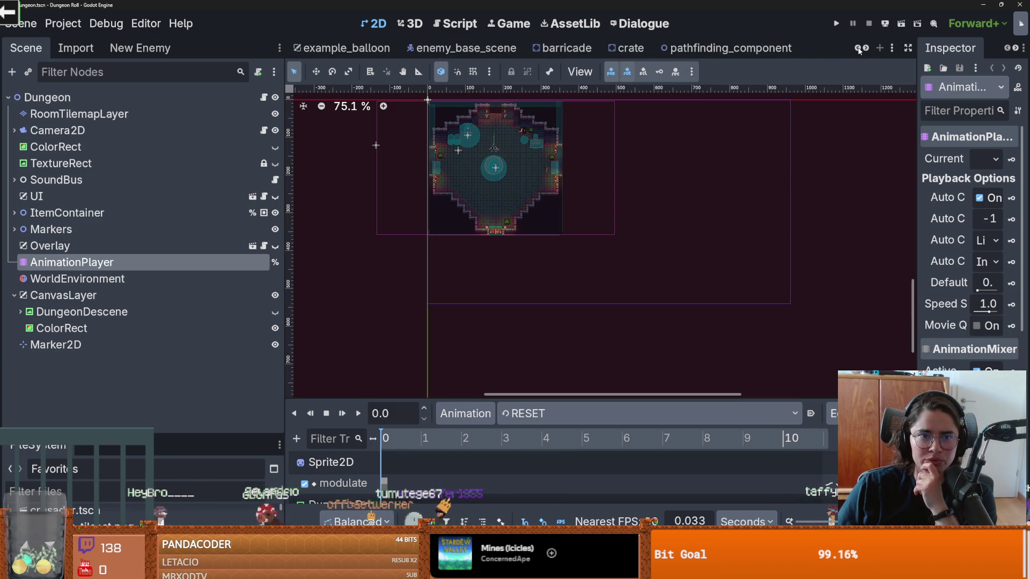
left_click(858, 48)
left_click(858, 49)
right_click(517, 53)
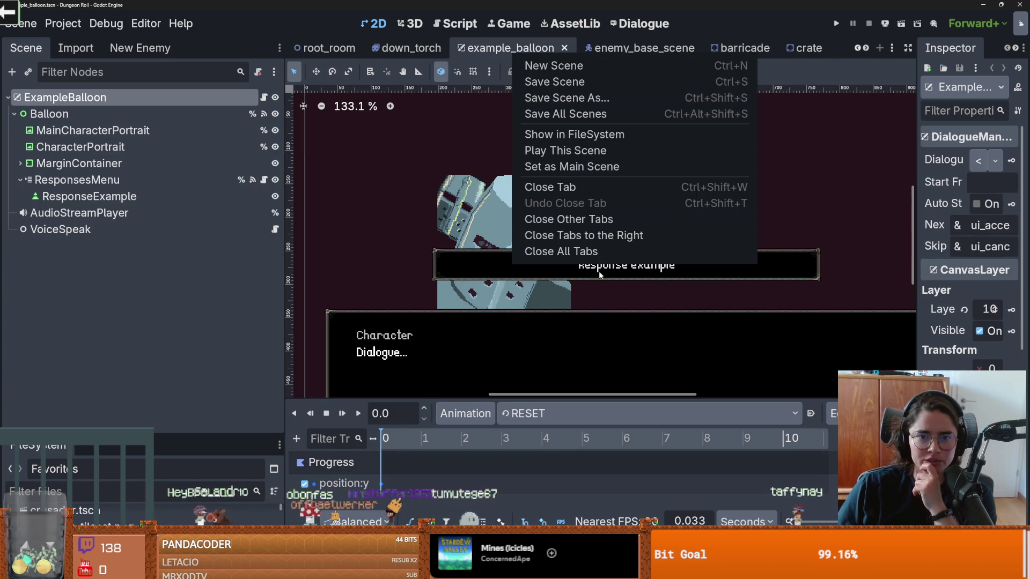
left_click(338, 311)
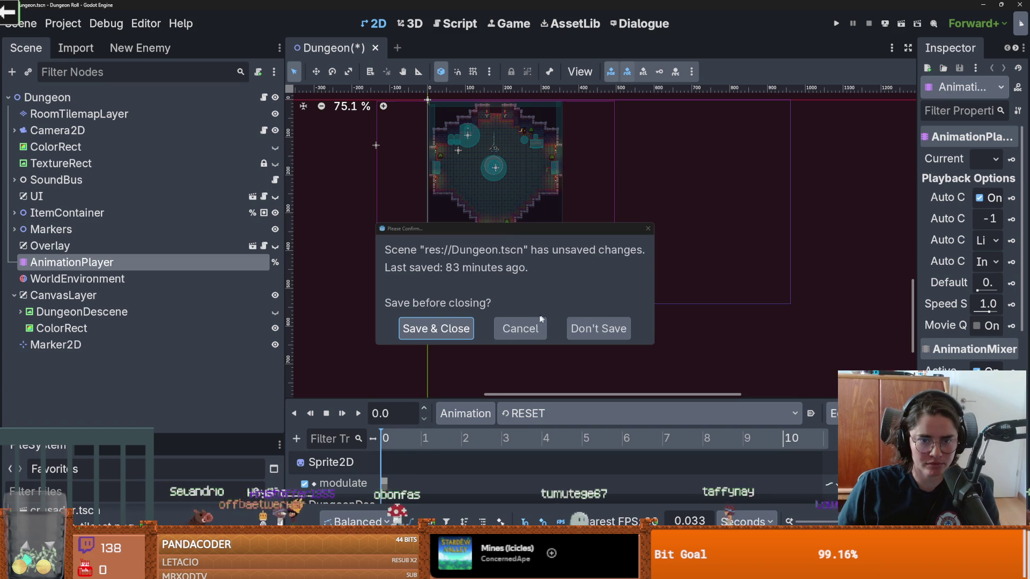
left_click(593, 329)
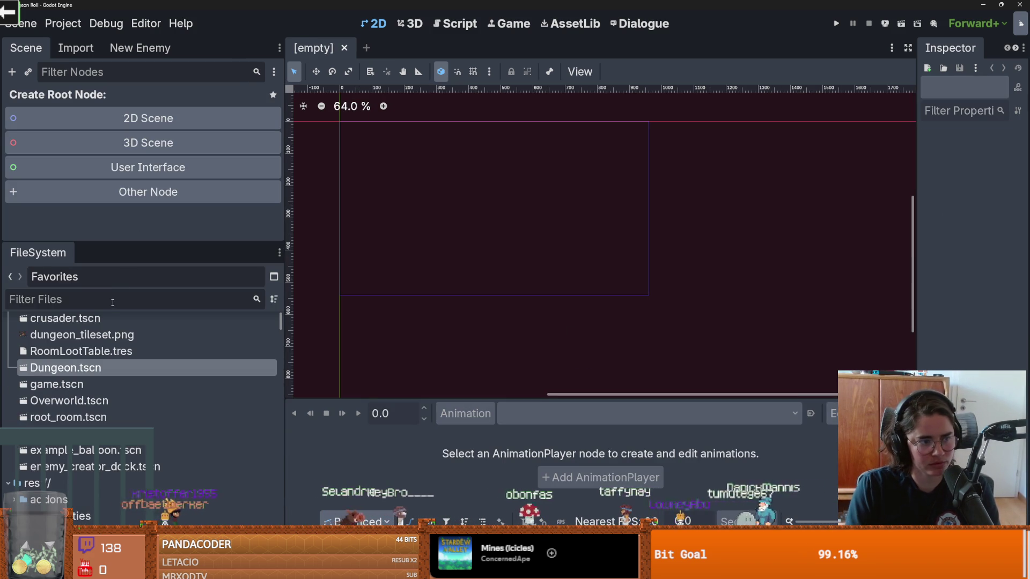
- Reopen the Dungeon scene and resize the node tree and file panels
left_click(113, 299)
type("item")
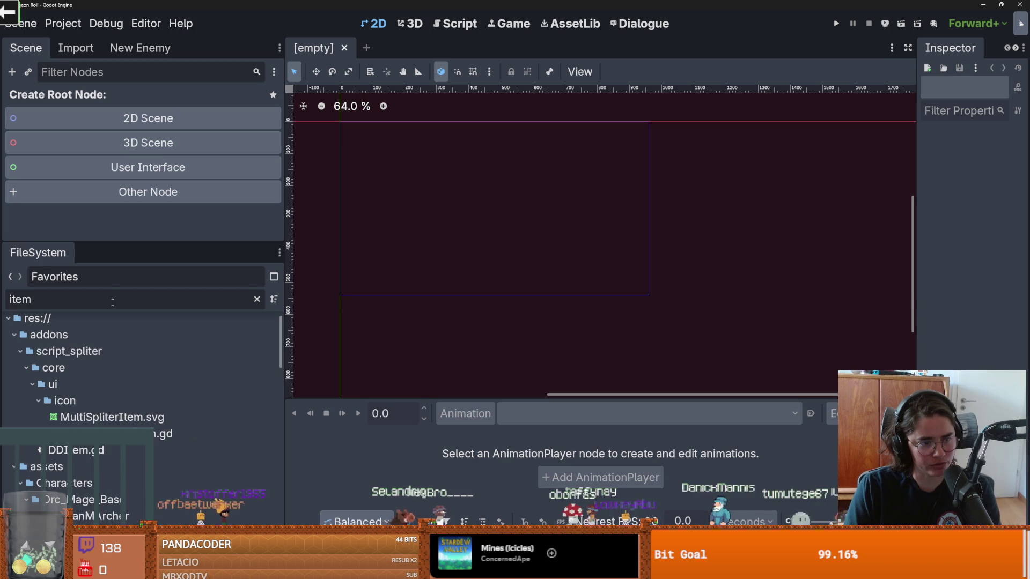
key("BackSpace")
key("BackSpace")
key("BackSpace")
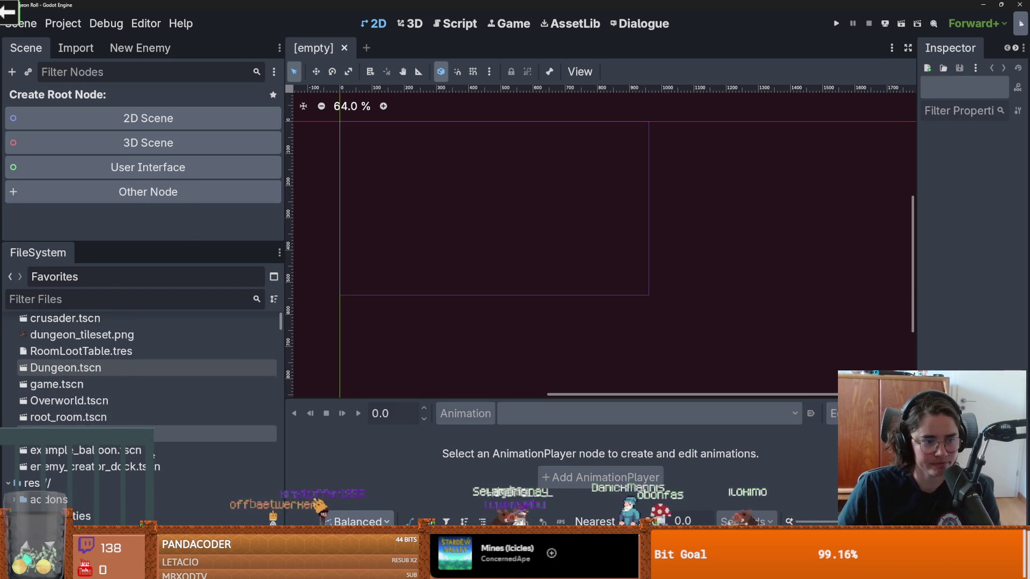
scroll(79, 411, "up", 1)
double_click(65, 390)
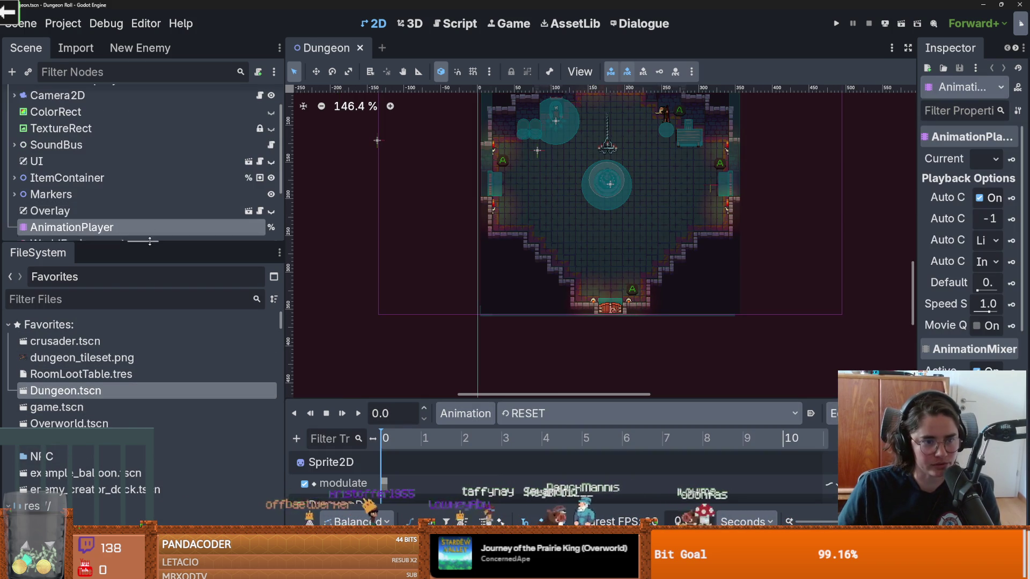
left_click_drag(203, 243, 203, 365)
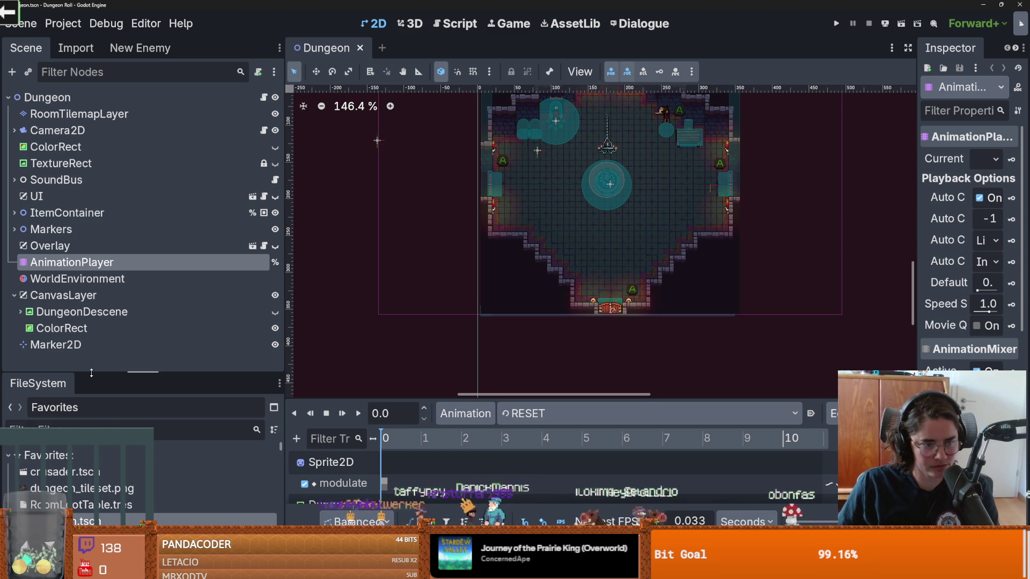
mouse_move(91, 373)
left_mouse_down()
mouse_move(107, 162)
mouse_move(69, 311)
left_mouse_up()
- Filter the FileSystem for 'door' and open door.tscn
left_click(60, 334)
type("d")
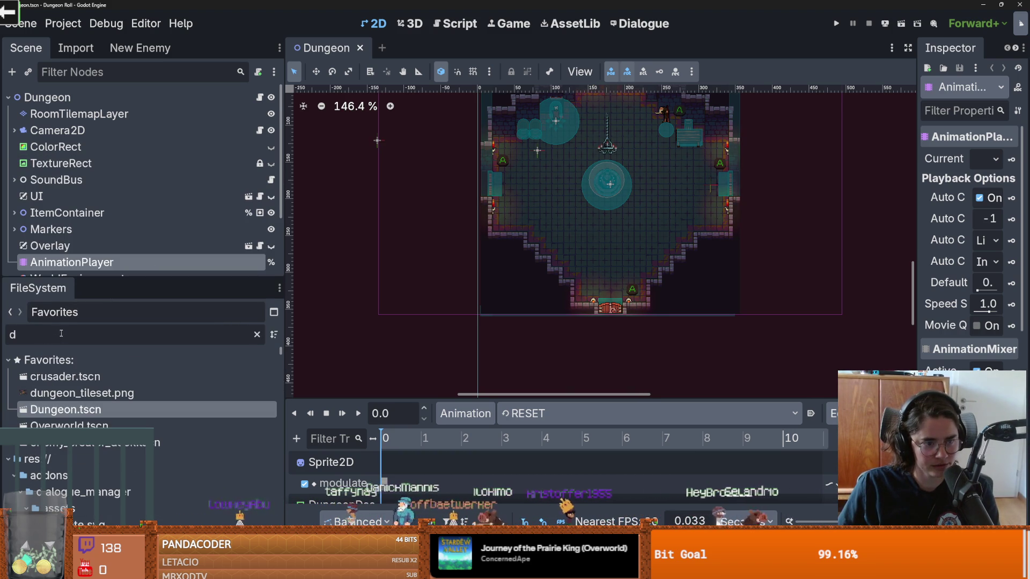
type("oor")
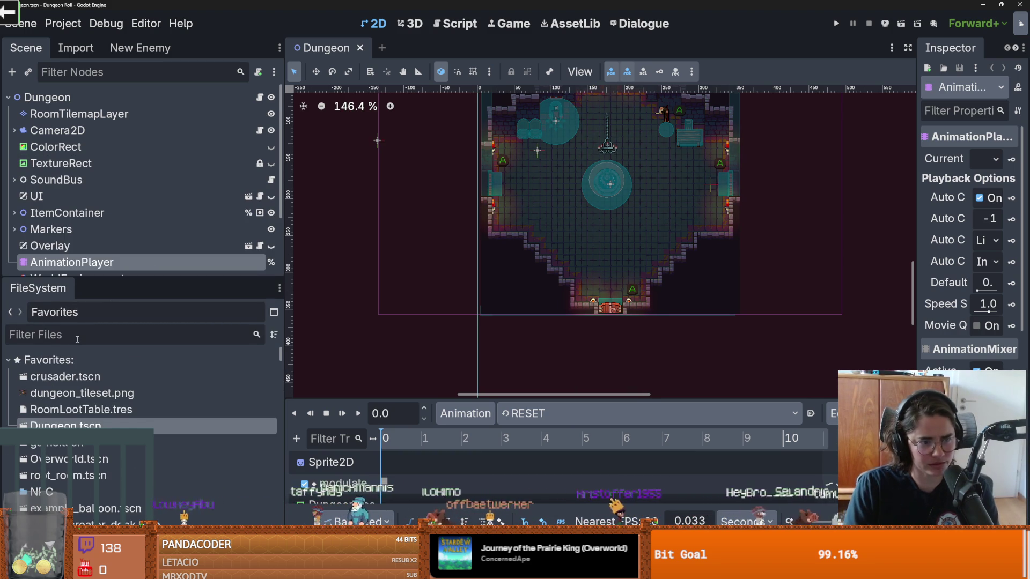
scroll(30, 394, "down", 2)
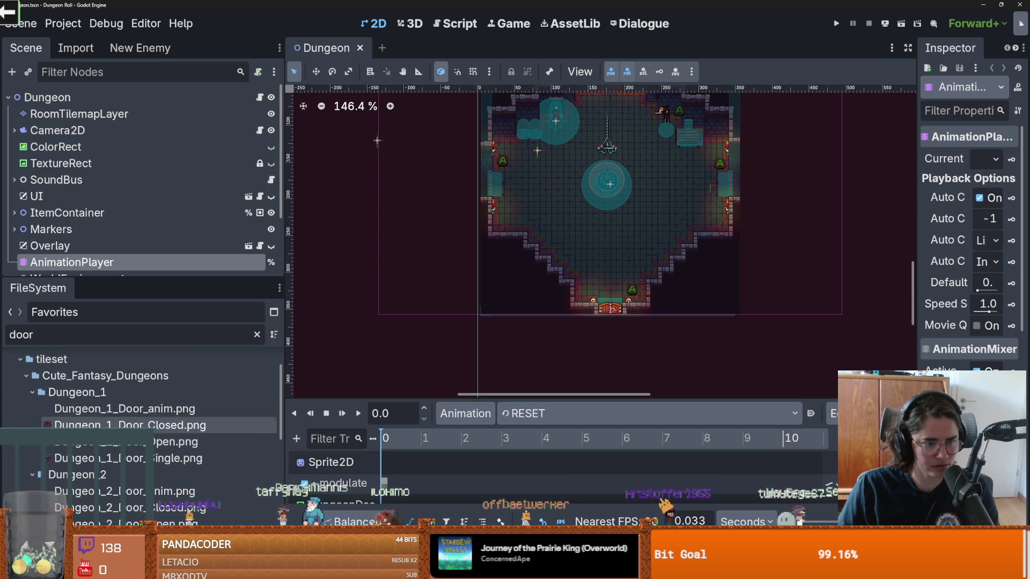
scroll(31, 395, "up", 1)
scroll(107, 419, "down", 4)
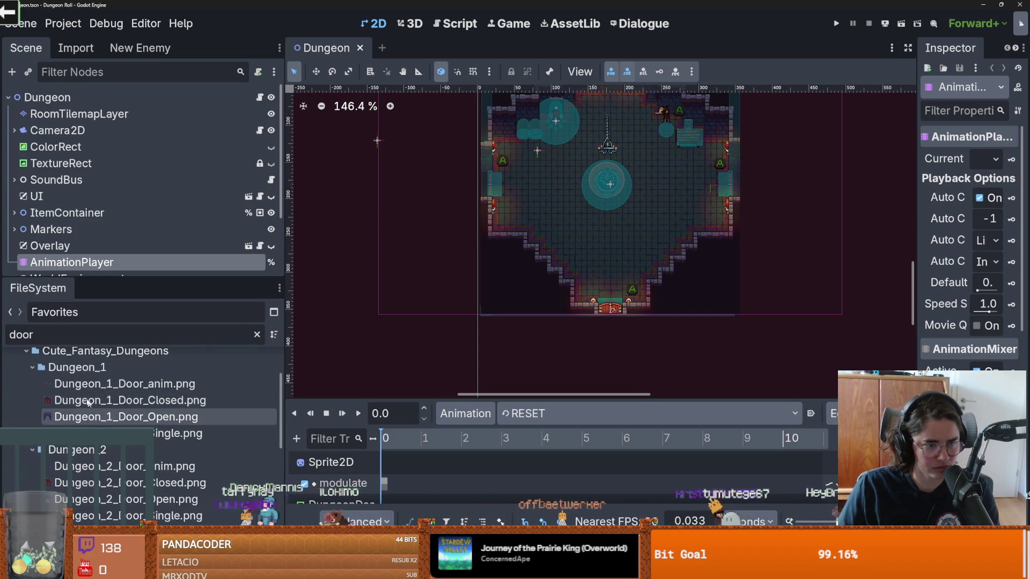
scroll(108, 419, "up", 5)
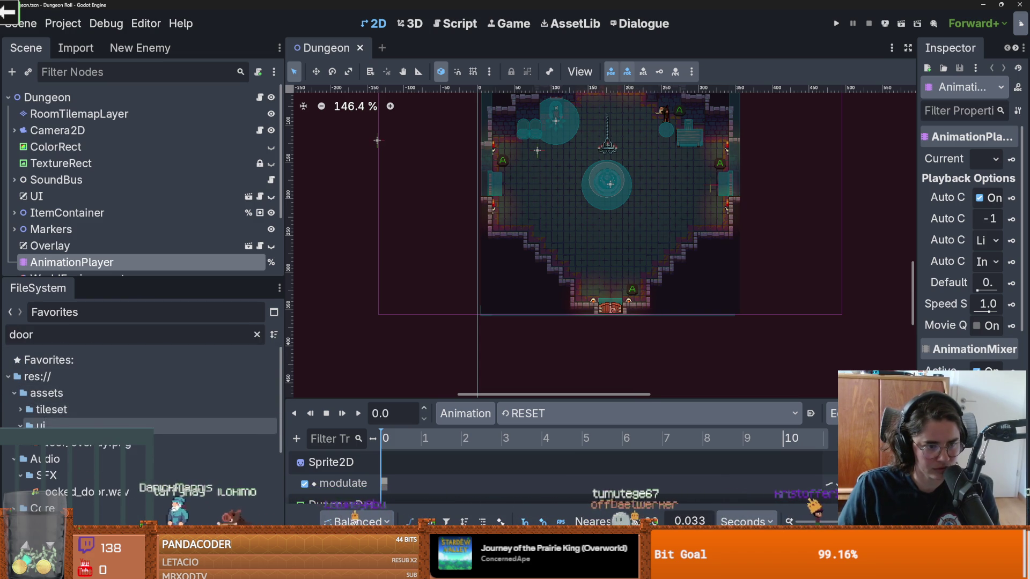
scroll(32, 418, "down", 4)
left_click(59, 457)
double_click(59, 457)
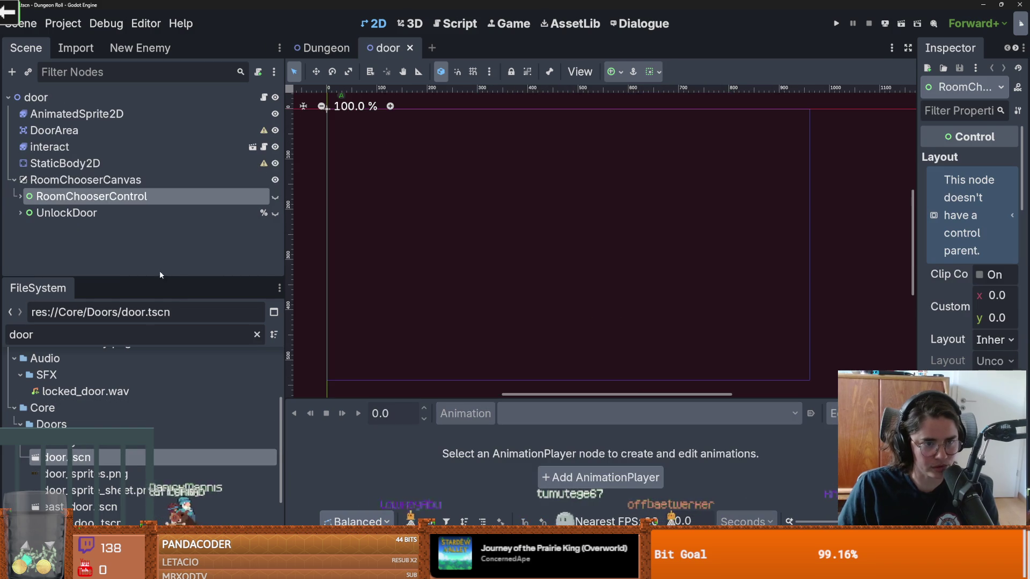
left_click_drag(159, 279, 159, 373)
scroll(448, 239, "down", 6)
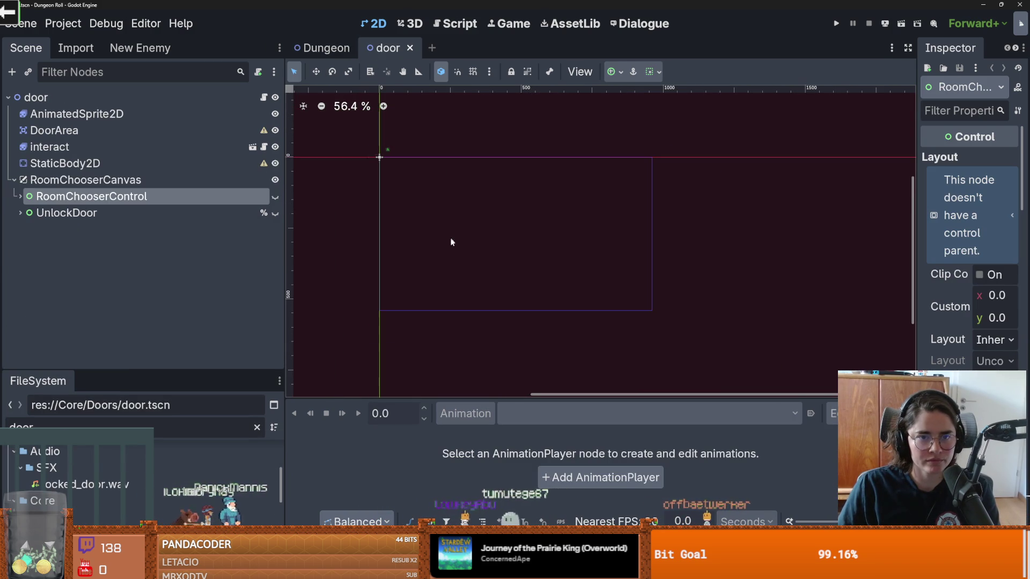
- Show RoomChooserControl, expand it, and toggle the TextureRect door image's visibility
left_click(276, 197)
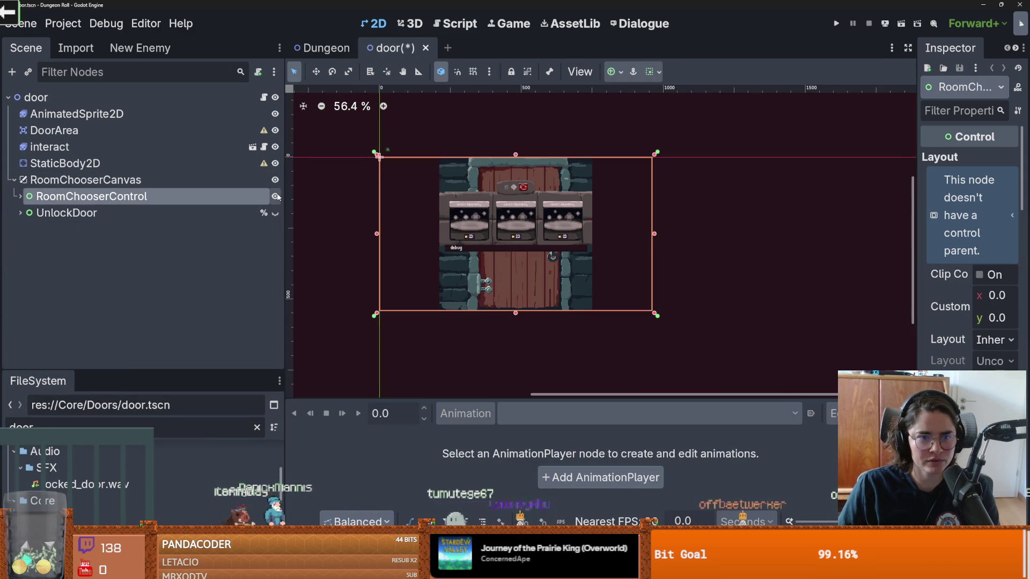
left_click(275, 197)
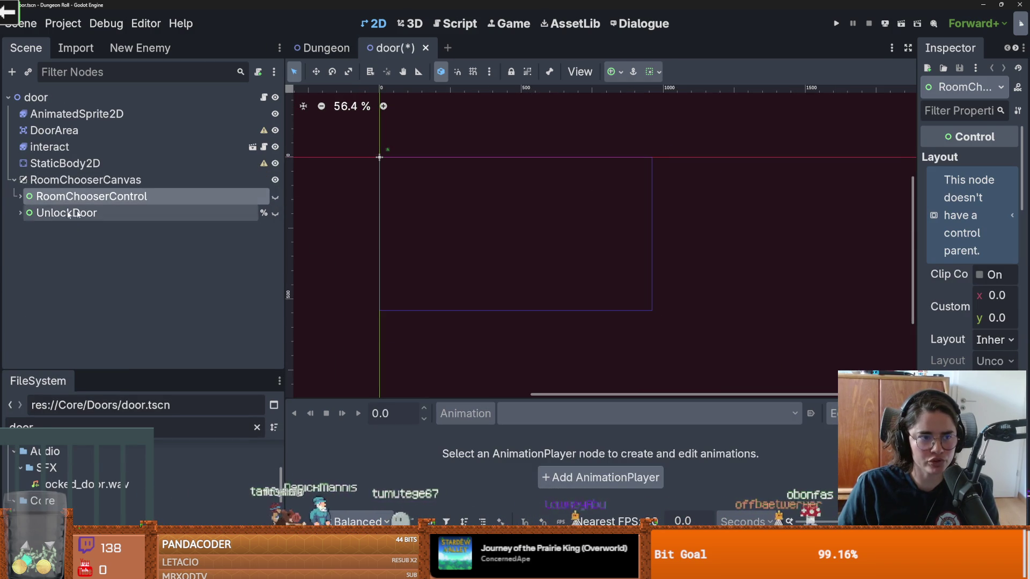
left_click(21, 196)
left_click(79, 229)
scroll(519, 231, "up", 1)
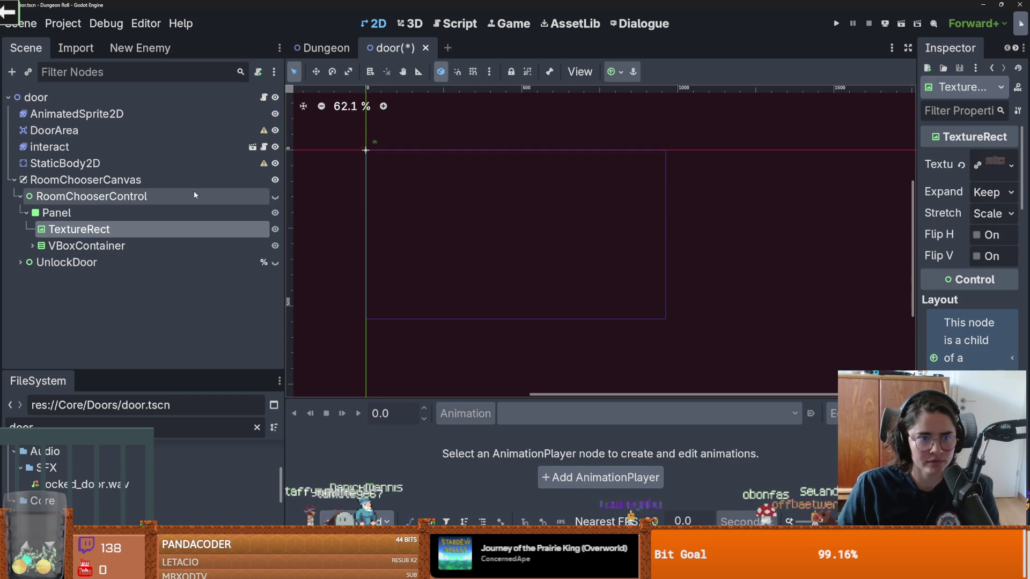
left_click(276, 197)
left_click(275, 229)
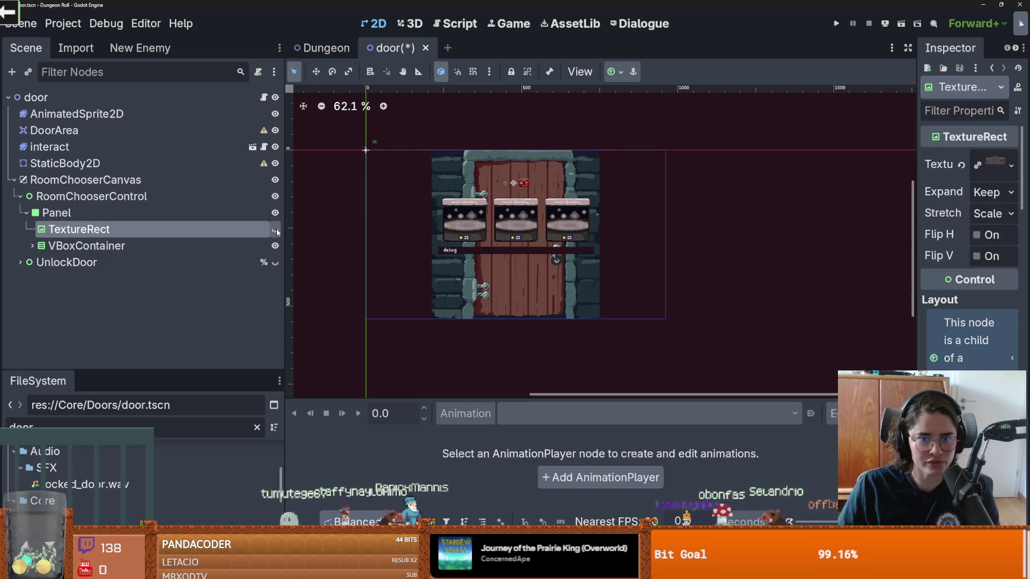
left_click(276, 229)
left_click(276, 229)
left_click(276, 229)
- Browse the VBoxContainer and DoorChooserContainer children, then collapse them
left_click(32, 246)
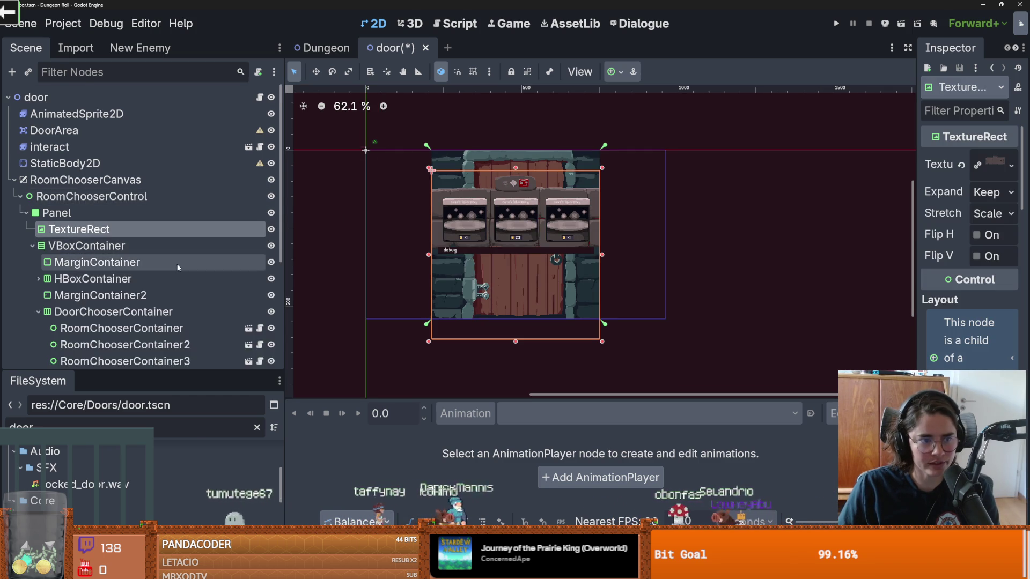
scroll(70, 260, "down", 1)
scroll(89, 287, "down", 2)
scroll(89, 287, "down", 3)
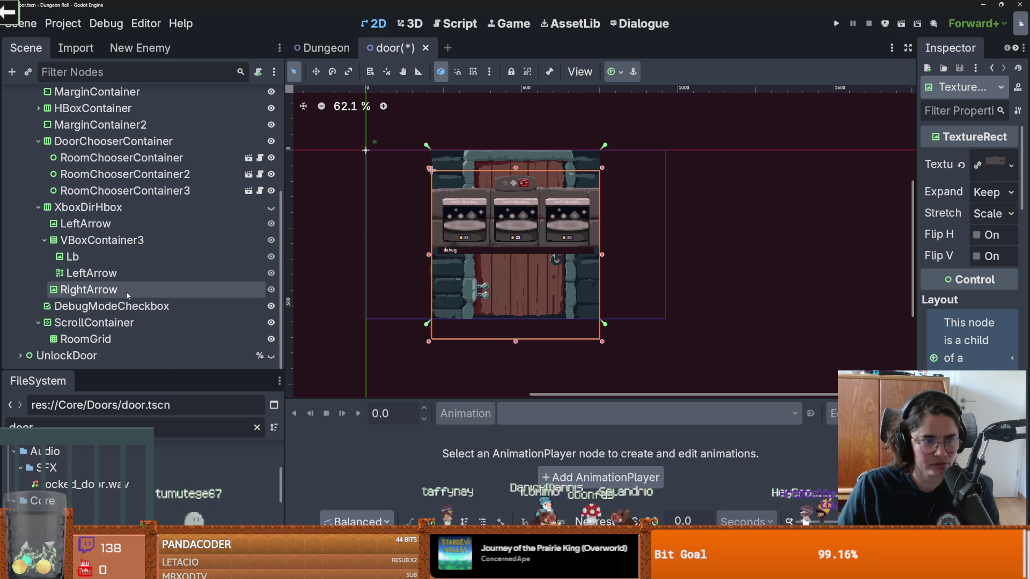
scroll(81, 240, "up", 2)
left_click(37, 177)
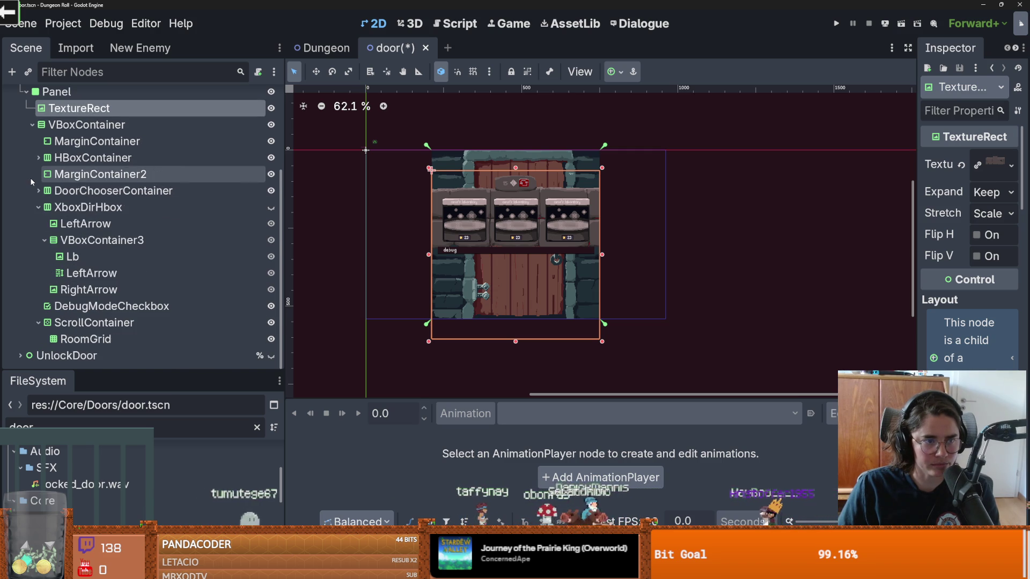
left_click(32, 126)
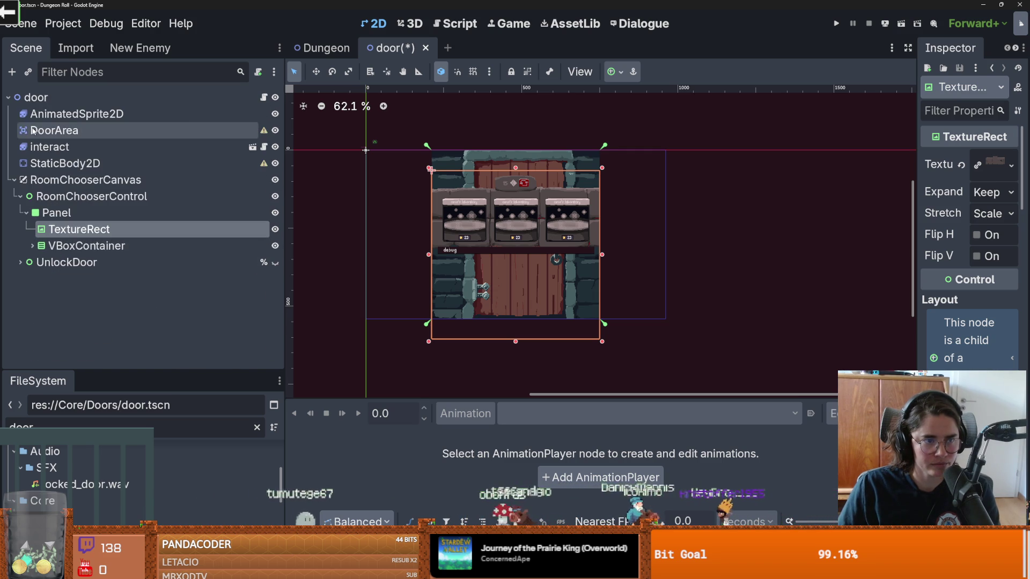
- Toggle the Panel's visibility and select the Panel node
left_click(275, 213)
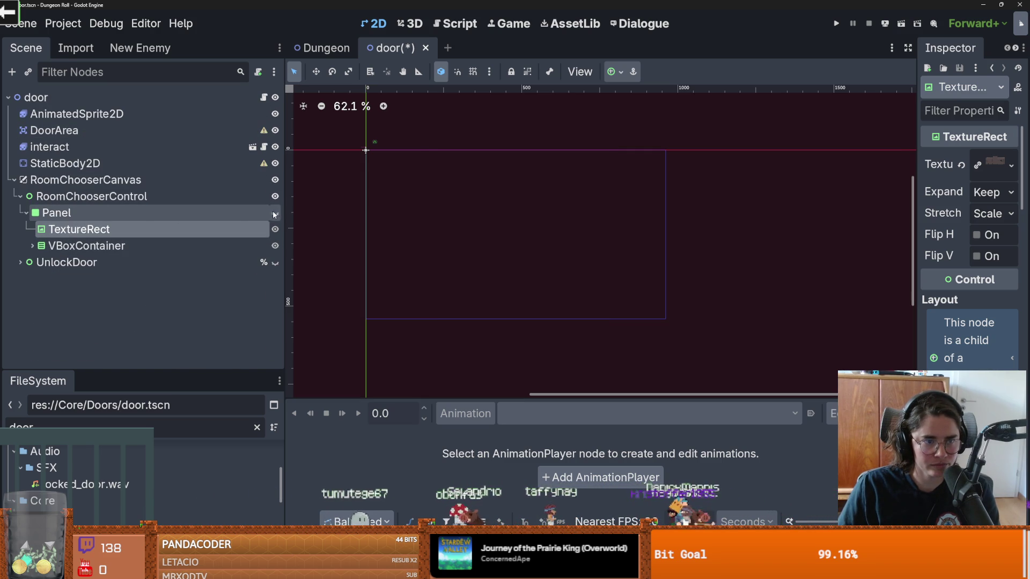
left_click(275, 214)
left_click(257, 212)
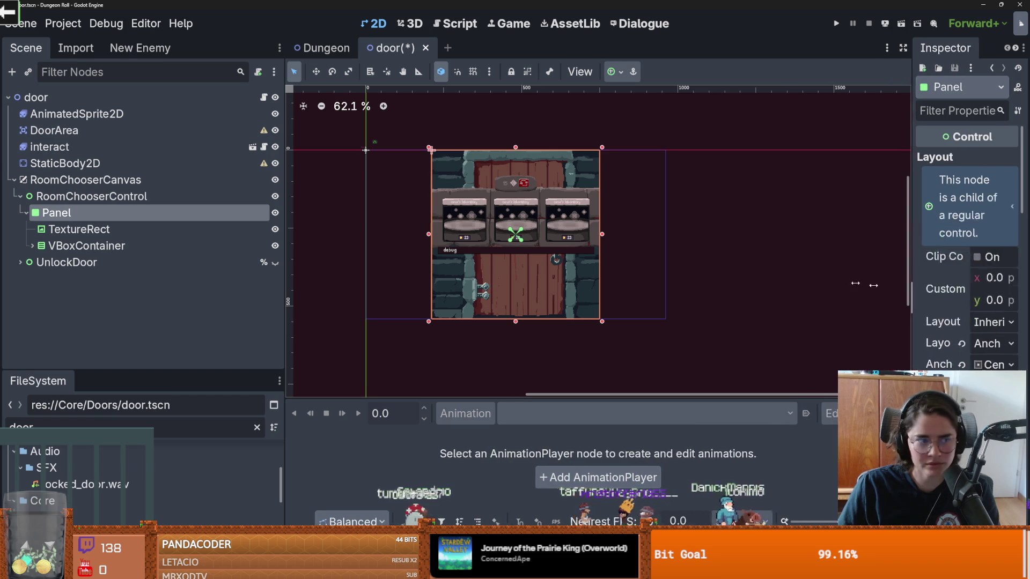
- Replace the Panel StyleBoxTexture's texture with a new AnimatedTexture
left_click_drag(916, 293, 644, 295)
scroll(840, 356, "down", 15)
scroll(840, 356, "up", 5)
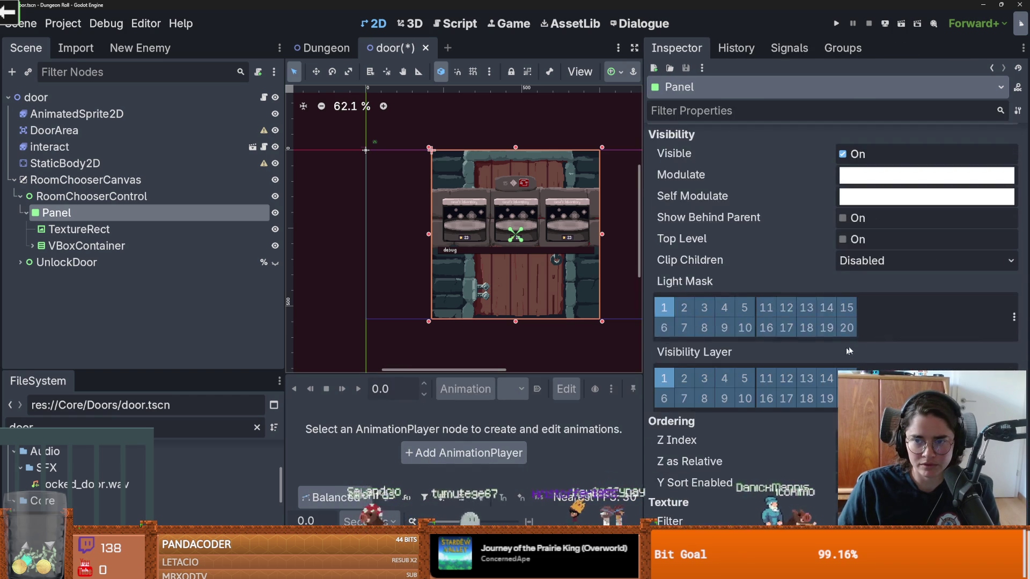
scroll(888, 317, "up", 5)
left_click(889, 315)
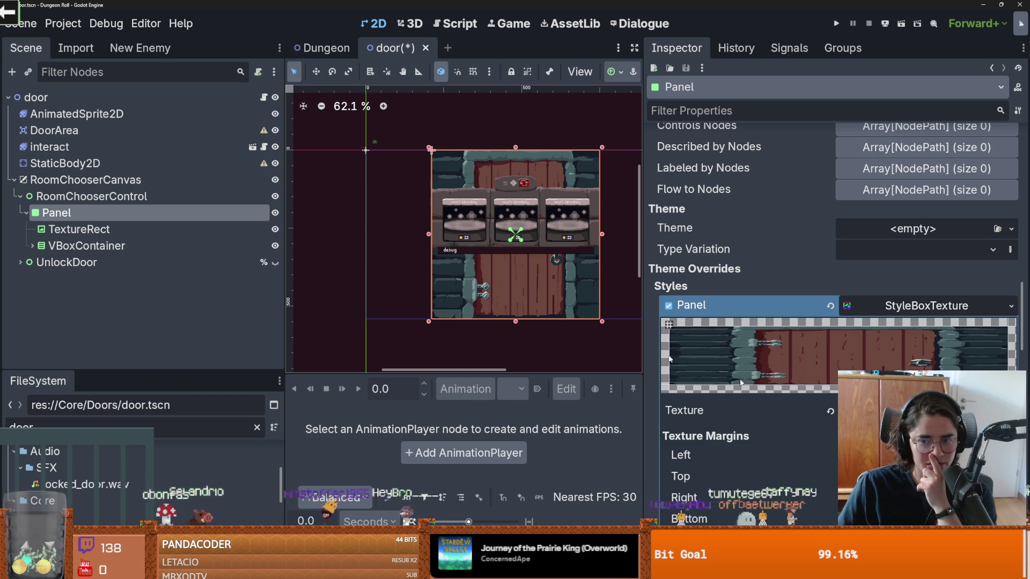
left_click(923, 410)
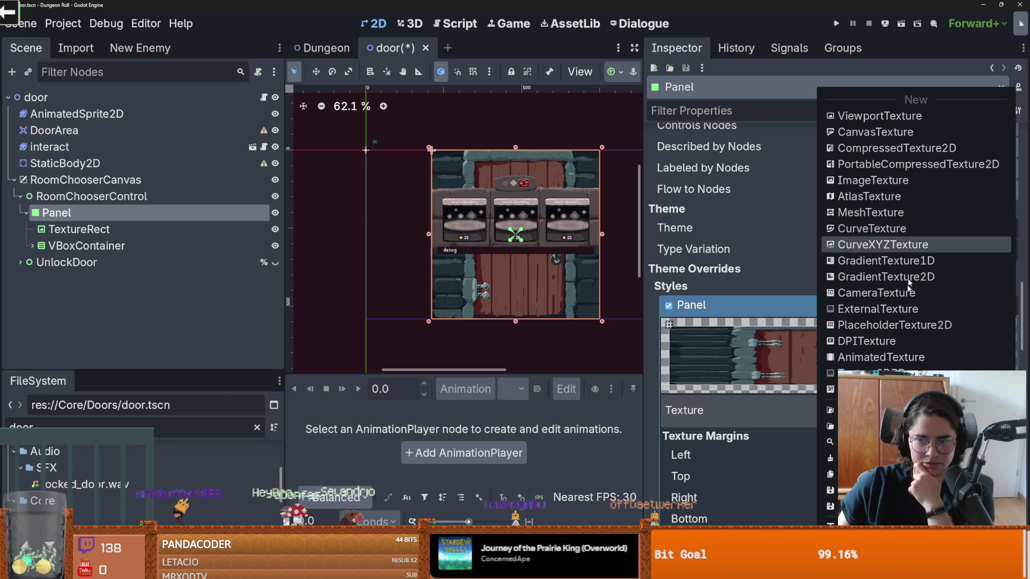
left_click(907, 358)
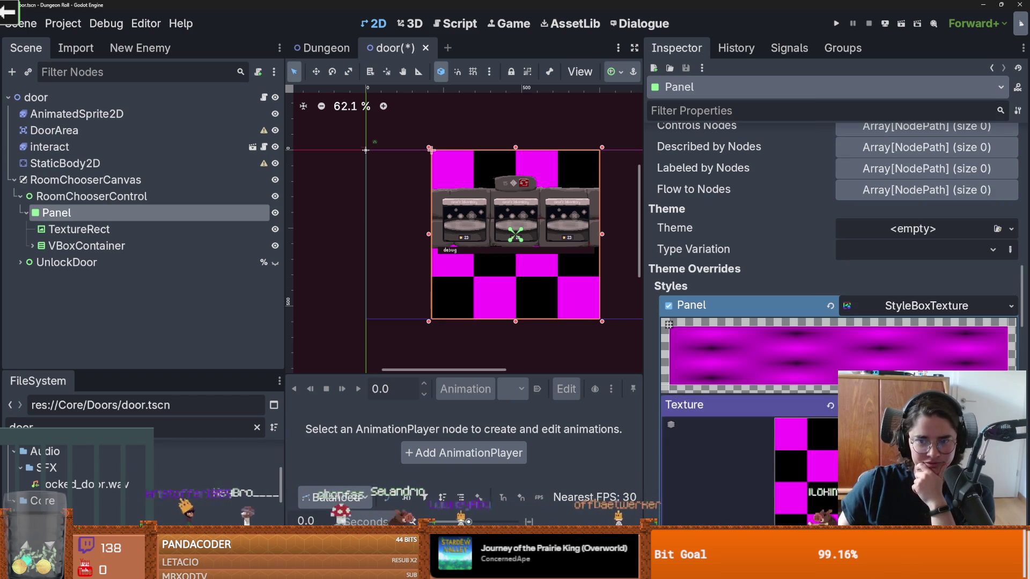
- Switch over to Aseprite to view the door overlay sprite
scroll(837, 268, "down", 1)
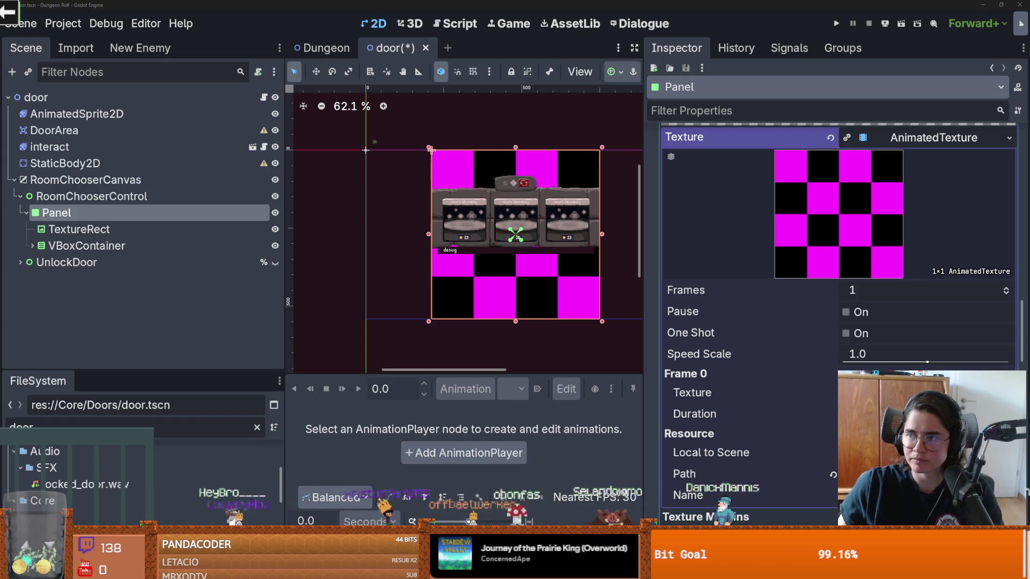
key("alt+Tab")
scroll(425, 206, "up", 4)
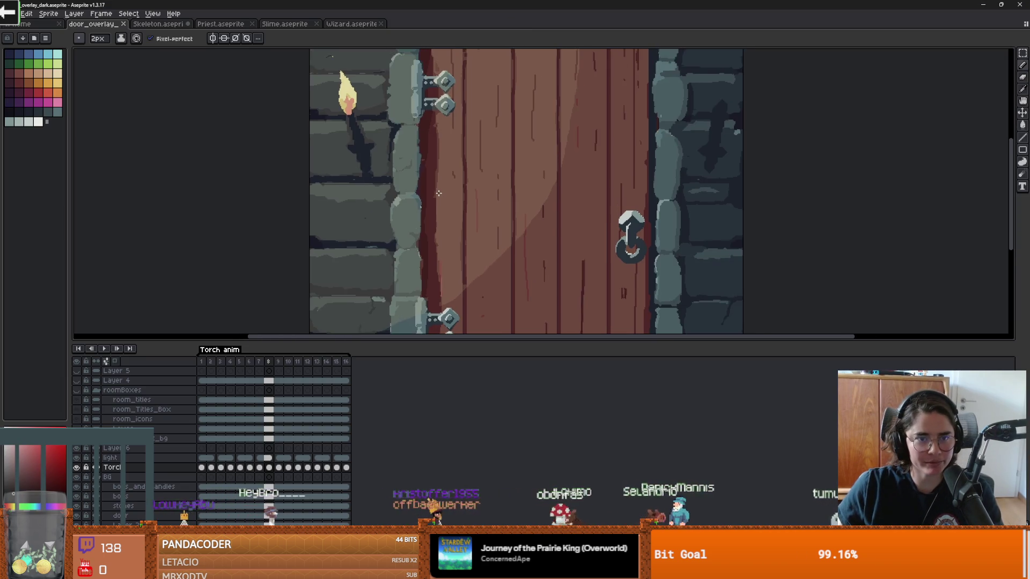
- Play the door animation in Aseprite to preview it
scroll(437, 222, "down", 3)
scroll(437, 223, "up", 3)
left_click_drag(388, 156, 386, 172)
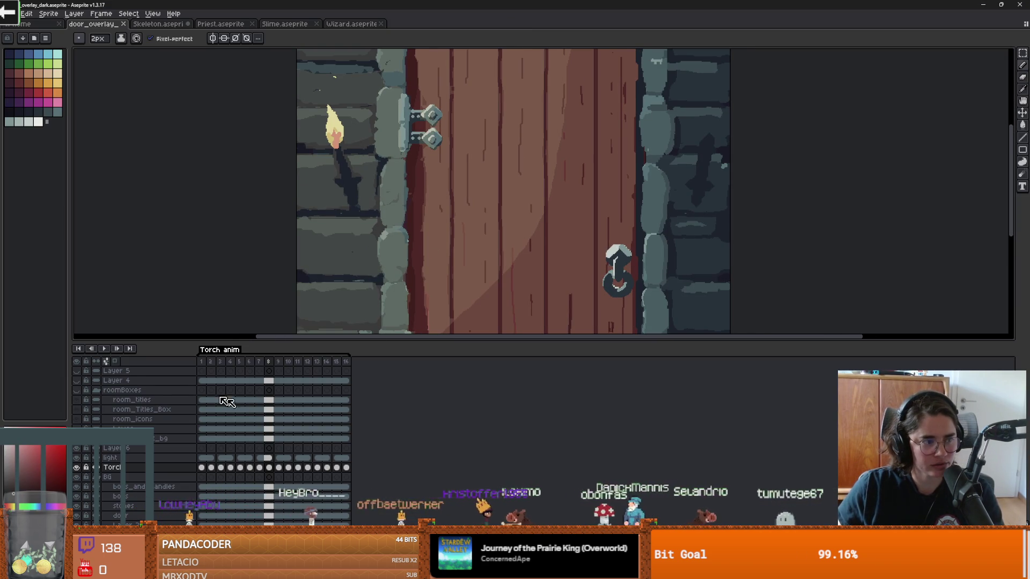
key("Return")
scroll(387, 172, "down", 3)
scroll(402, 209, "up", 3)
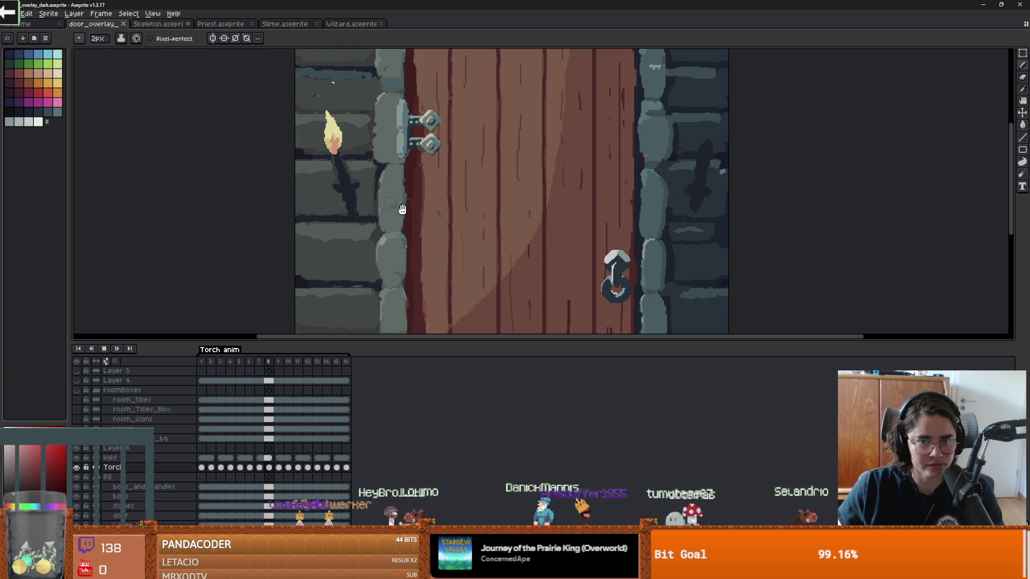
scroll(402, 209, "down", 3)
scroll(398, 242, "up", 3)
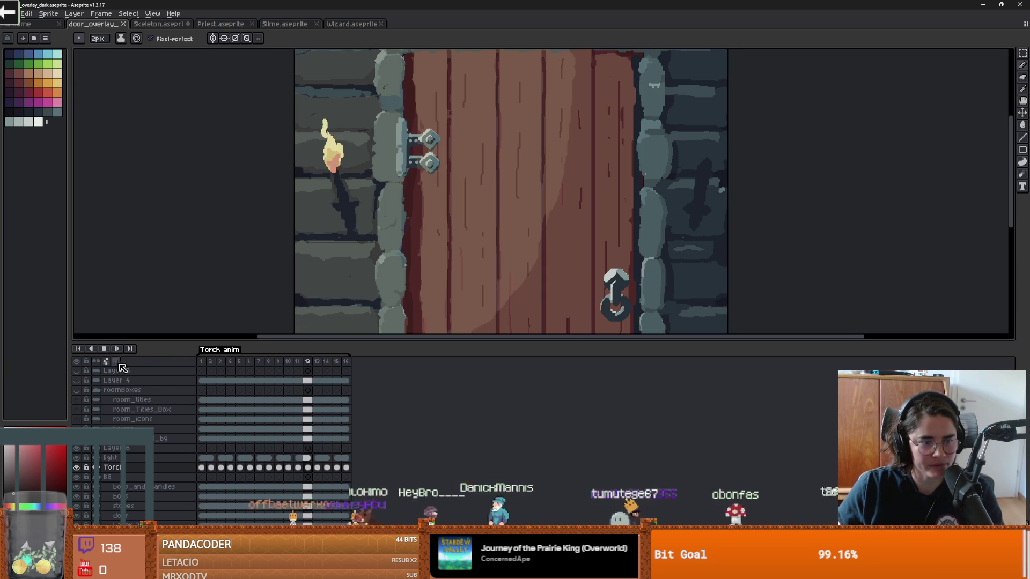
- Export the animation as the sprite sheet door_overlay_dark_spritesheet.png into assets/ui
left_click(11, 13)
mouse_move(22, 93)
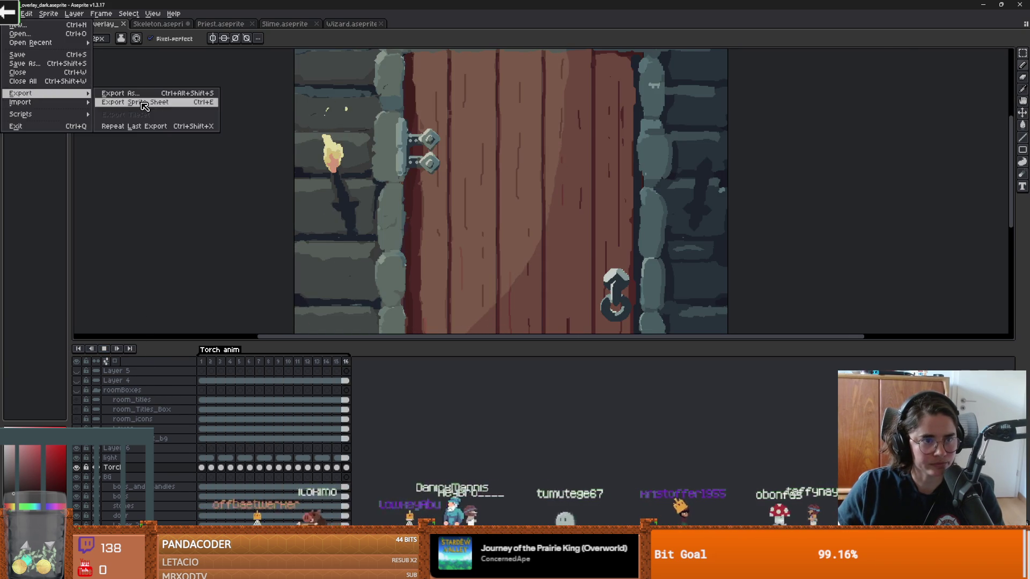
left_click(115, 102)
left_click(309, 125)
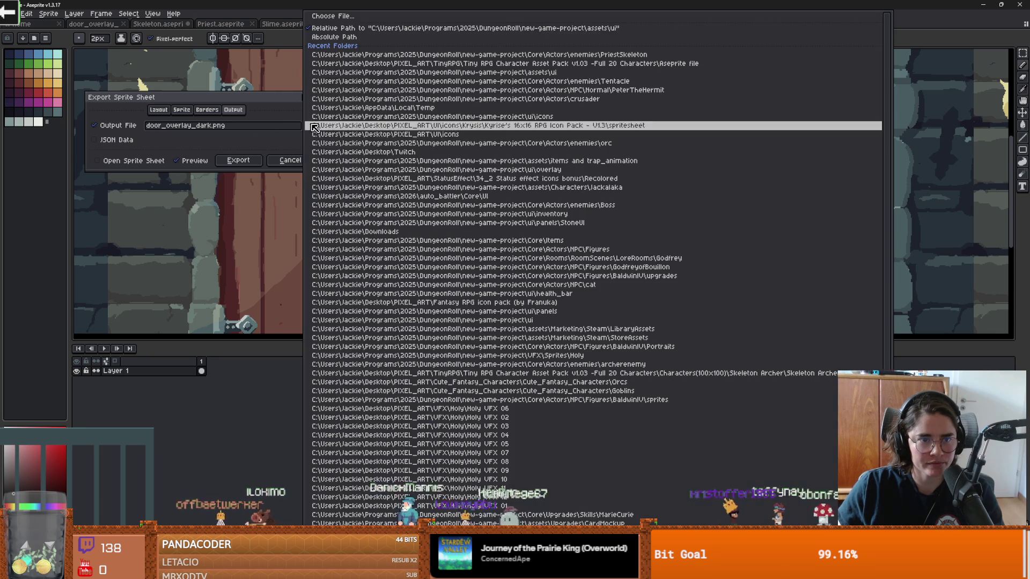
key("Return")
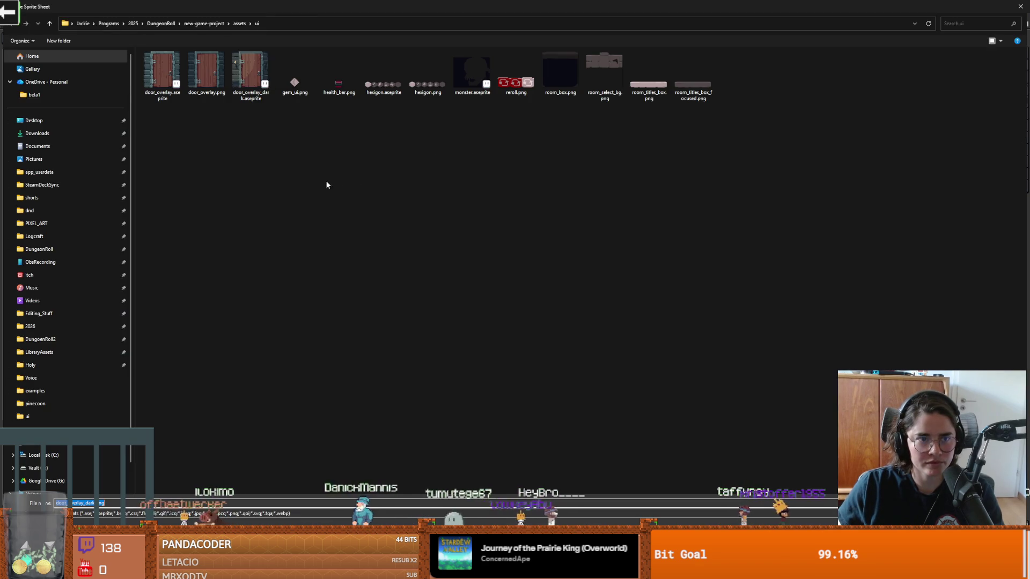
left_click(92, 502)
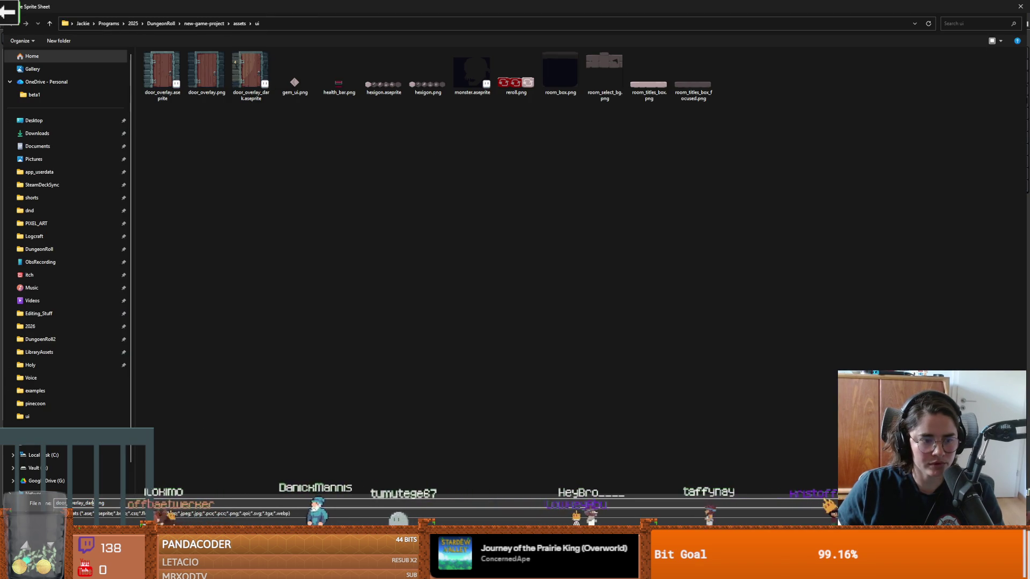
type("_pr")
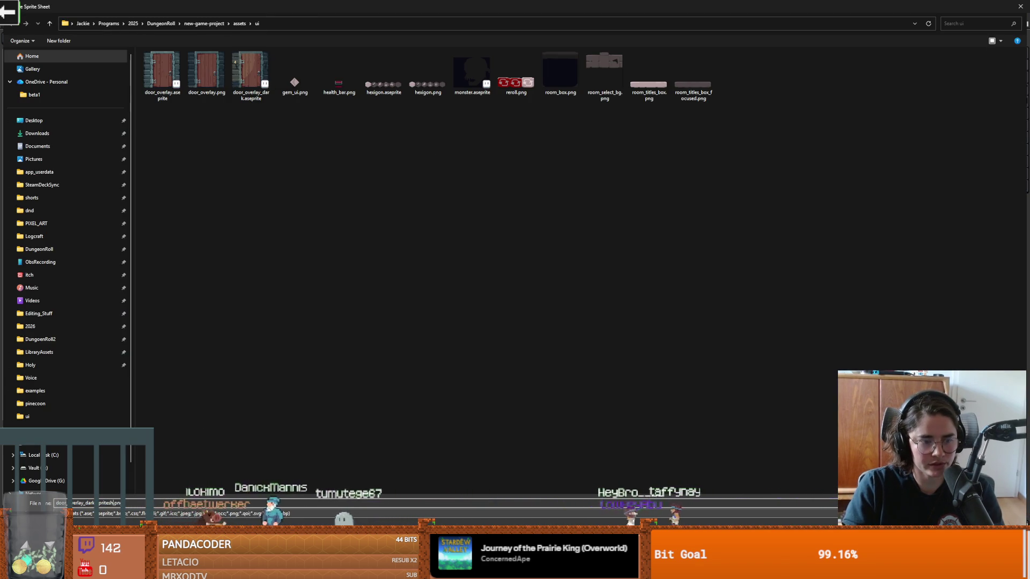
key("Return")
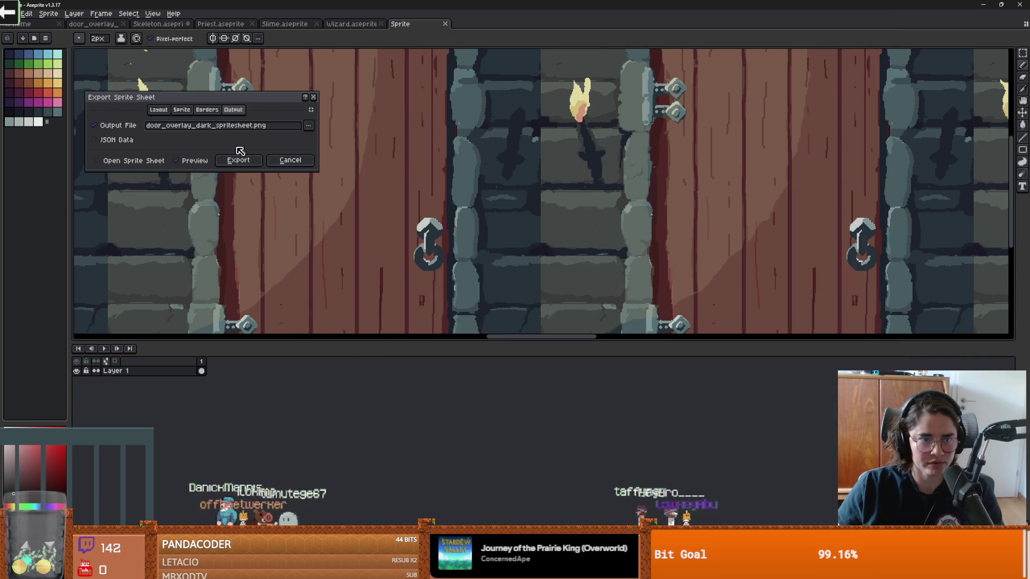
left_click(240, 160)
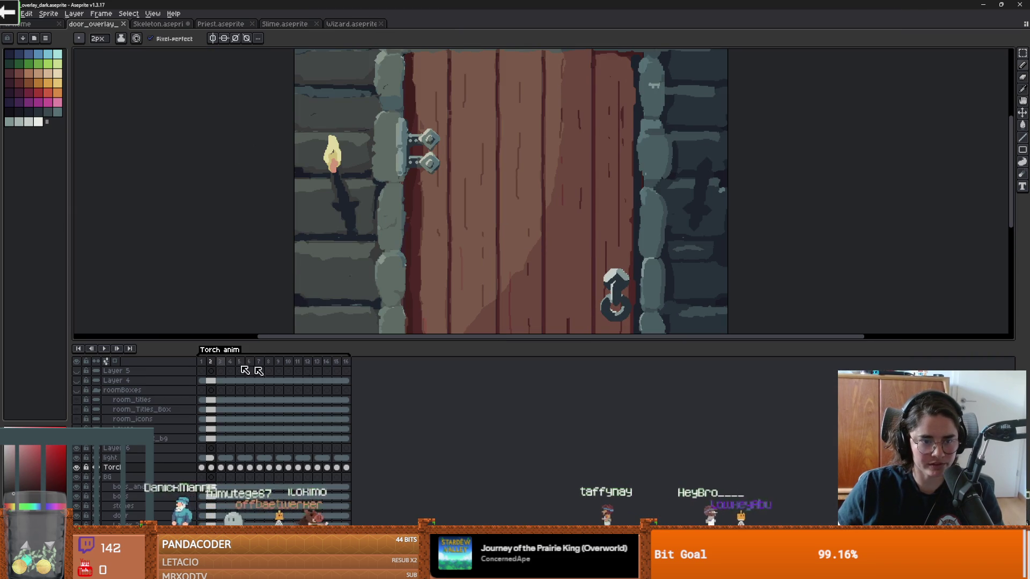
key("alt+Tab")
- Set the Panel's AnimatedTexture Frames count to 16
left_click(881, 293)
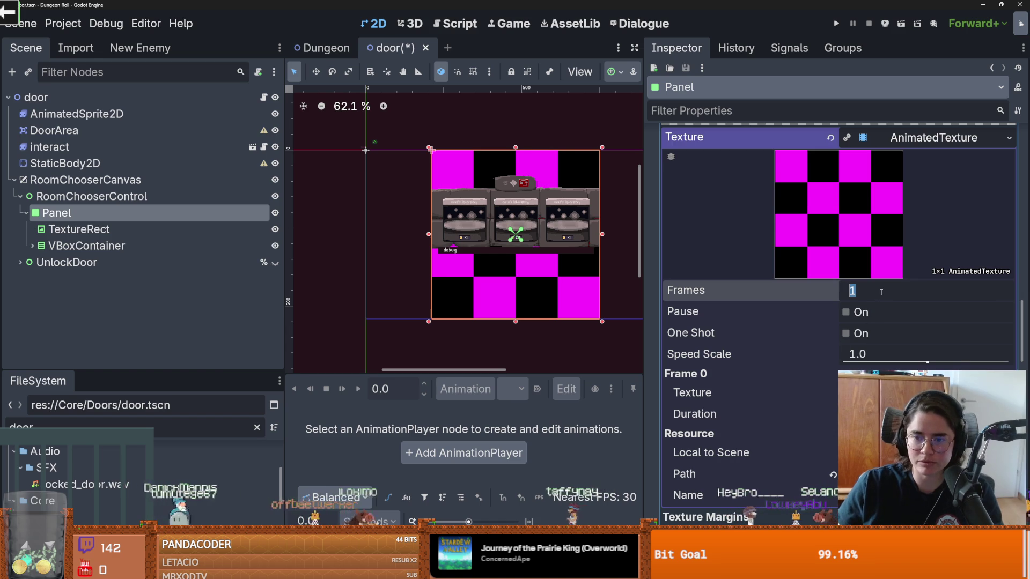
type("6")
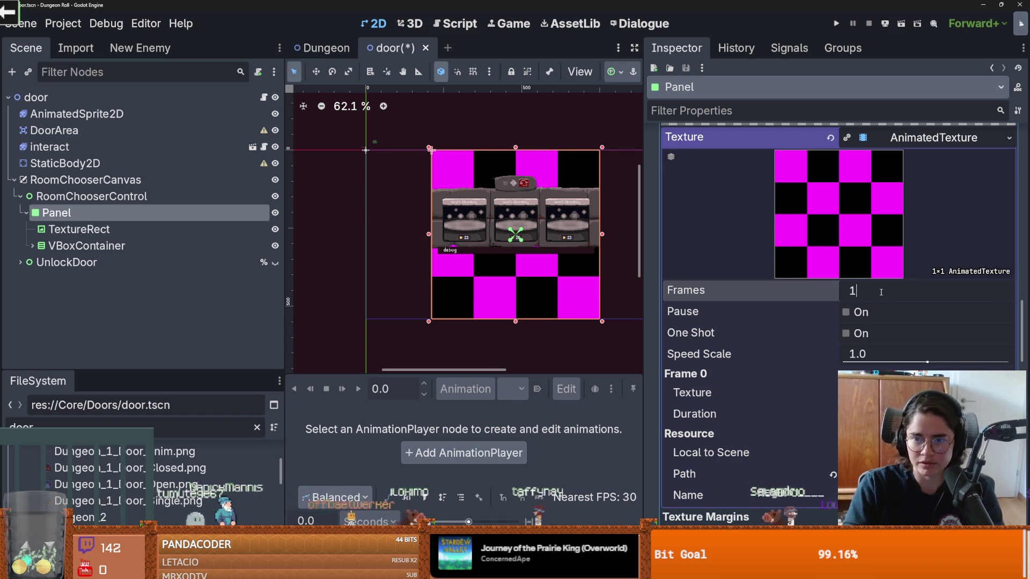
type("6")
key("Return")
scroll(836, 321, "down", 5)
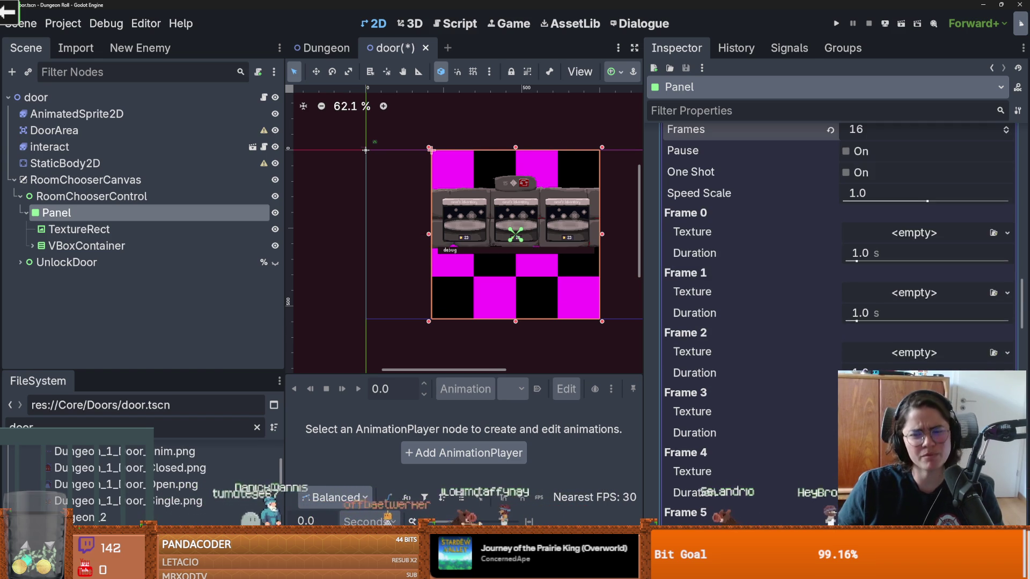
scroll(790, 398, "up", 2)
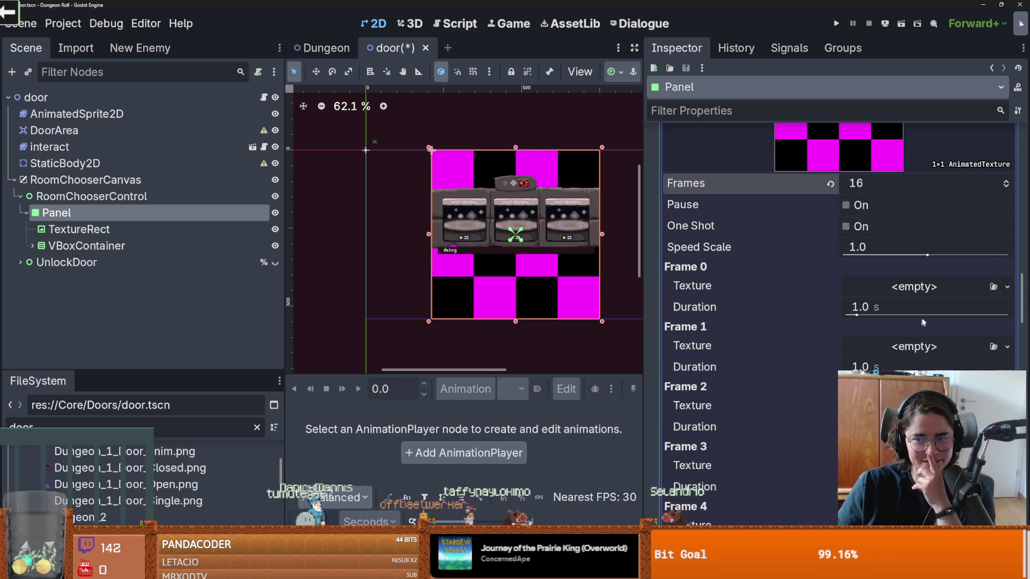
- Load the dark door sprite sheet directly into Frame 0, then undo that assignment
left_click(1007, 287)
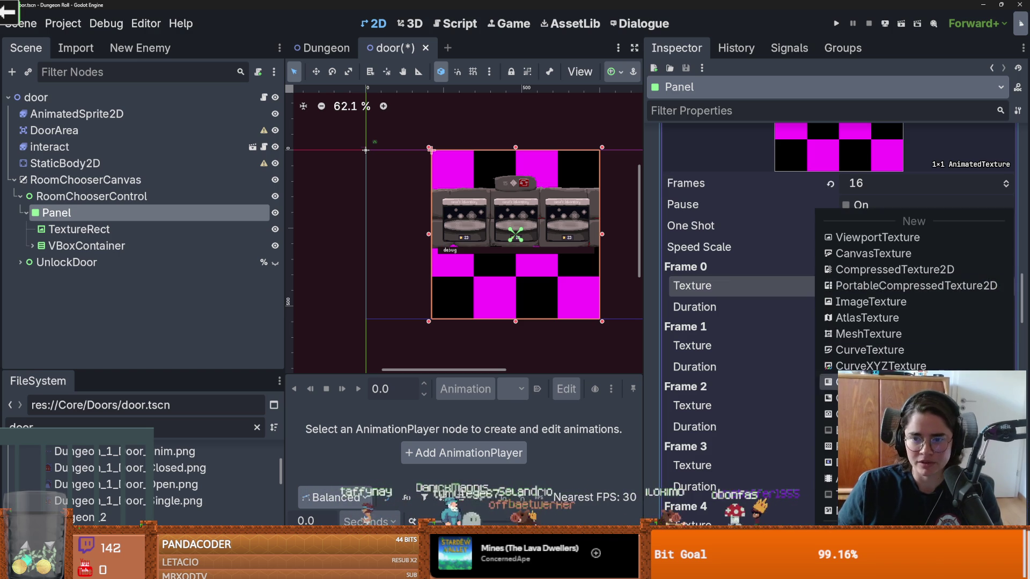
left_click(858, 510)
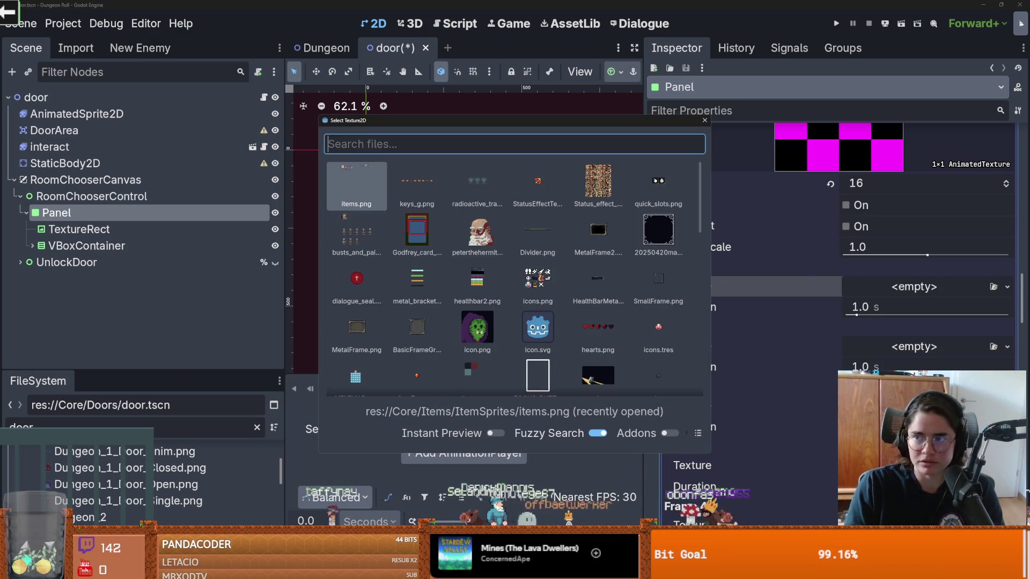
type("door_over")
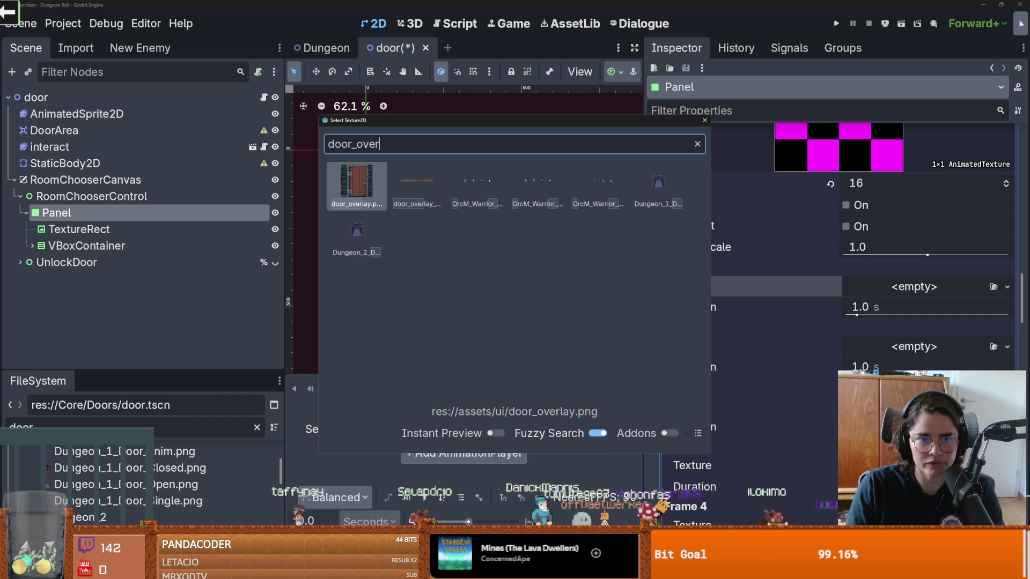
left_click(417, 185)
key("Return")
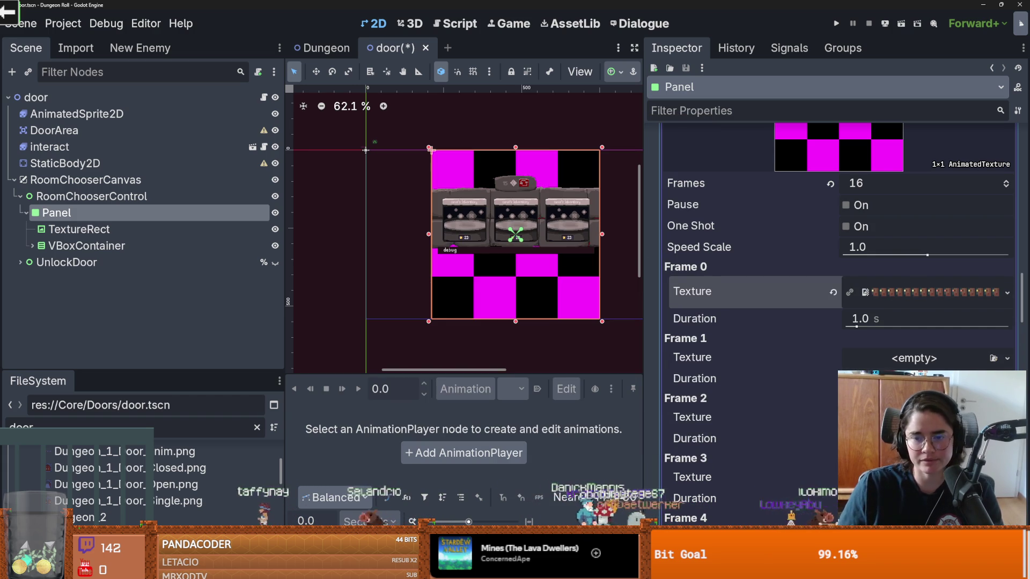
key("ctrl+z")
left_click(1007, 288)
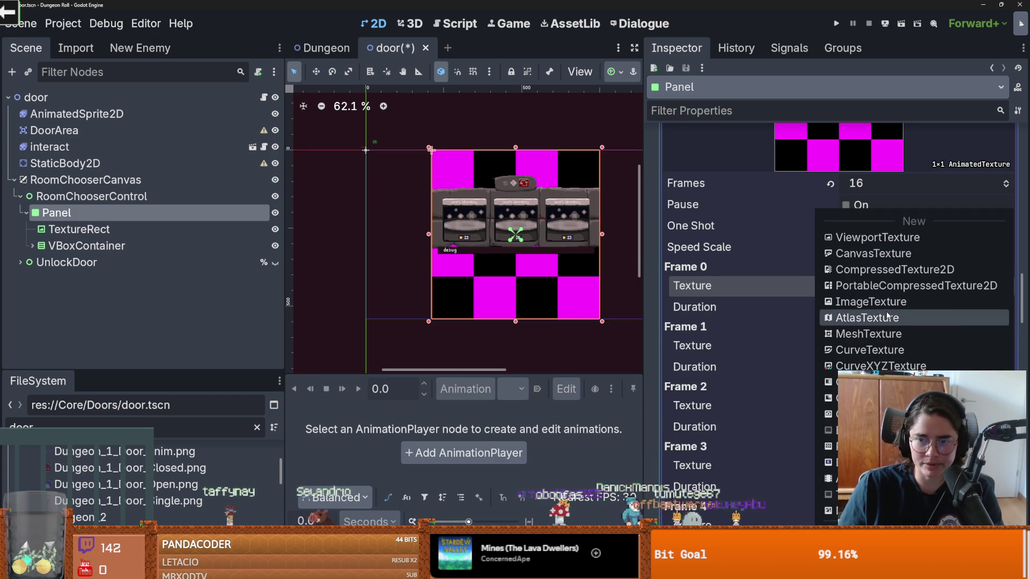
- Give Frame 0 a new AtlasTexture that uses the door_overlay sprite sheet as its atlas
left_click(907, 320)
left_click(910, 287)
scroll(910, 287, "down", 1)
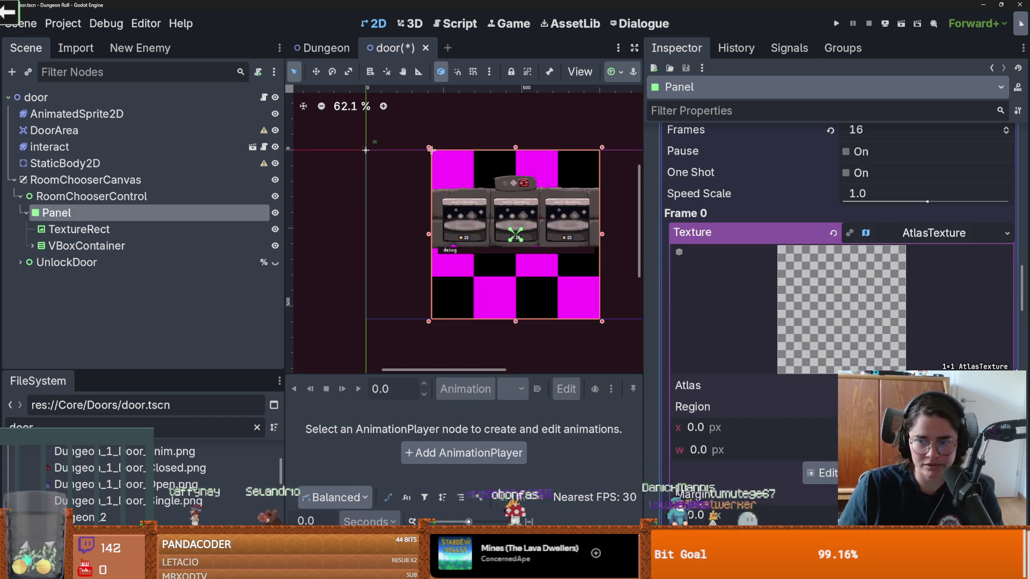
left_click(912, 385)
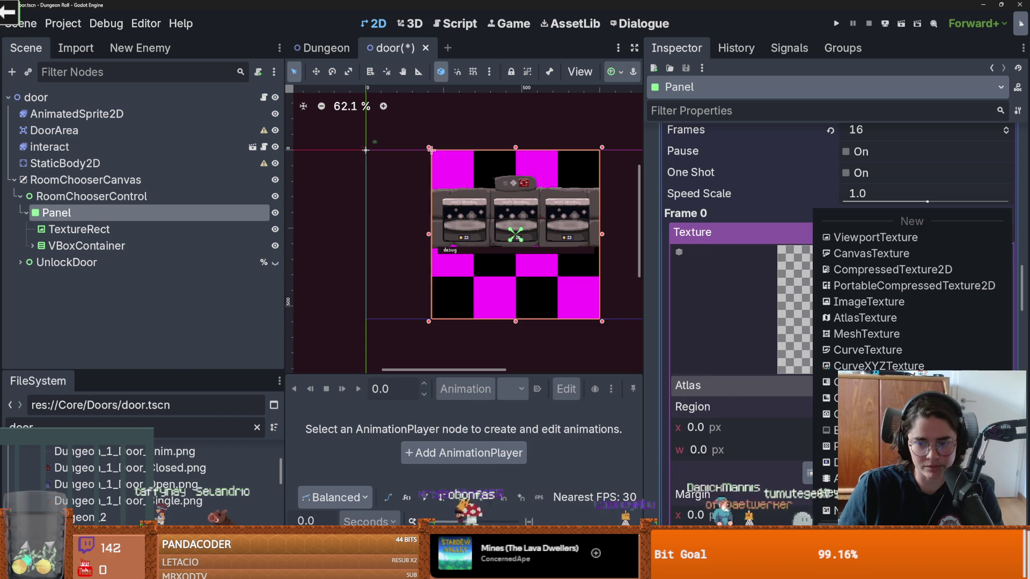
left_click(885, 510)
key("Right")
key("Down")
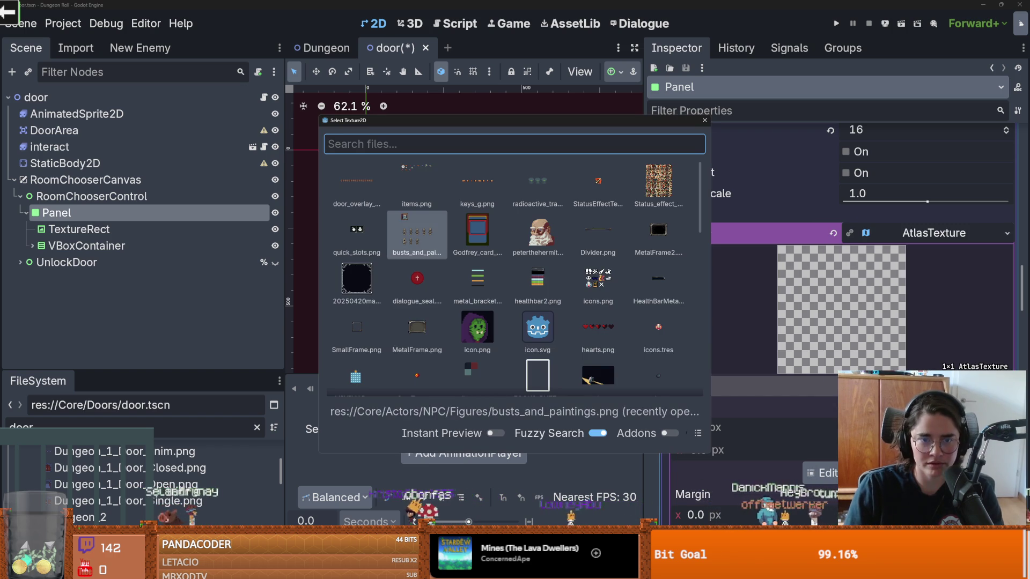
key("Left")
key("Up")
key("Return")
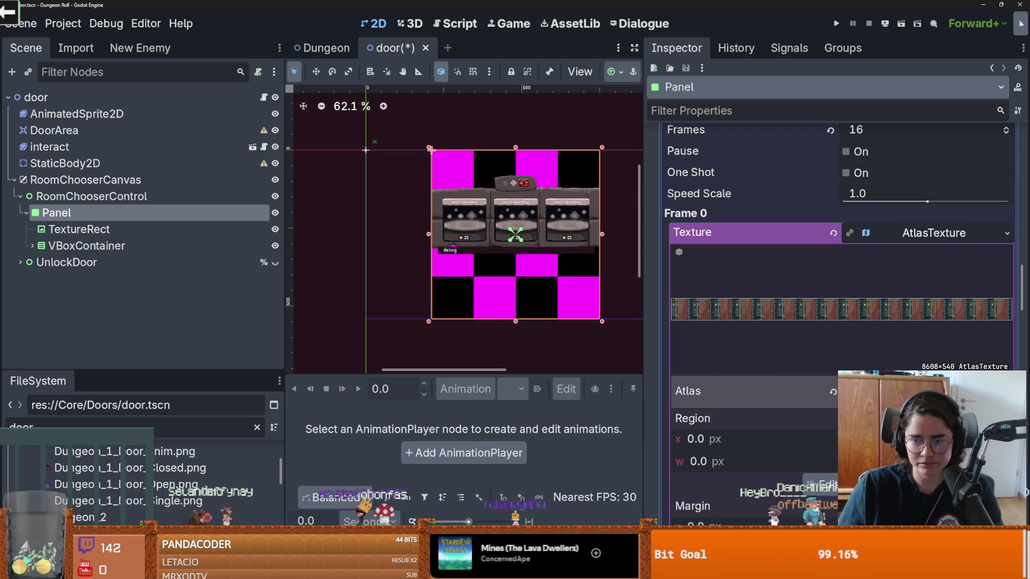
- Set the Region Editor's grid step to 538×540 after checking the door canvas size in Aseprite
left_click(820, 484)
scroll(561, 298, "down", 3)
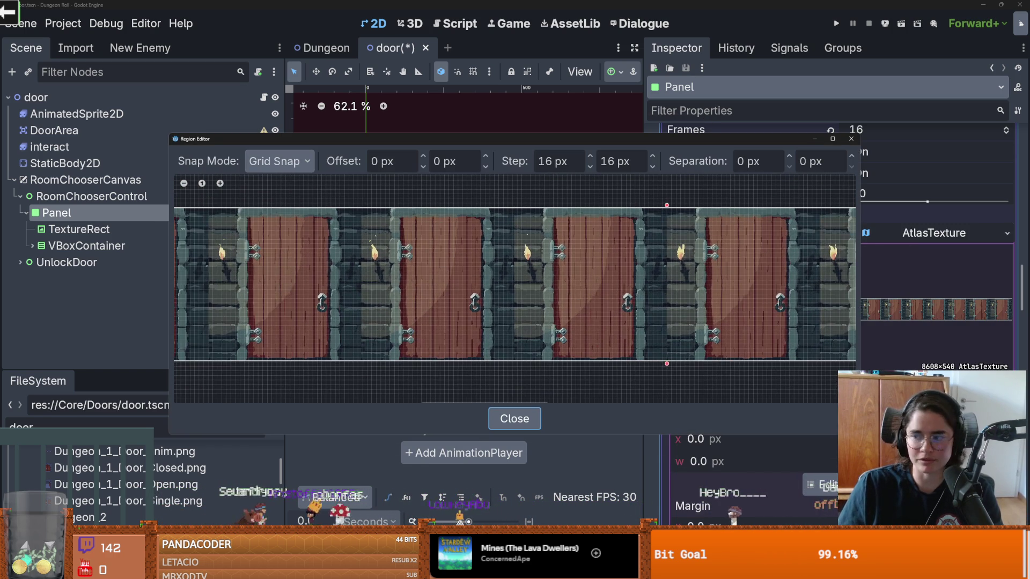
key("alt+Tab")
key("ctrl+alt+c")
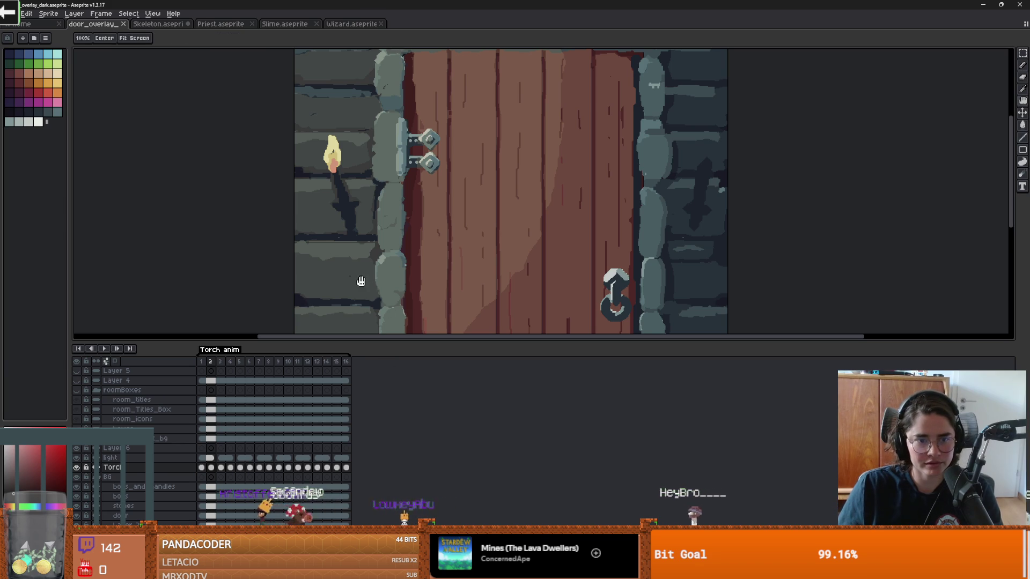
key("alt+Tab")
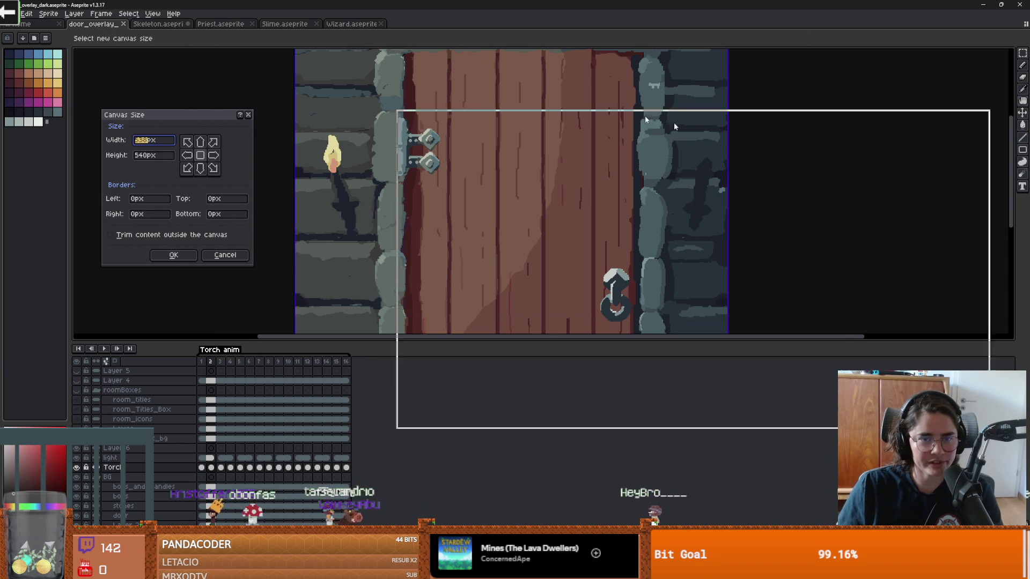
left_click(536, 162)
type("53")
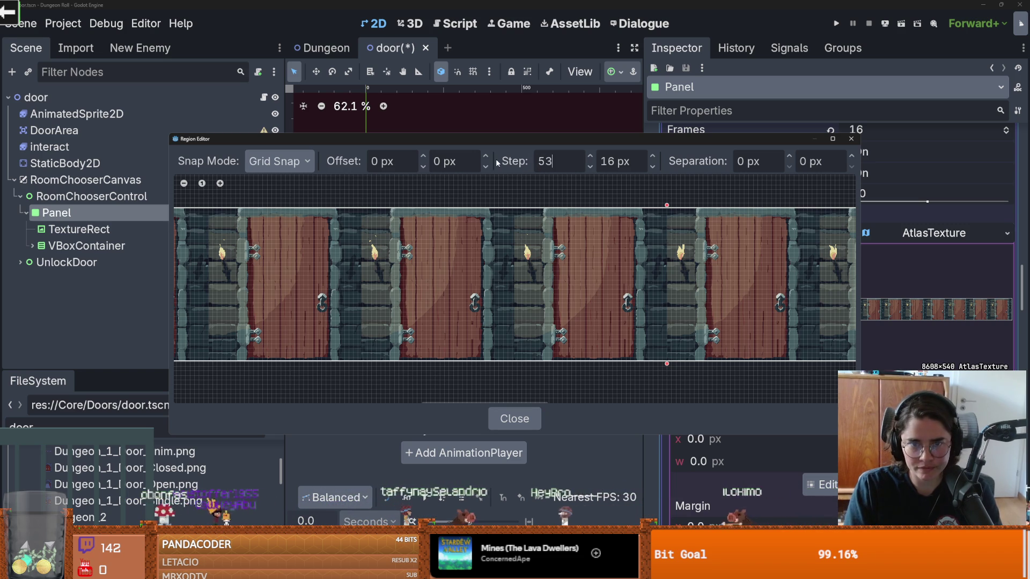
type("8")
key("Tab")
type("1654")
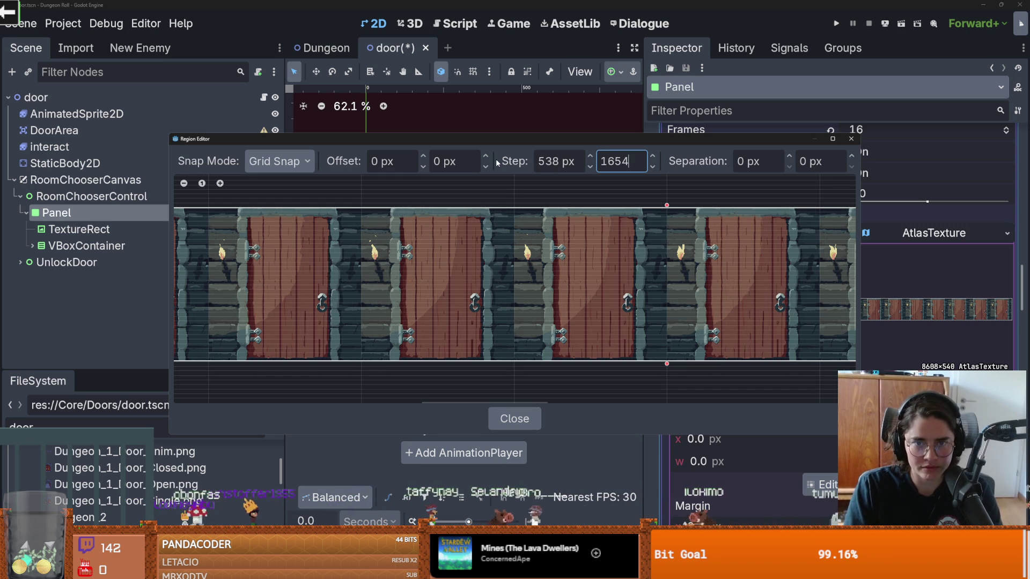
type("0")
key("Return")
- Select the first door cell as the atlas region and close the Region Editor
scroll(424, 311, "down", 3)
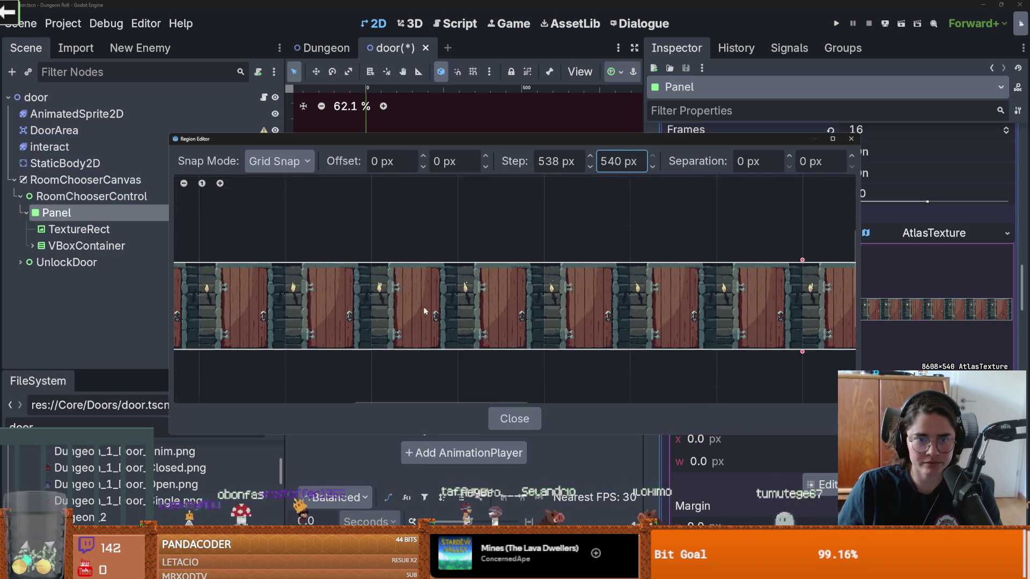
scroll(424, 311, "down", 3)
left_click_drag(384, 325, 329, 283)
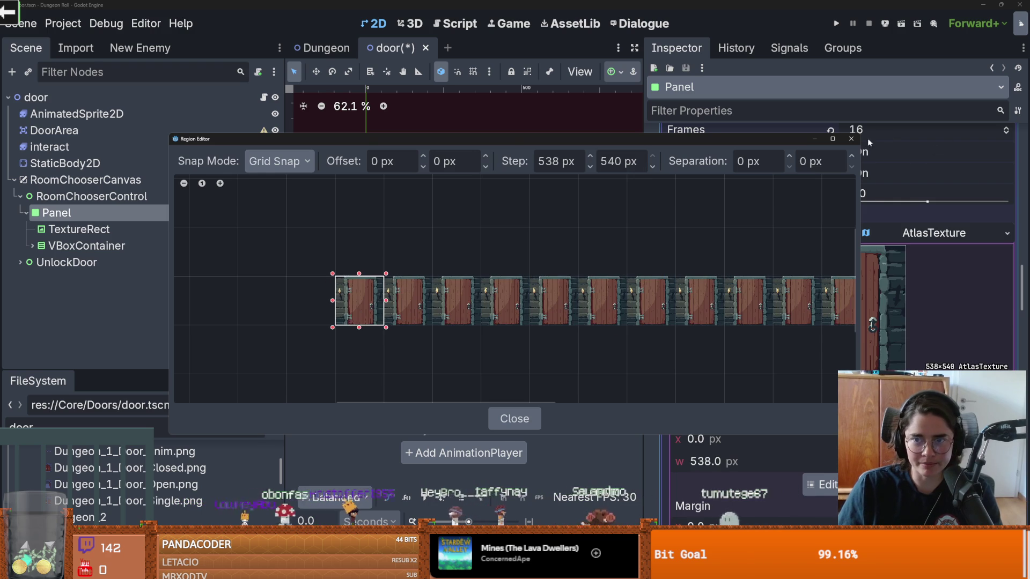
key("Escape")
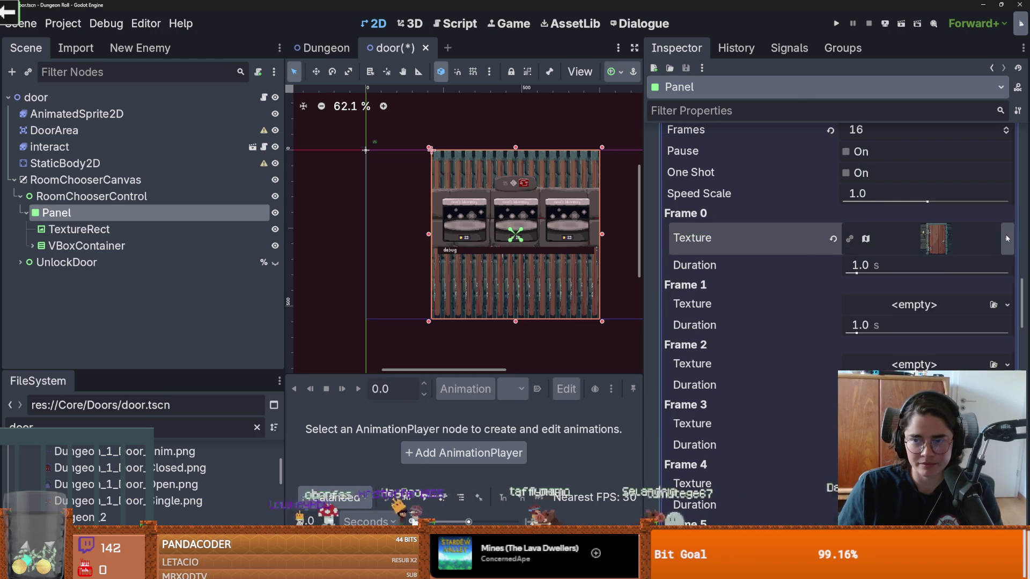
- Copy Frame 0's door atlas texture and paste unique copies into Frames 1–4
left_click(1007, 239)
key("Escape")
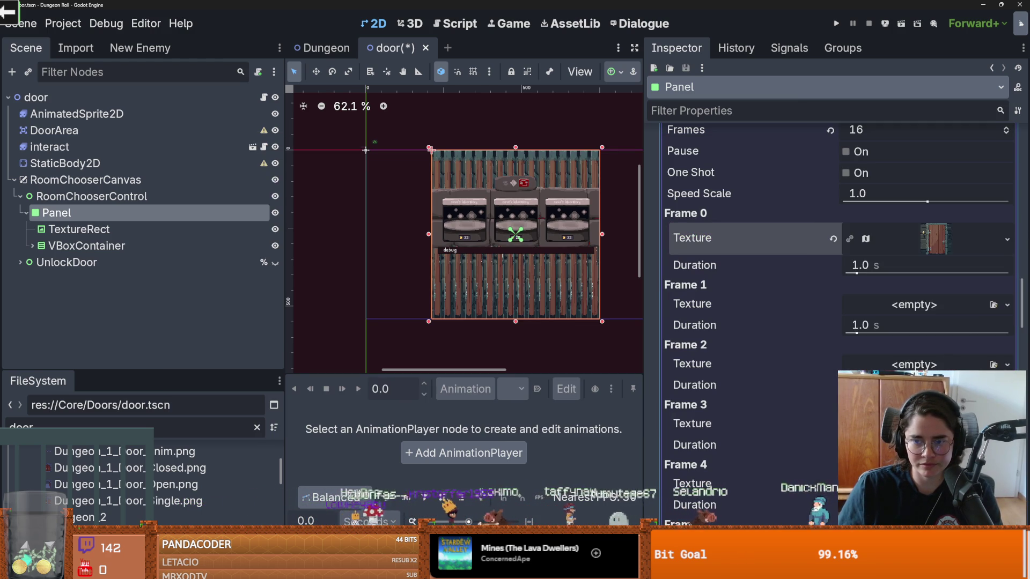
left_click(1005, 305)
left_click(917, 370)
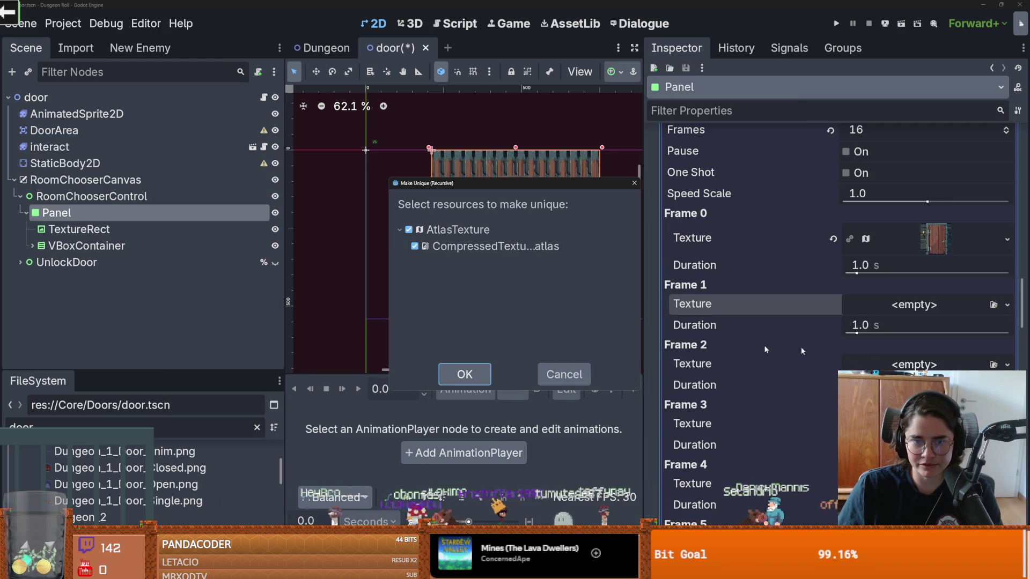
key("Return")
left_click(1007, 376)
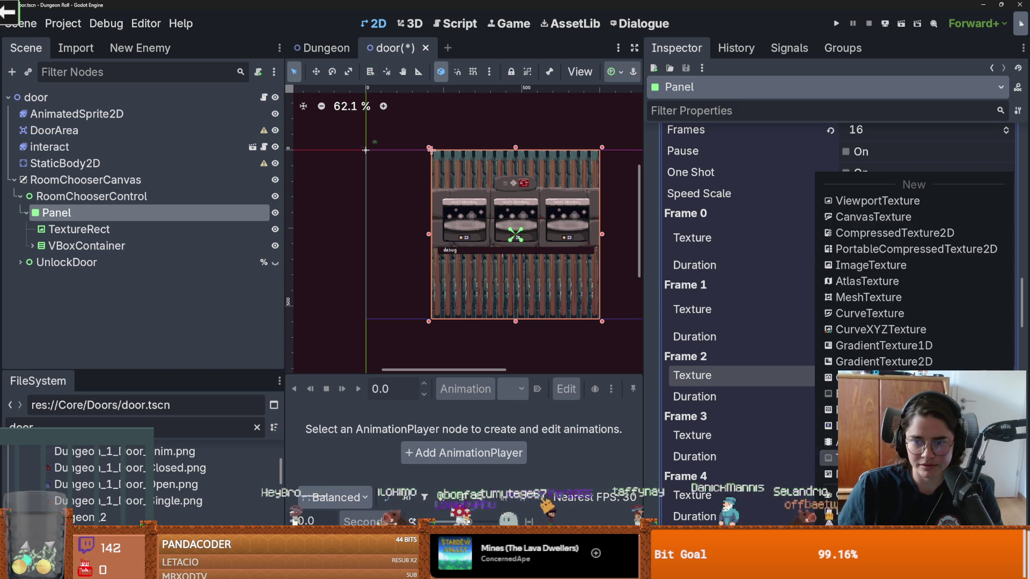
left_click(912, 440)
key("Return")
scroll(1006, 319, "down", 3)
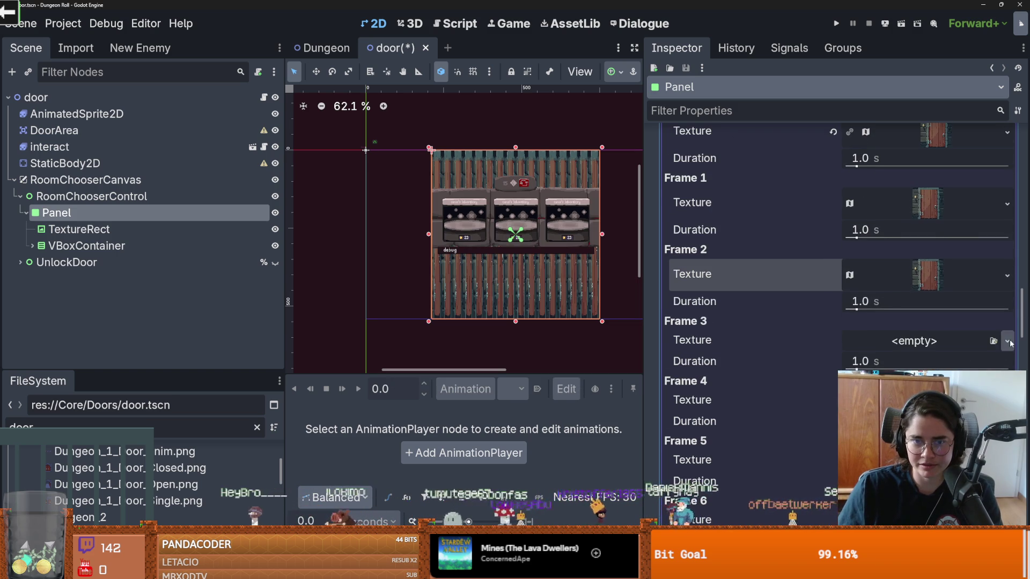
left_click(1008, 342)
left_click(911, 472)
key("Return")
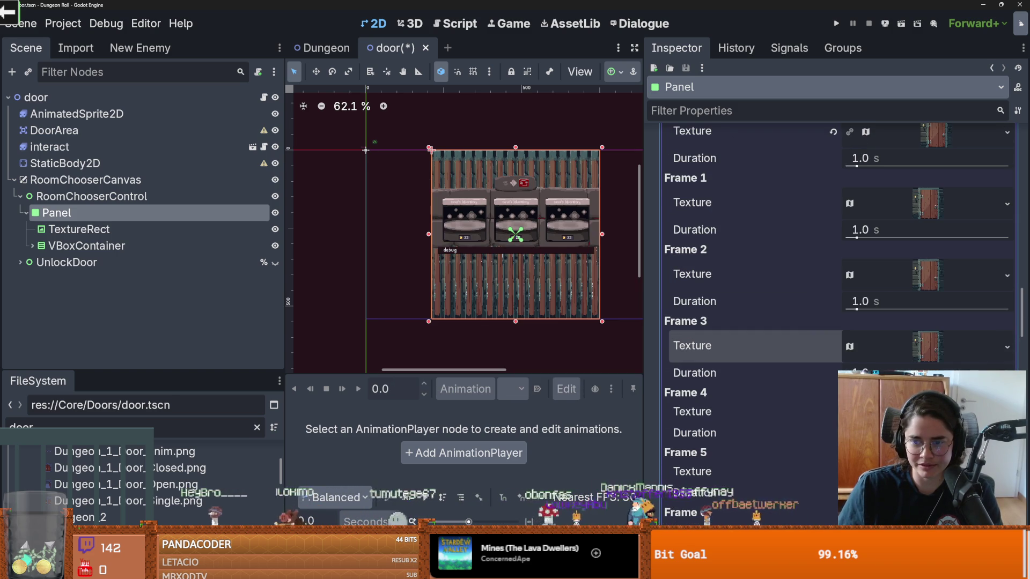
left_click(1008, 411)
left_click(912, 471)
key("Return")
- Paste unique copies of the door atlas texture into Frames 5–9
scroll(1006, 319, "down", 3)
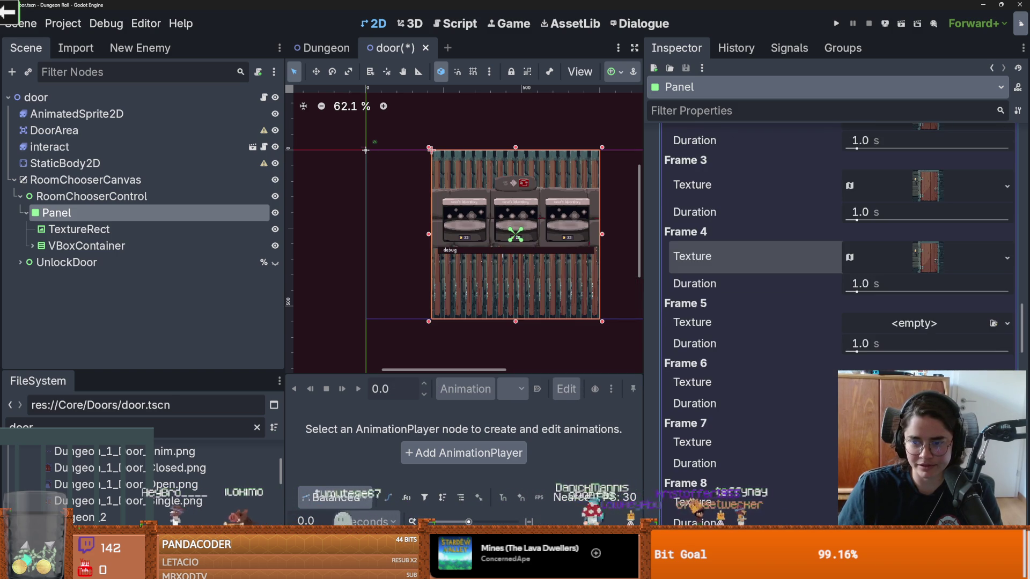
left_click(1007, 322)
left_click(912, 472)
key("Return")
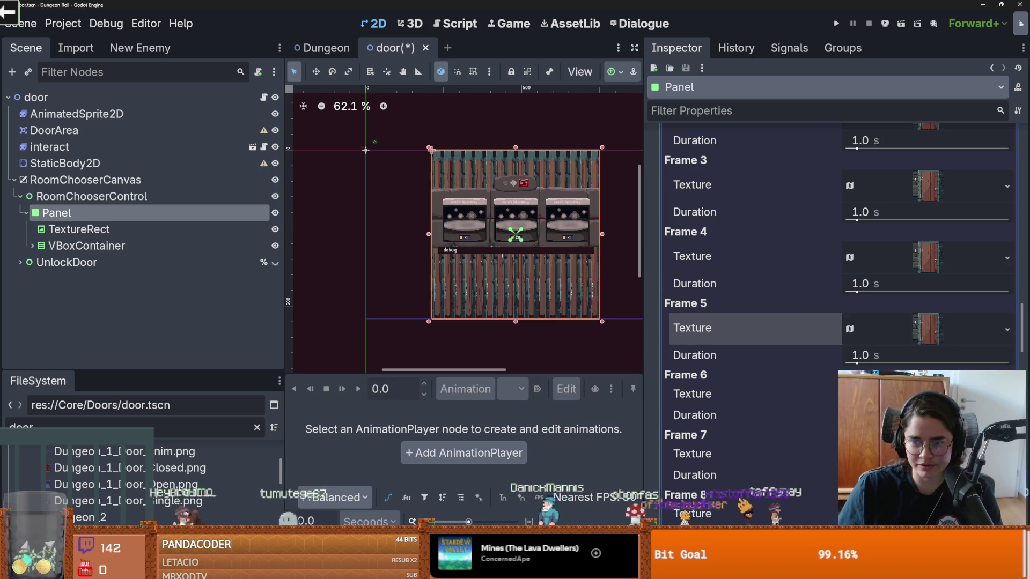
scroll(1006, 343, "down", 1)
left_click(1007, 340)
left_click(912, 472)
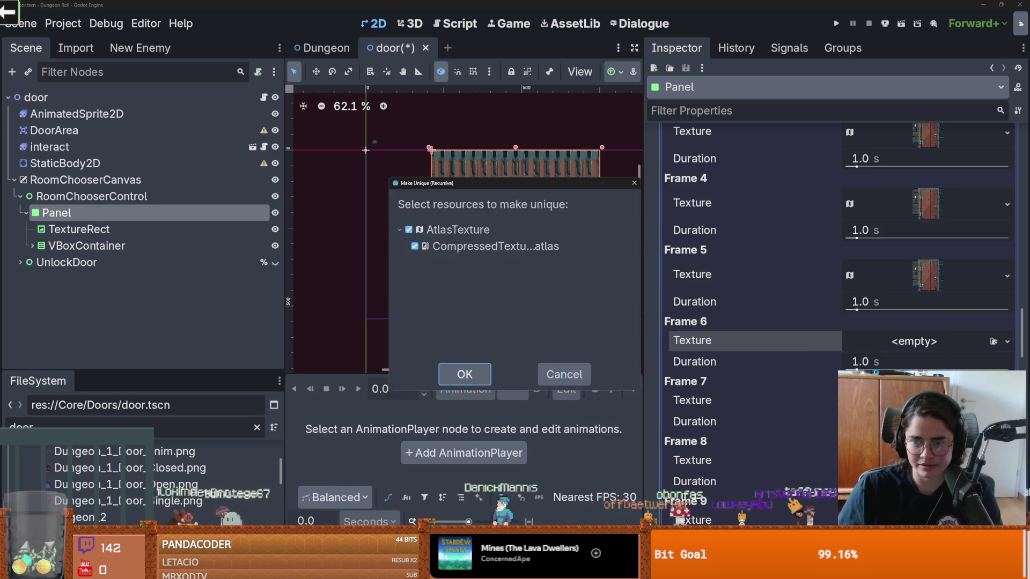
key("Return")
left_click(1007, 412)
left_click(912, 472)
key("Return")
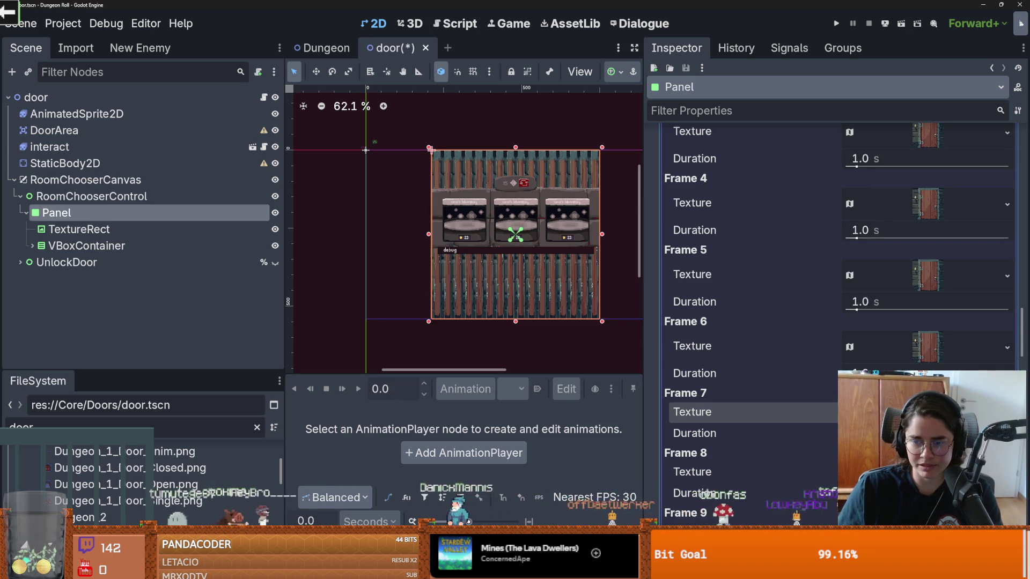
scroll(1006, 343, "down", 2)
left_click(1007, 376)
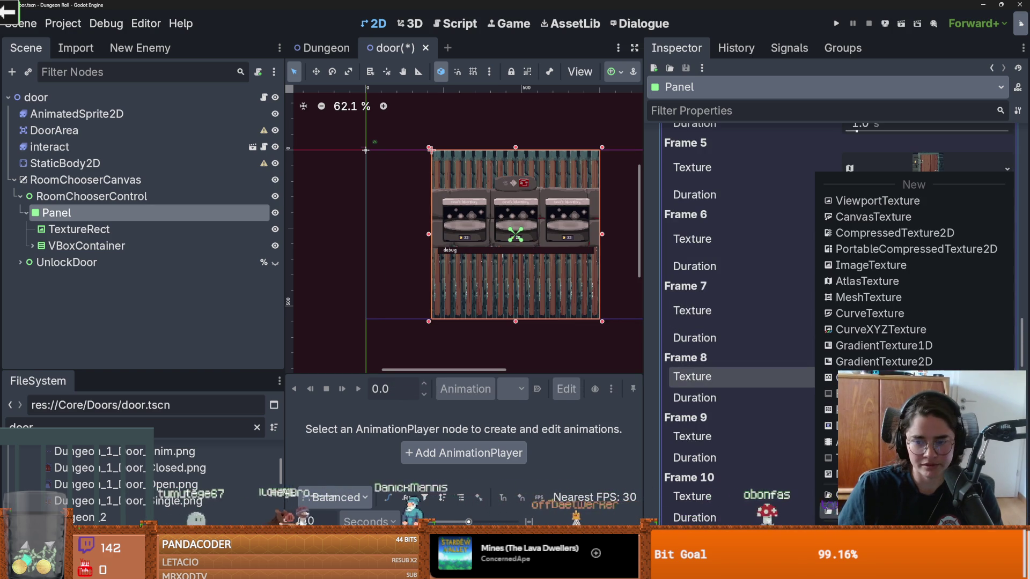
left_click(912, 472)
key("Return")
scroll(1007, 349, "down", 2)
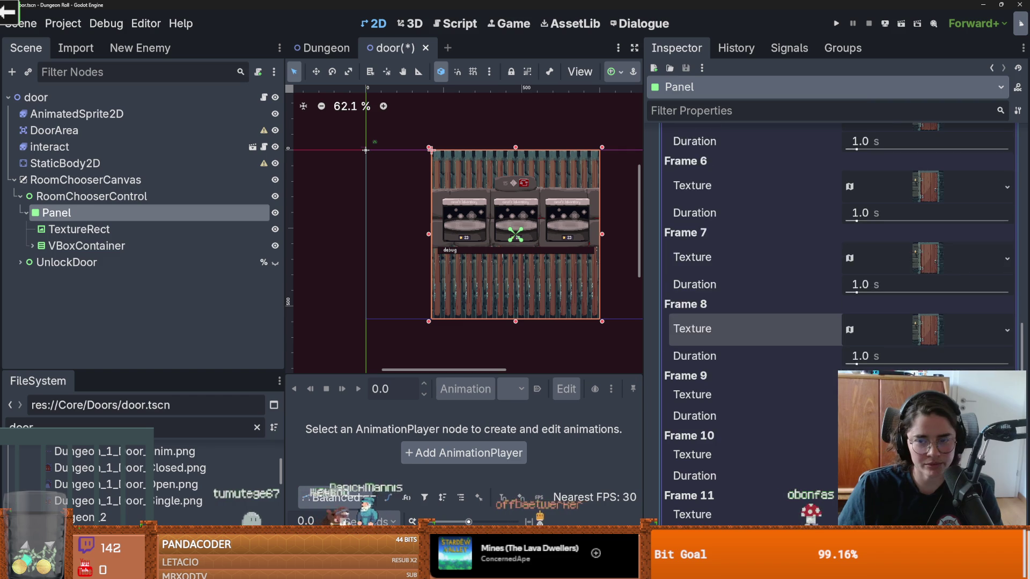
left_click(1007, 343)
left_click(912, 472)
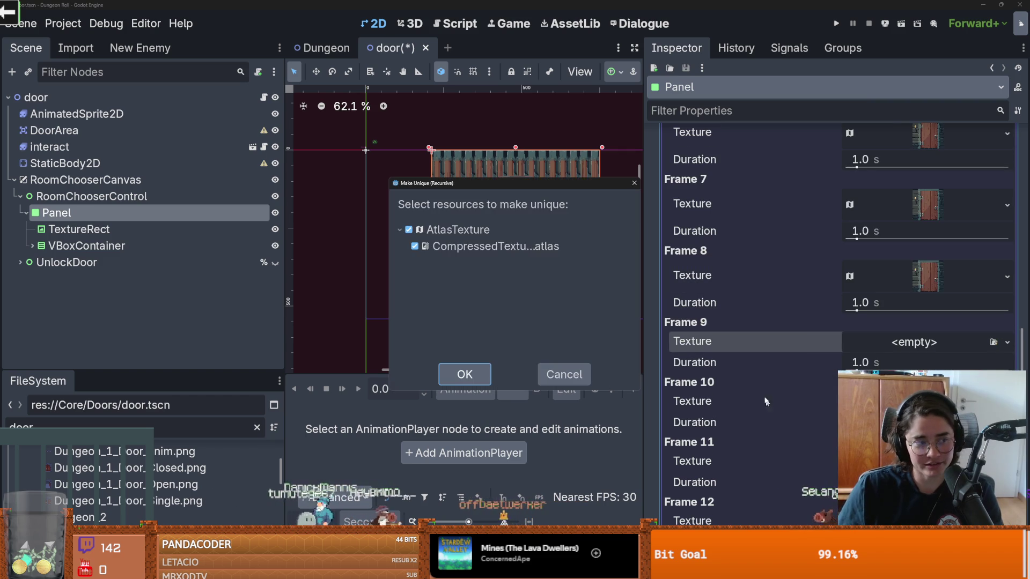
key("Return")
- Paste unique copies of the door atlas texture into Frames 10–15
scroll(1006, 360, "down", 2)
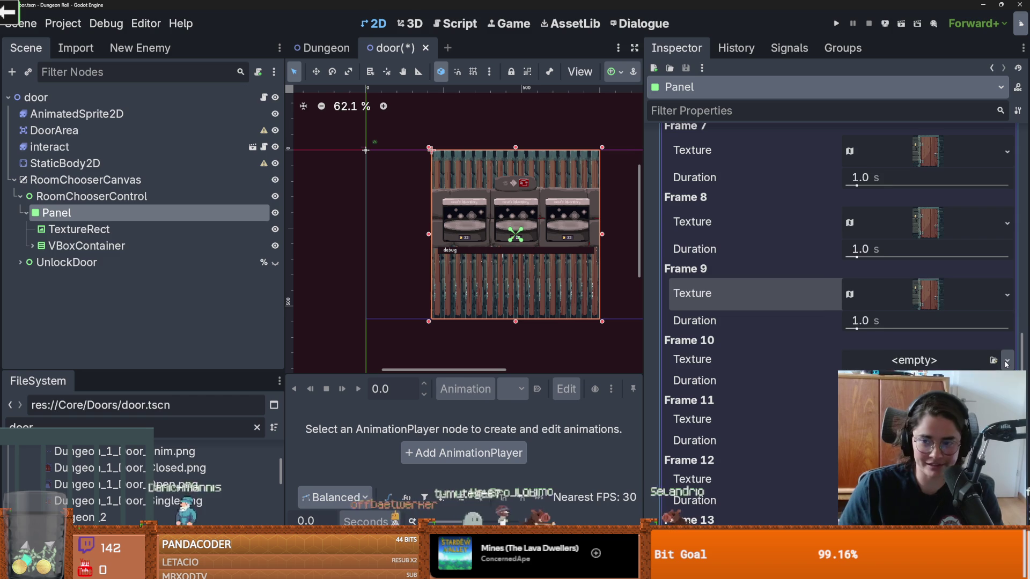
left_click(1006, 362)
left_click(911, 472)
key("Return")
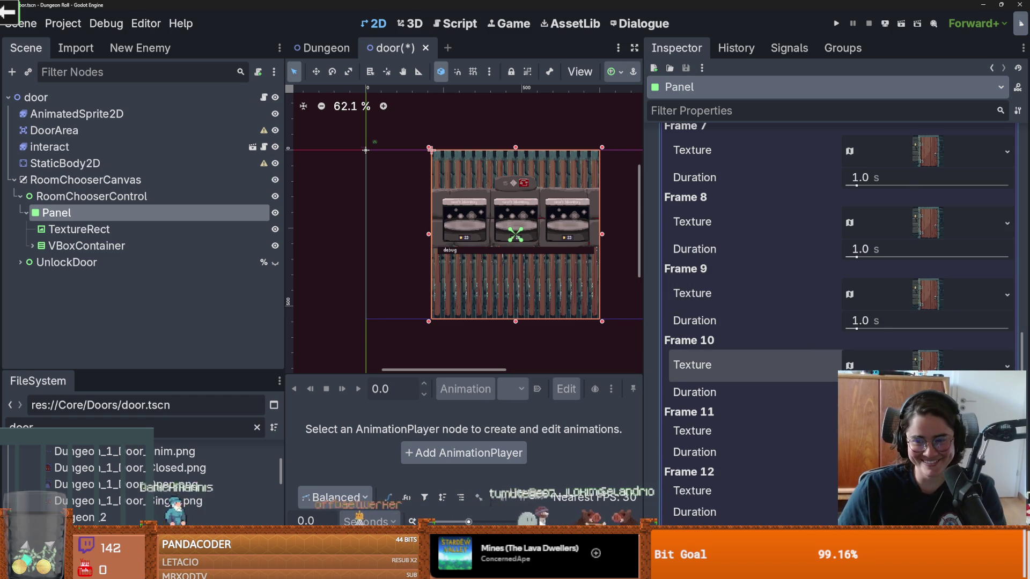
left_click(1006, 430)
left_click(911, 471)
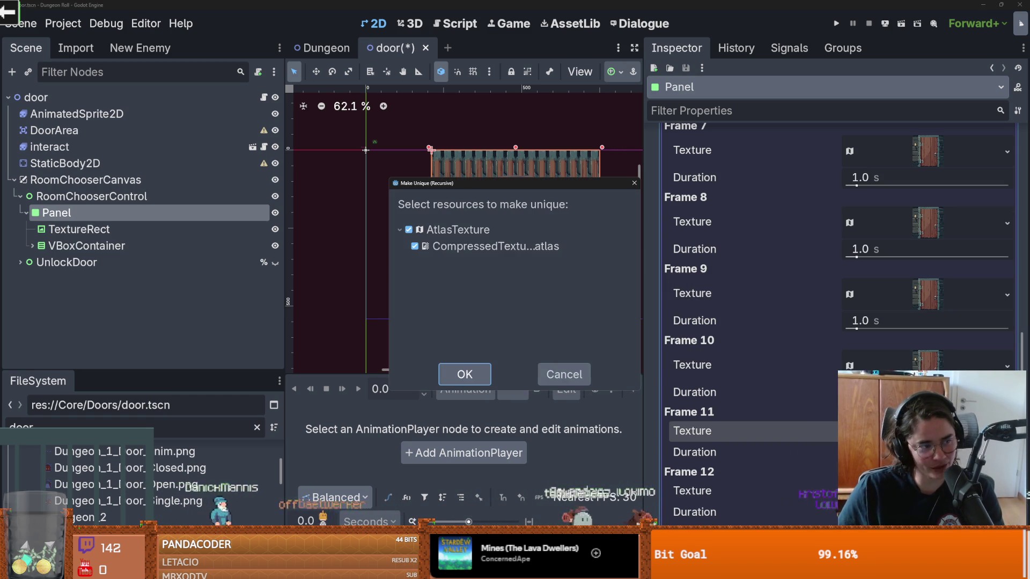
key("Return")
left_click(912, 395)
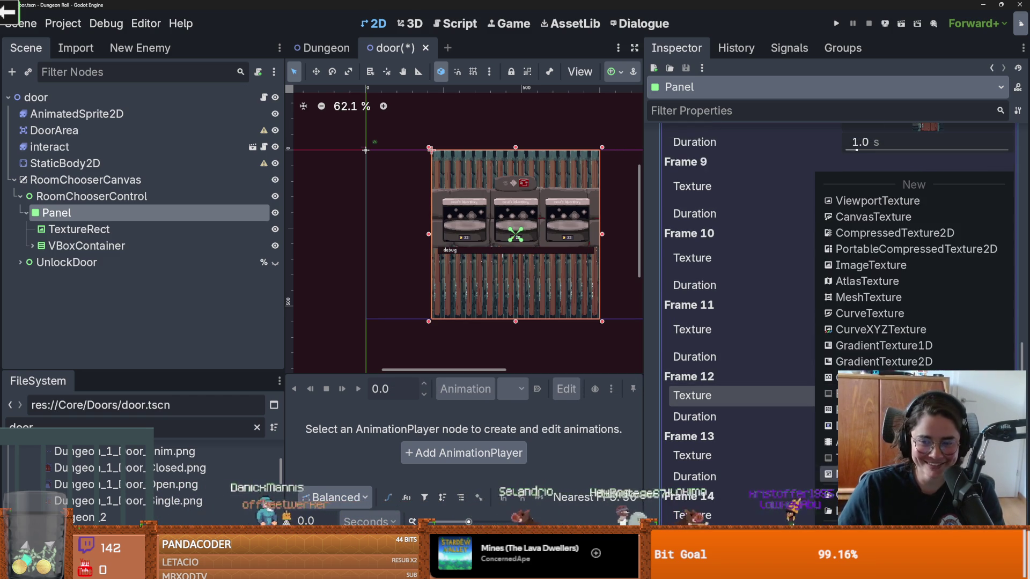
key("Escape")
scroll(837, 295, "down", 2)
left_click(1006, 360)
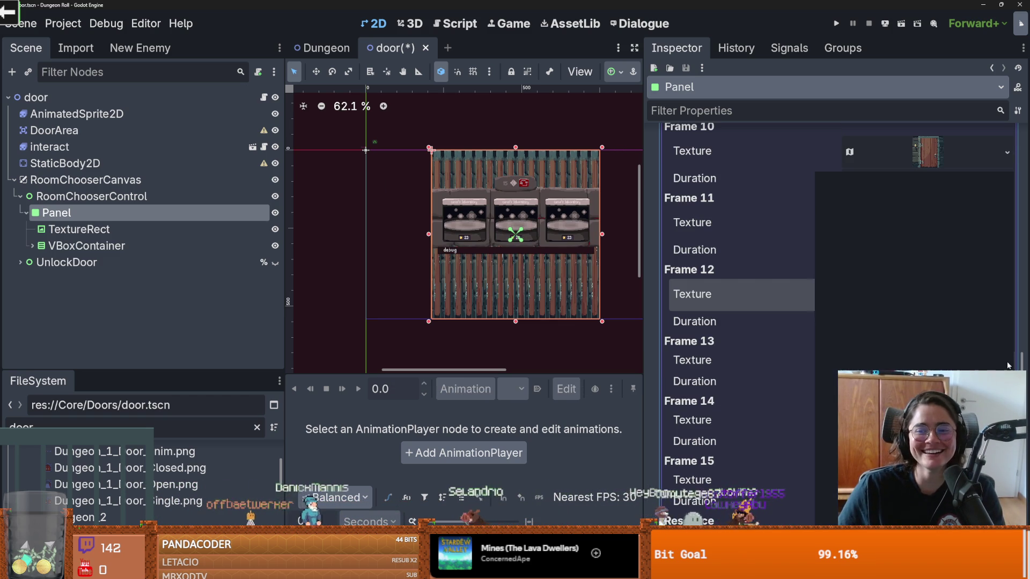
key("Escape")
key("ctrl+v")
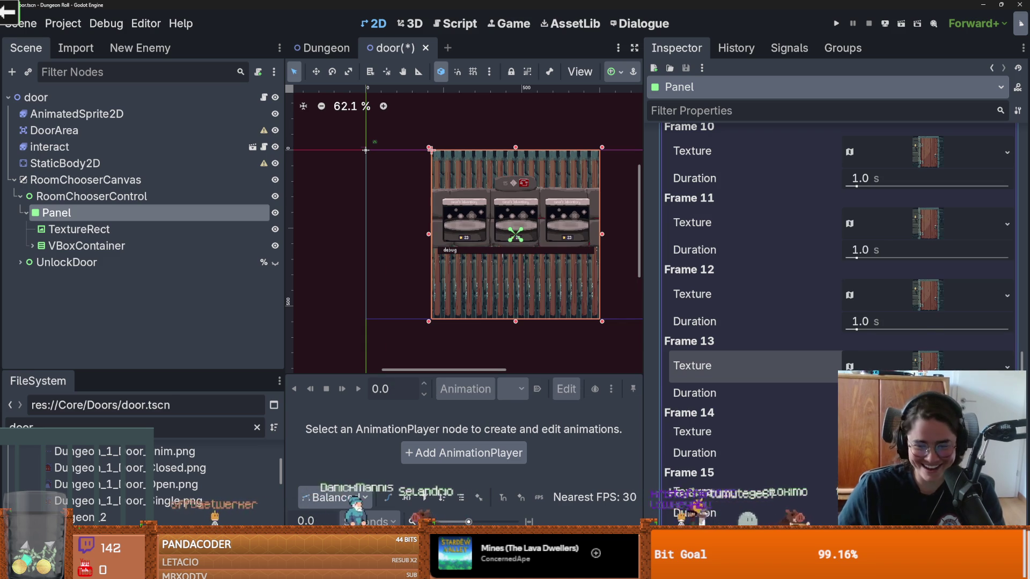
left_click(1006, 432)
key("Escape")
key("ctrl+v")
key("Return")
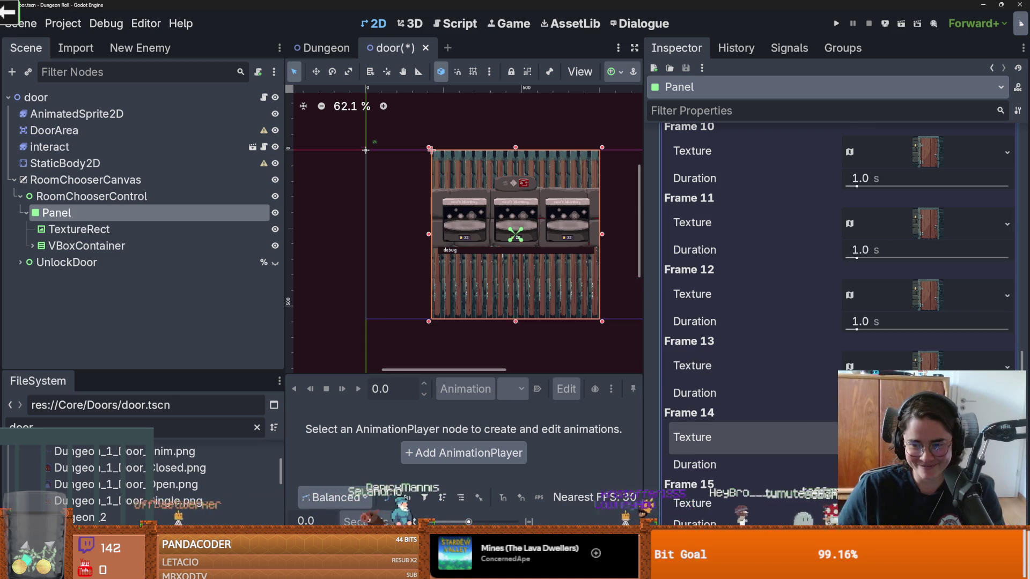
scroll(751, 322, "down", 1)
left_click(1006, 384)
key("Escape")
key("ctrl+v")
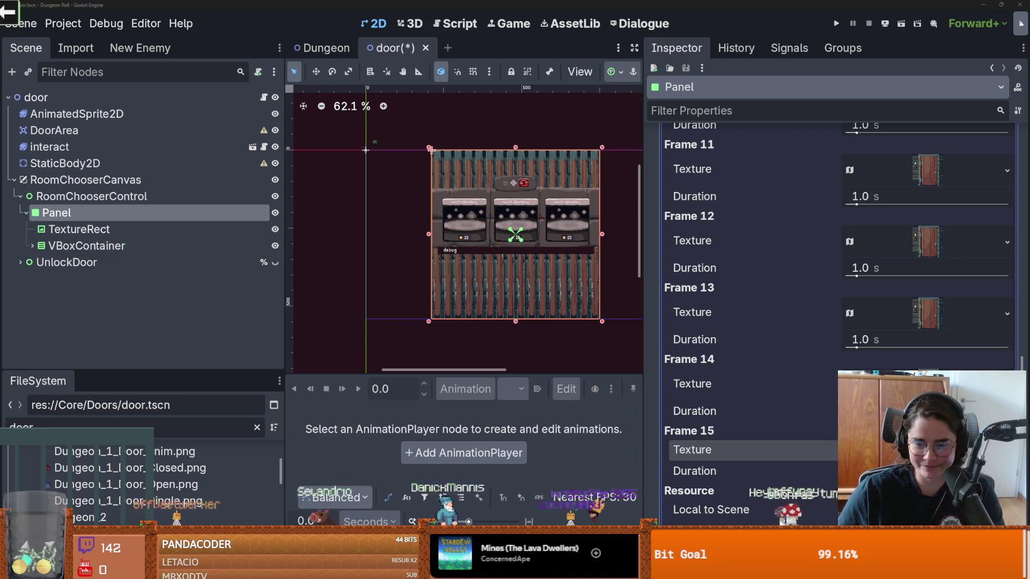
key("Return")
scroll(836, 322, "up", 5)
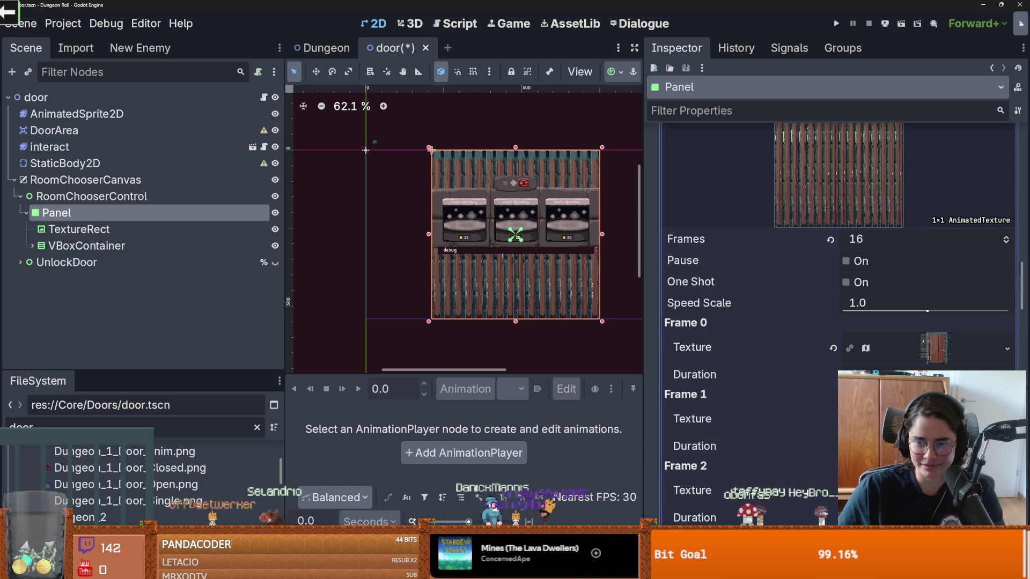
- Point Frame 1's door atlas region at the second 538×540 door cell
scroll(779, 294, "up", 2)
scroll(780, 294, "down", 2)
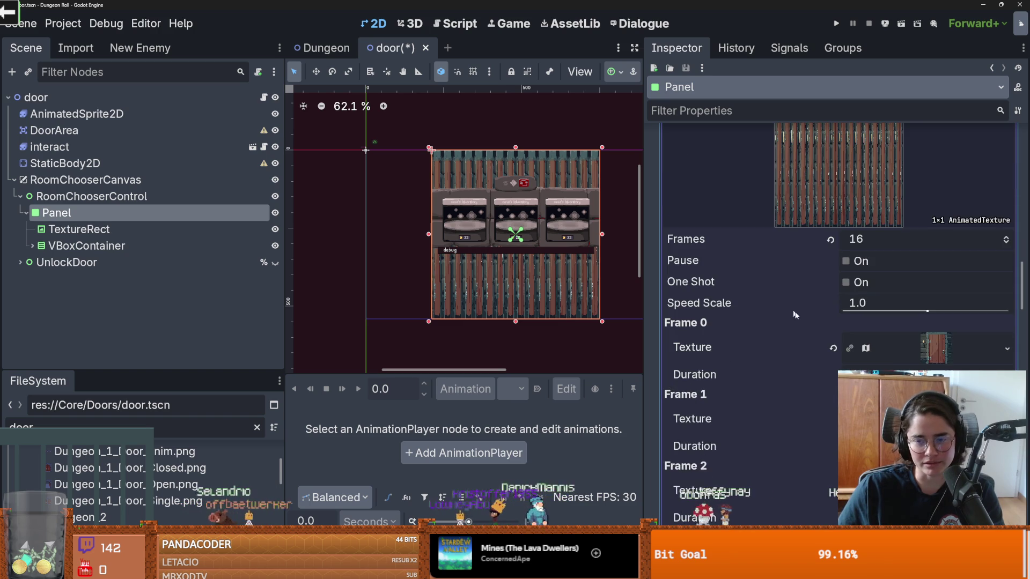
left_click_drag(936, 348, 936, 419)
scroll(772, 408, "down", 2)
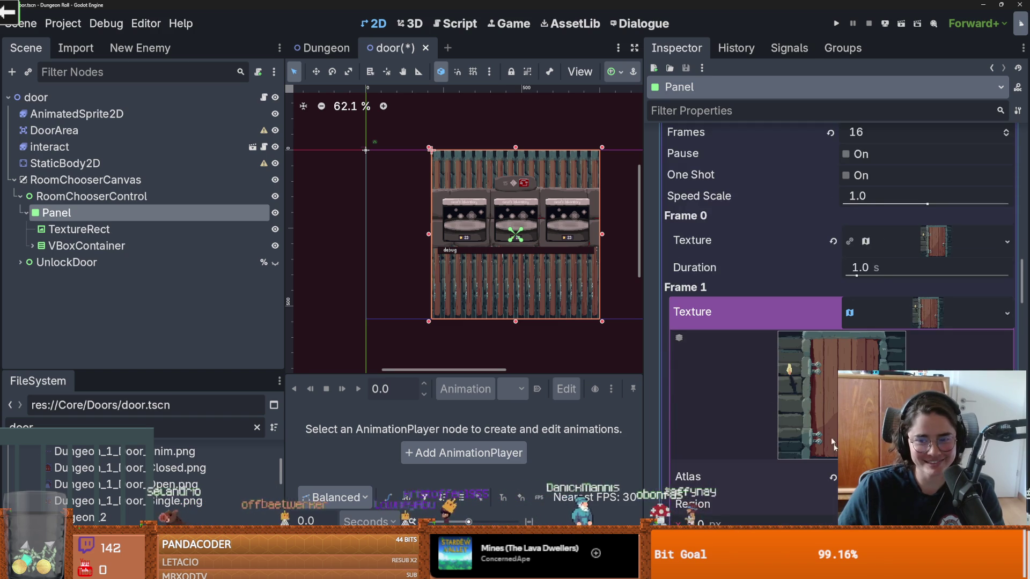
scroll(833, 443, "down", 1)
left_click(809, 340)
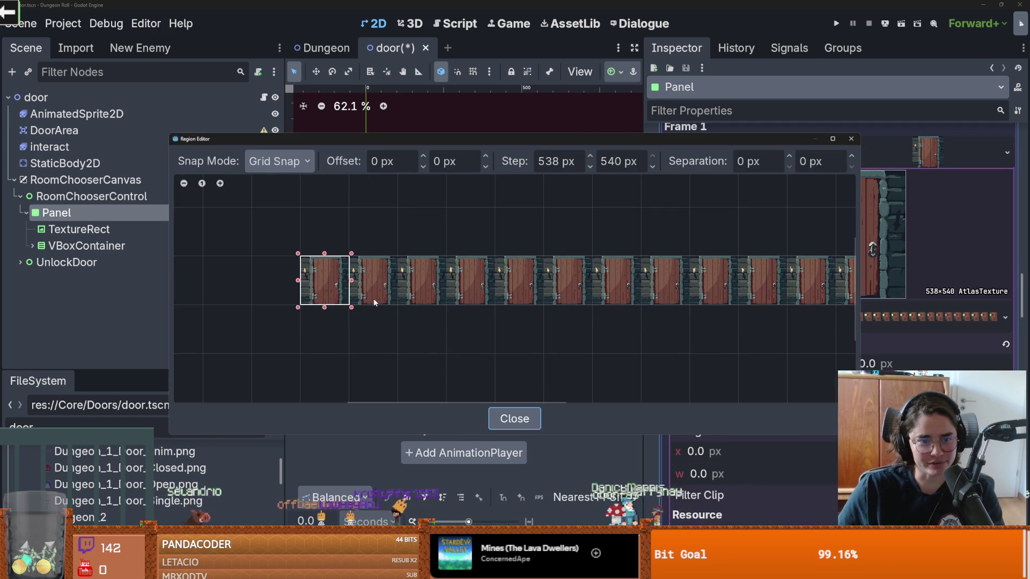
left_click(359, 272)
left_click(851, 138)
left_click(936, 155)
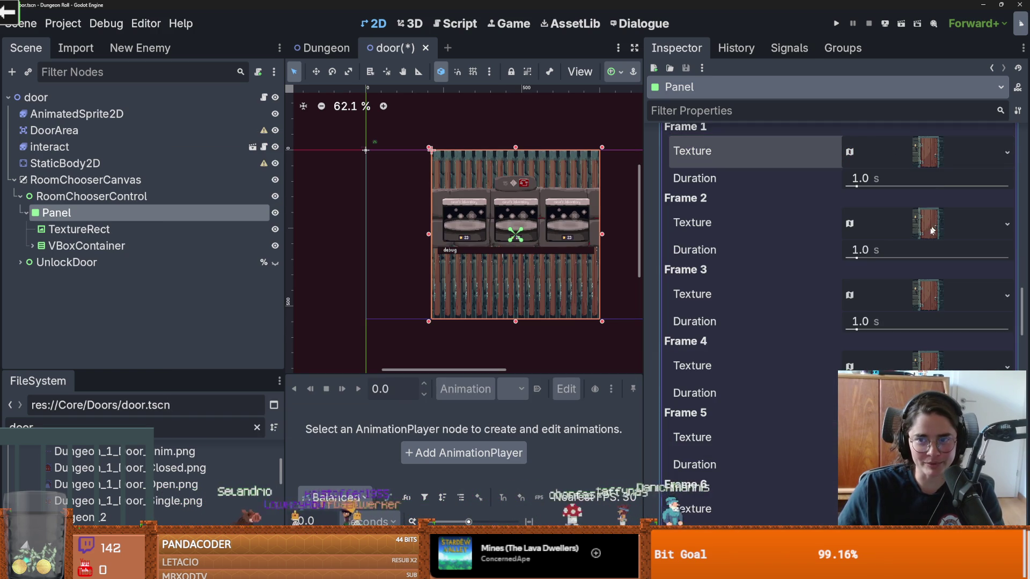
- Move Frame 3's atlas region to a later cell of the door strip
left_click(928, 294)
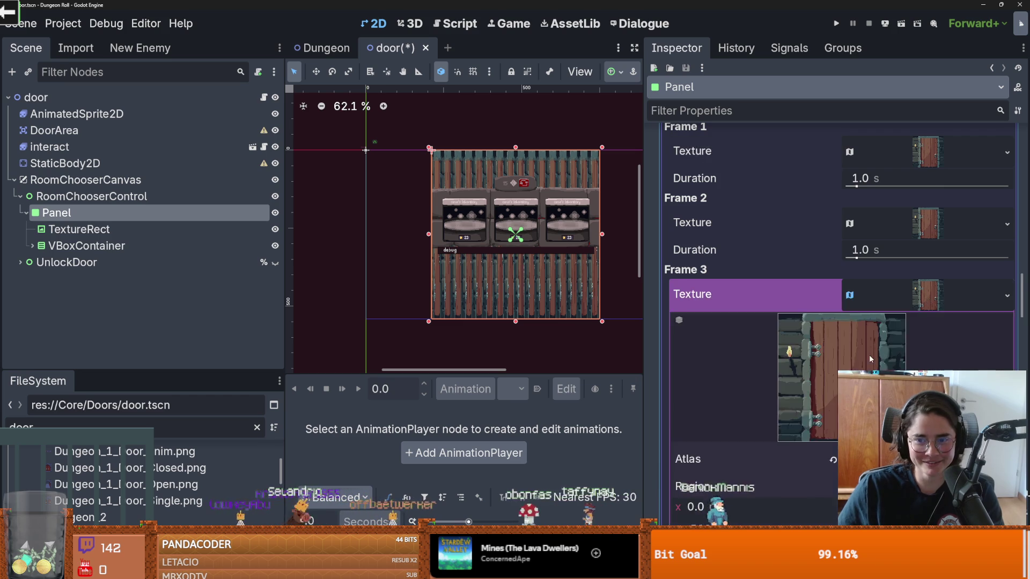
scroll(859, 322, "down", 2)
left_click(820, 445)
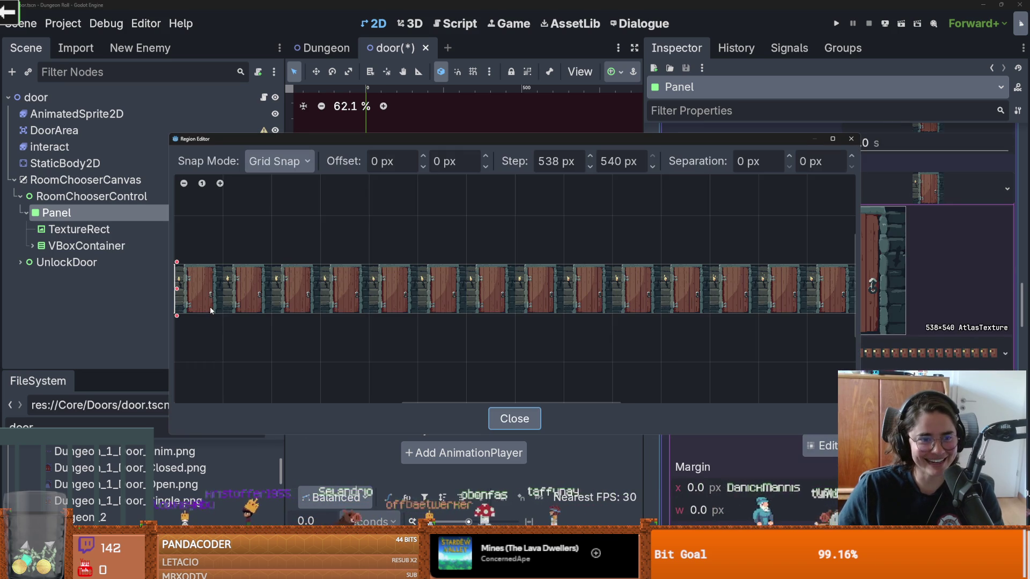
left_click(424, 291)
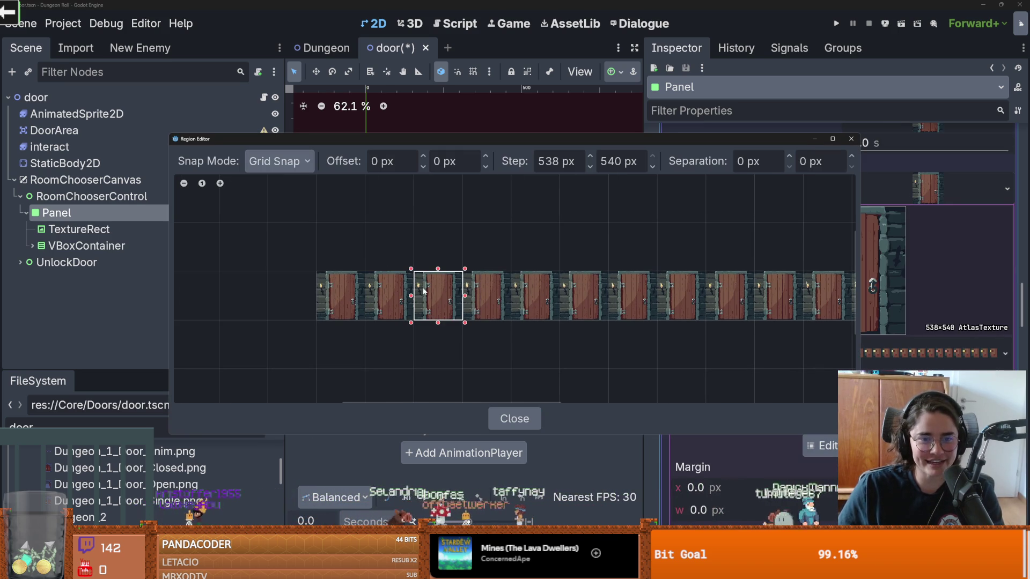
left_click(851, 139)
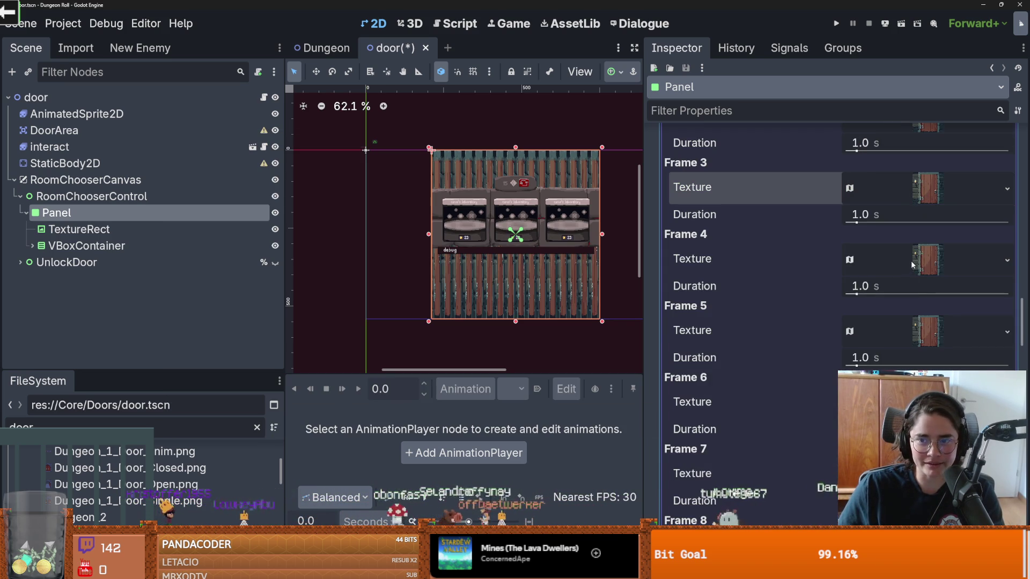
- Set Frame 4's atlas region to the fourth door cell, starting at x 1614 px
left_click(912, 264)
scroll(912, 268, "down", 3)
left_click(819, 463)
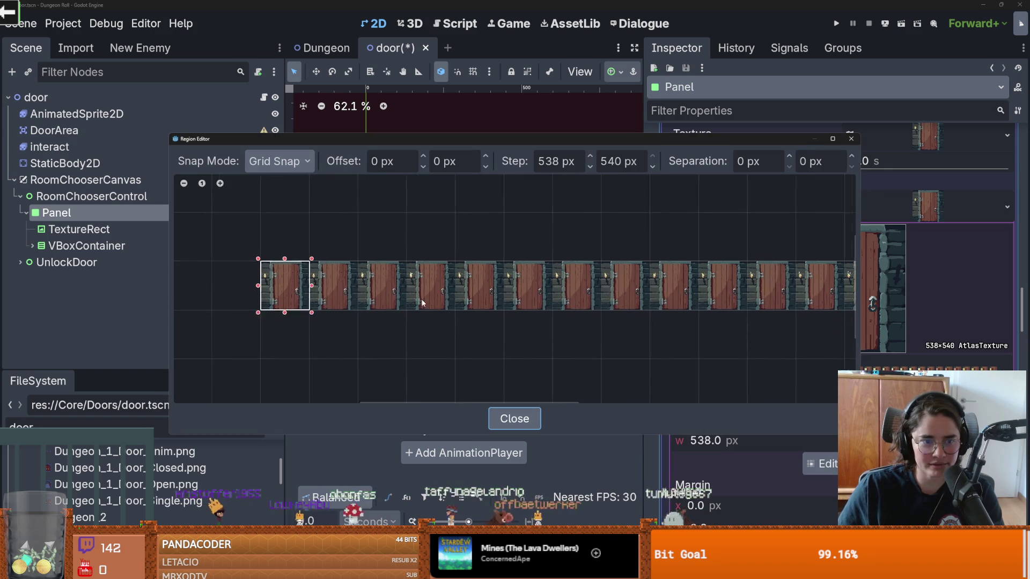
mouse_move(691, 134)
left_mouse_down()
mouse_move(421, 102)
mouse_move(385, 117)
mouse_move(704, 155)
left_mouse_up()
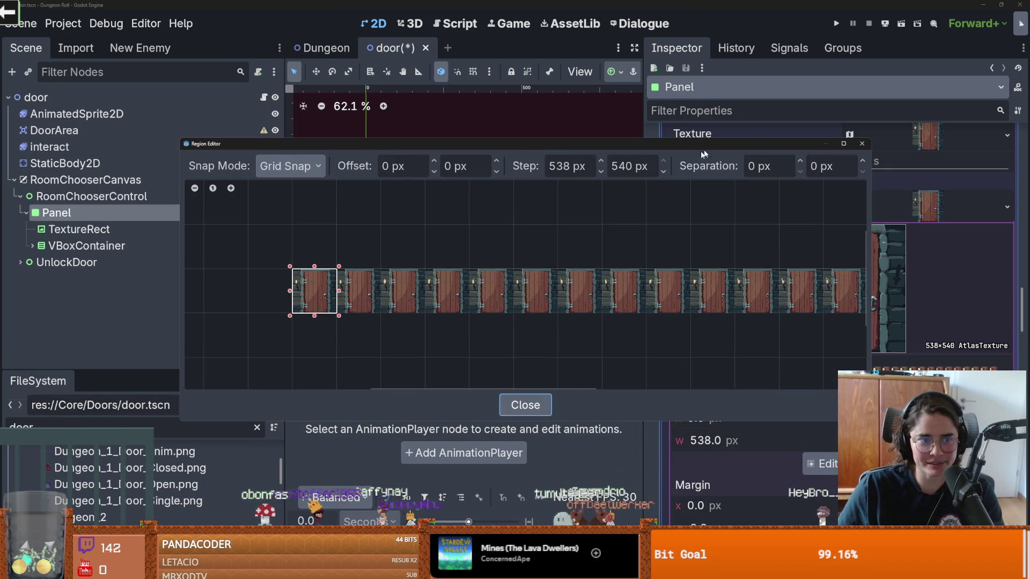
left_click(444, 284)
left_click(862, 144)
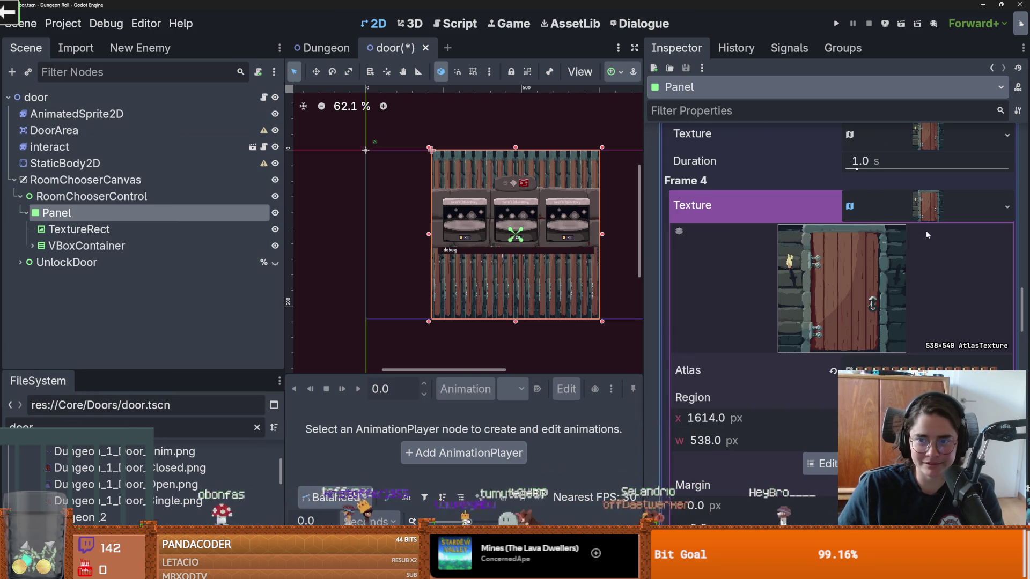
- Set Frame 5's atlas region to the next door cell, then reset the canvas to 100% zoom
scroll(919, 269, "down", 2)
left_click(928, 226)
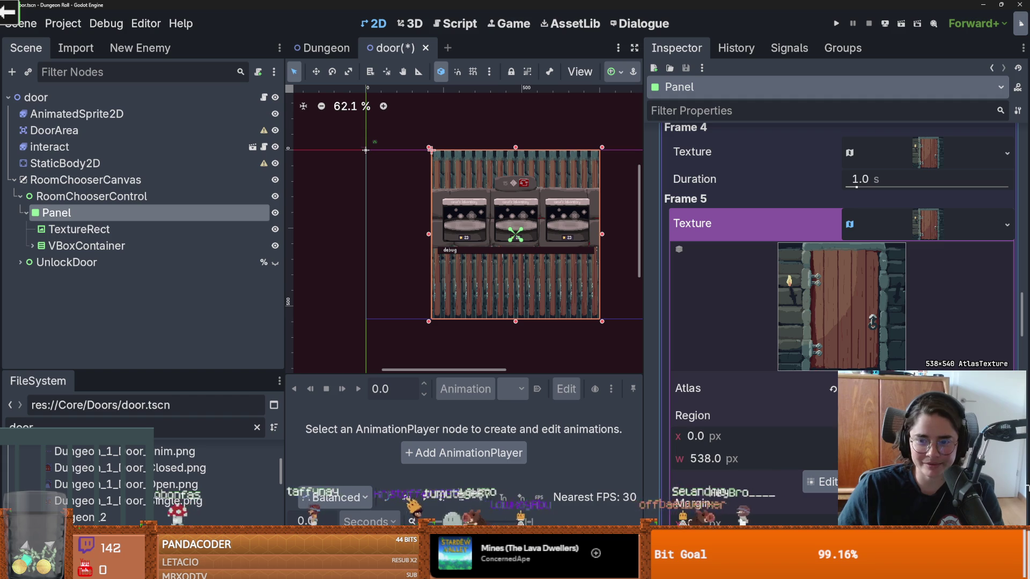
left_click(821, 481)
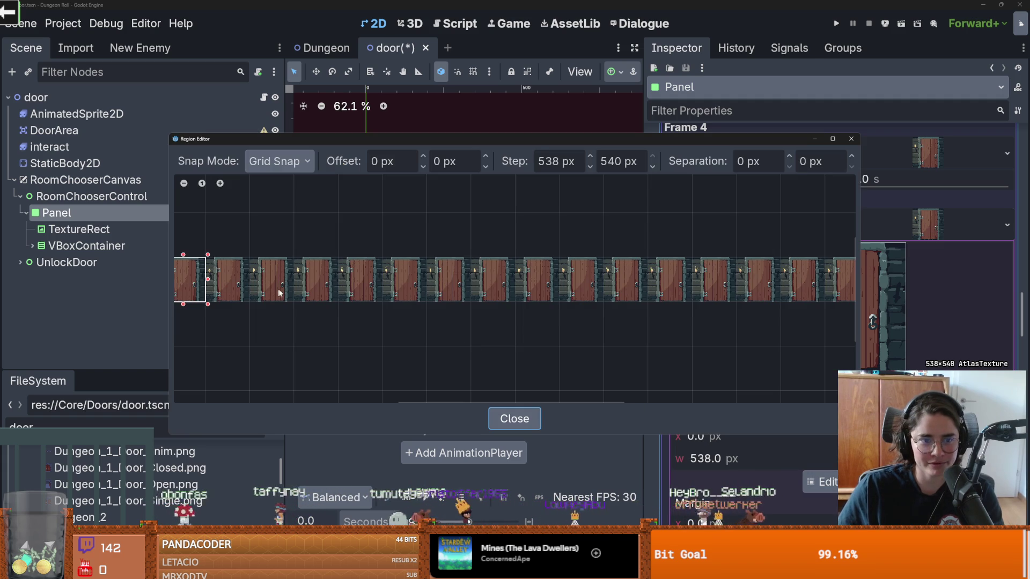
left_click(375, 284)
left_click(851, 138)
left_click(928, 226)
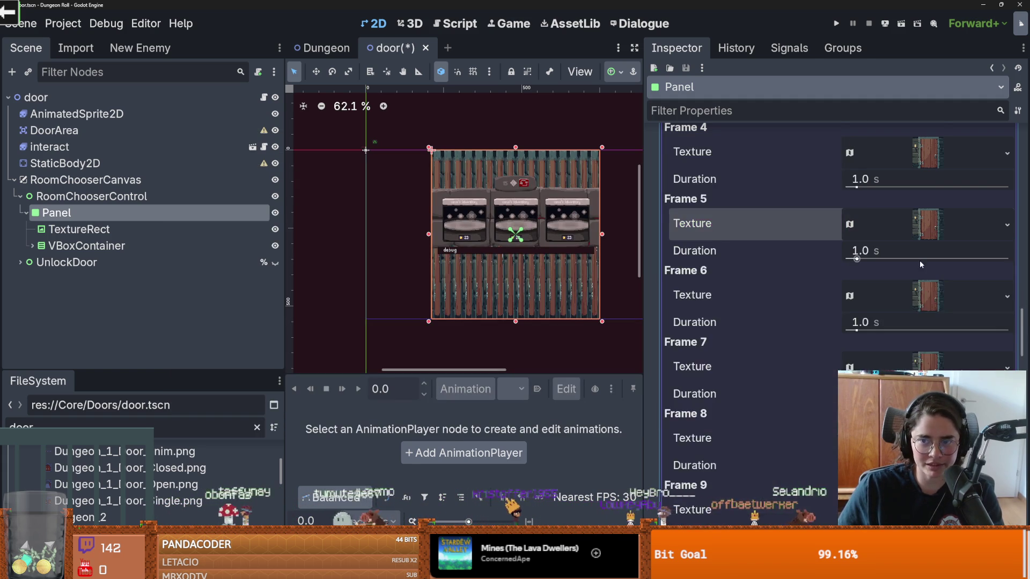
scroll(923, 241, "down", 2)
scroll(931, 215, "up", 2)
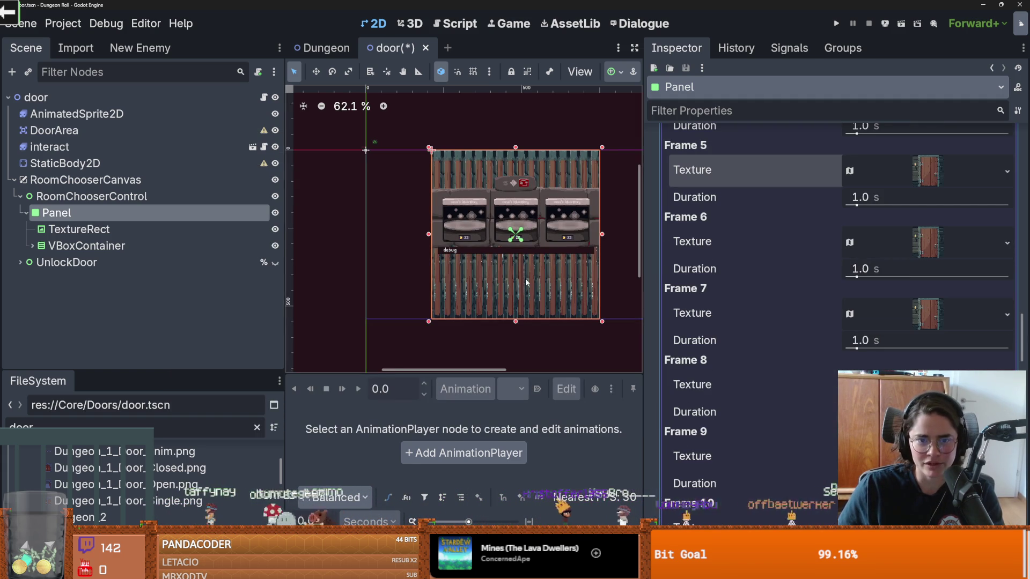
key("1")
left_click(916, 251)
scroll(854, 280, "up", 15)
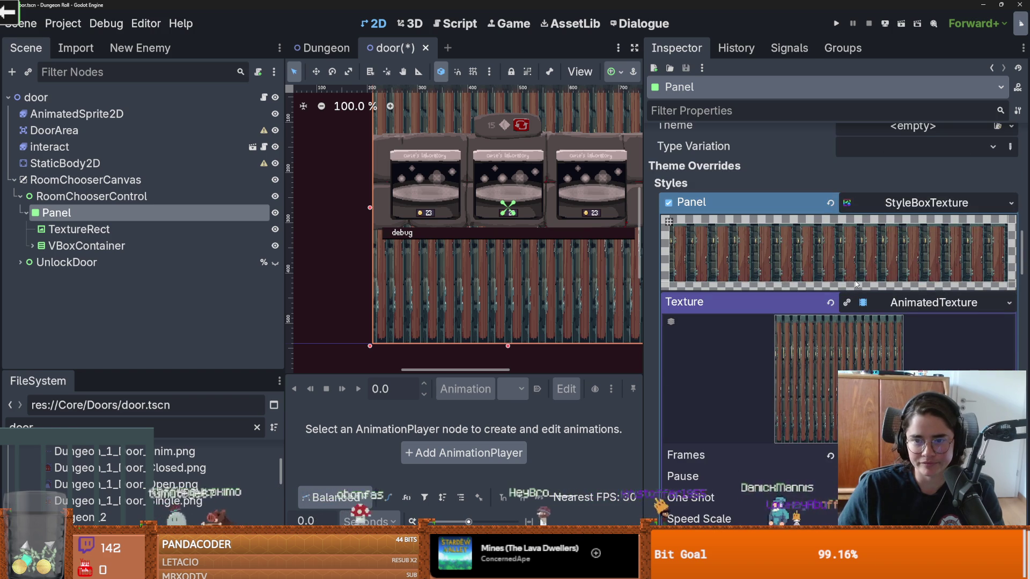
left_click(920, 209)
left_click(920, 210)
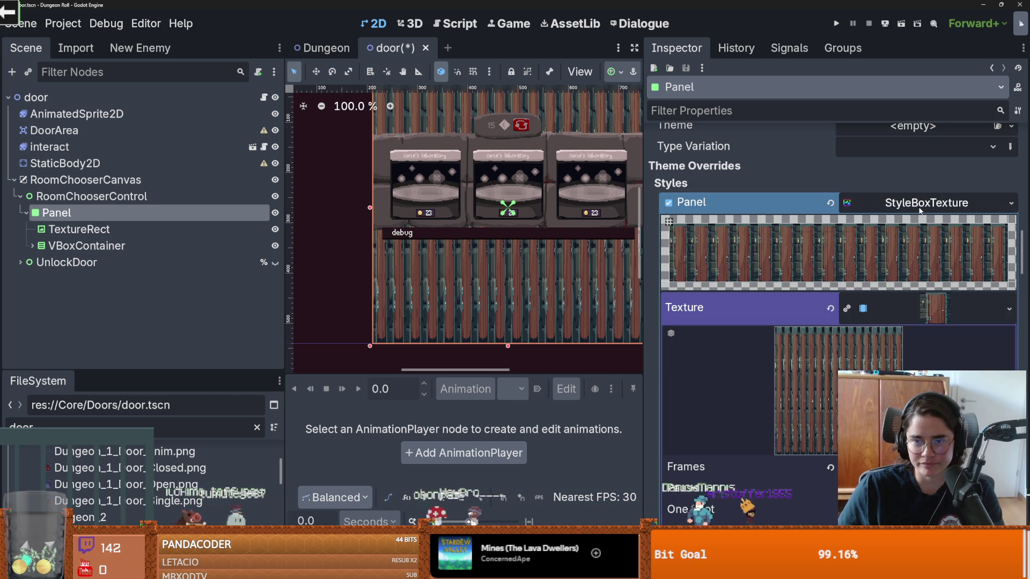
left_click(936, 300)
left_click(937, 298)
left_click(933, 301)
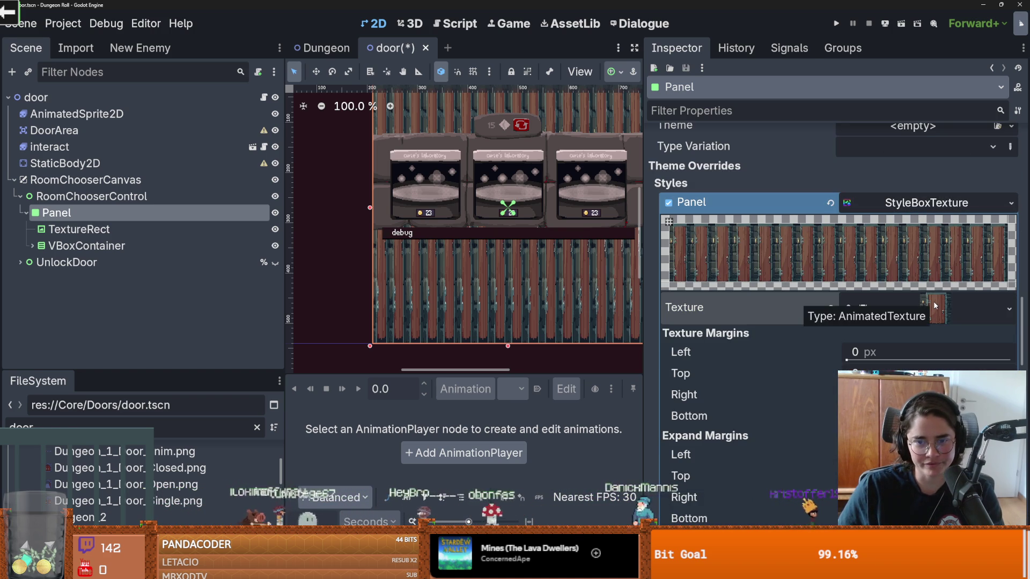
left_click(933, 300)
scroll(932, 301, "down", 3)
scroll(932, 302, "down", 10)
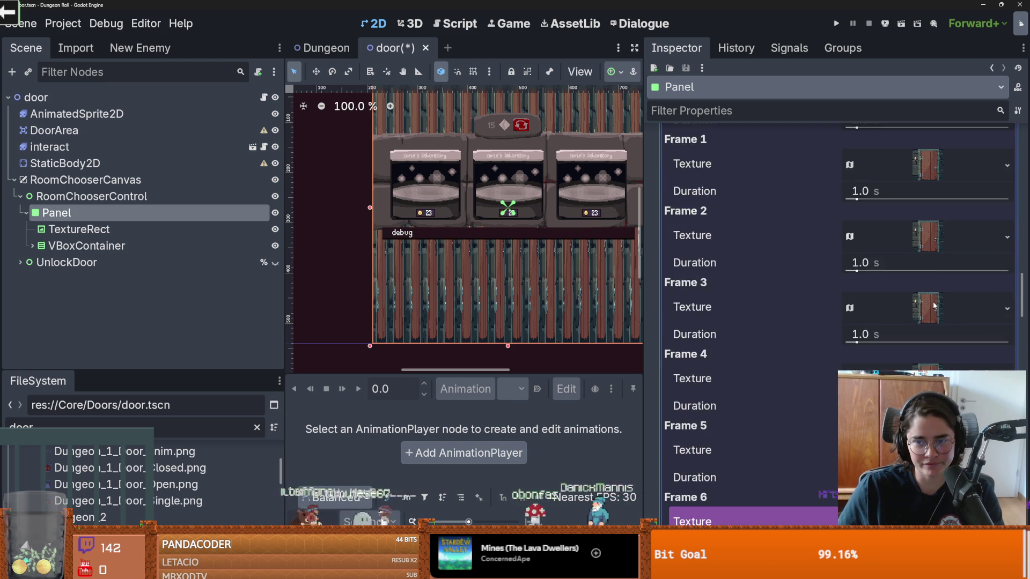
left_click(934, 306)
left_click(933, 305)
scroll(932, 301, "down", 3)
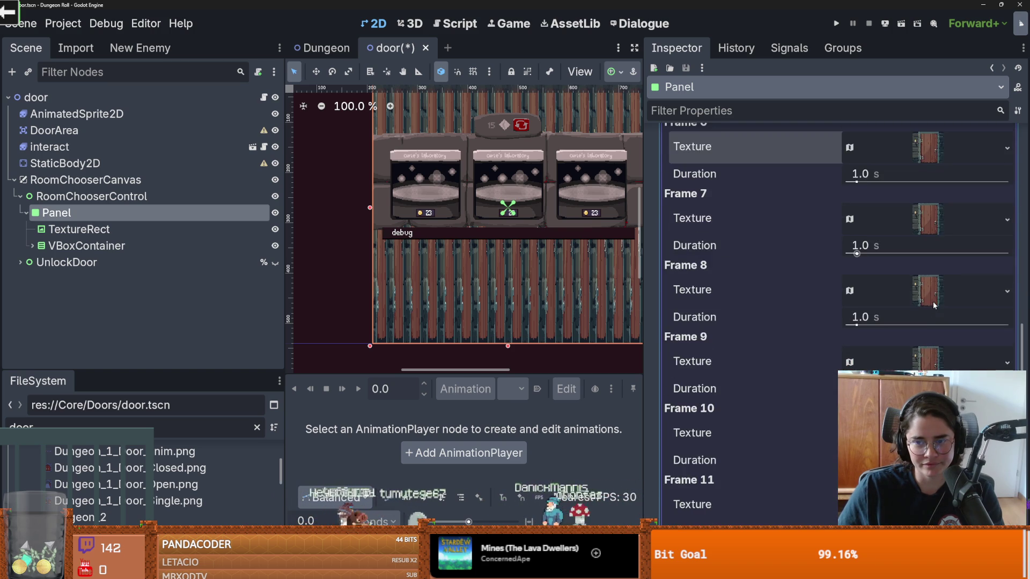
scroll(932, 301, "up", 10)
scroll(932, 302, "up", 2)
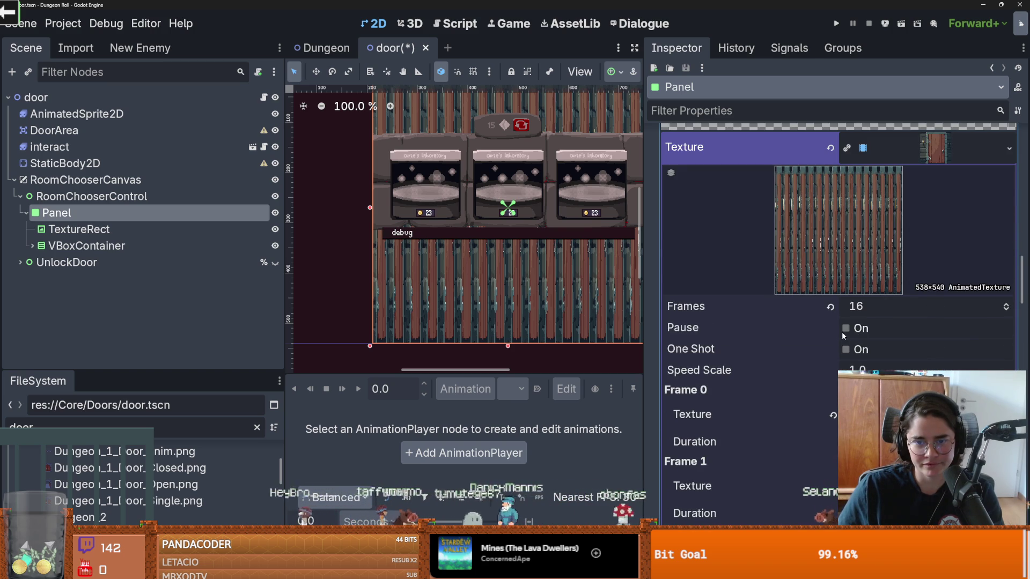
scroll(562, 230, "up", 2)
scroll(562, 229, "down", 5)
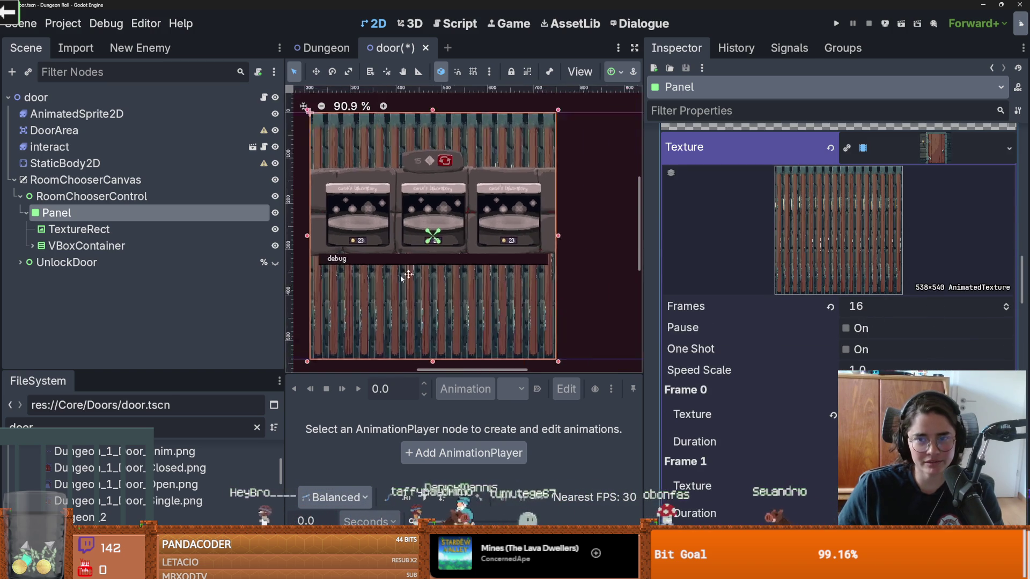
left_click(489, 286)
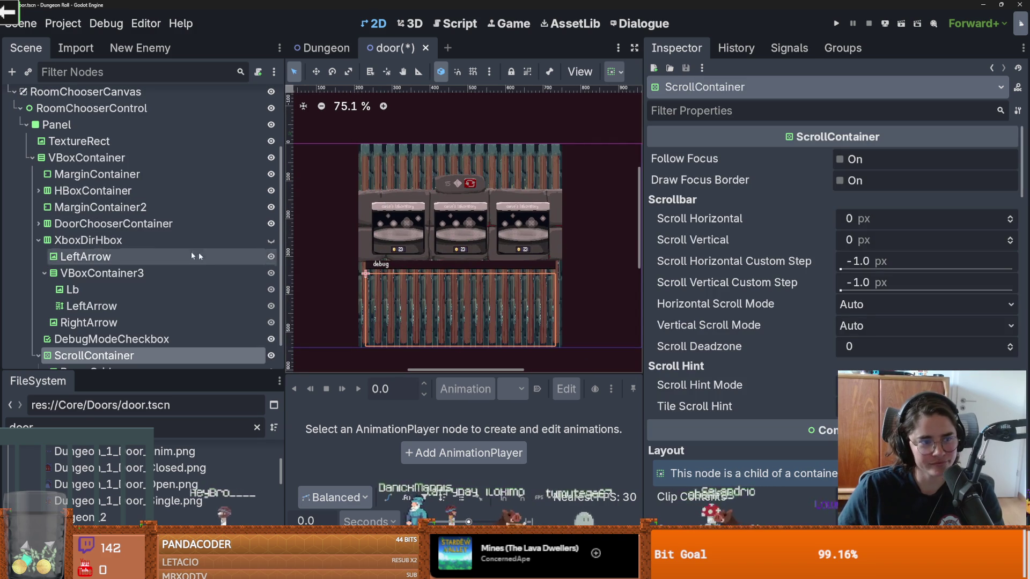
- Remove the animated door texture from the Panel's StyleBoxTexture and revert the style
scroll(137, 312, "up", 3)
scroll(133, 308, "up", 1)
left_click(75, 213)
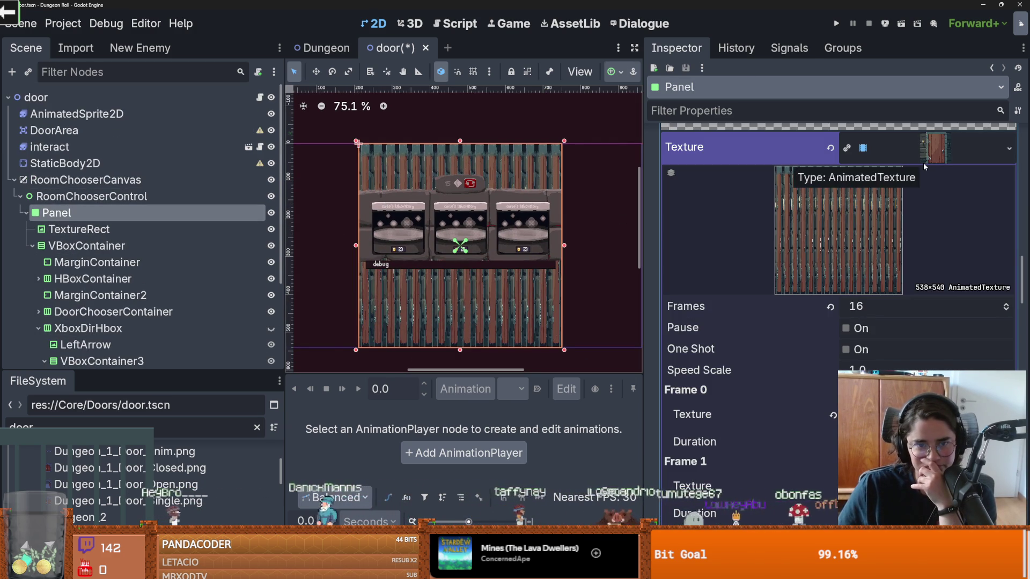
left_click(830, 303)
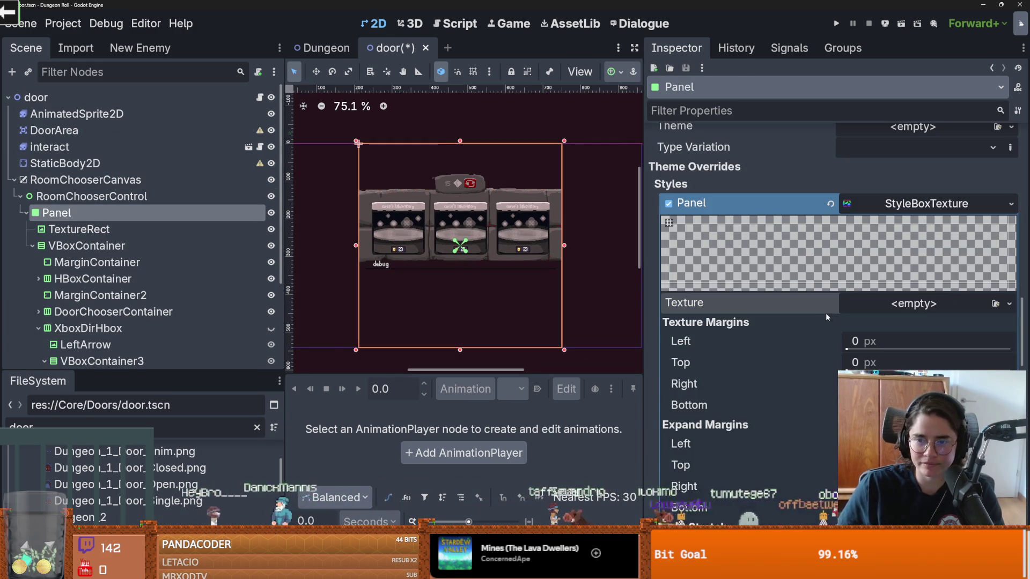
left_click(830, 205)
- Save the door scene and set the Panel style override to a new StyleBoxEmpty
key("ctrl+s")
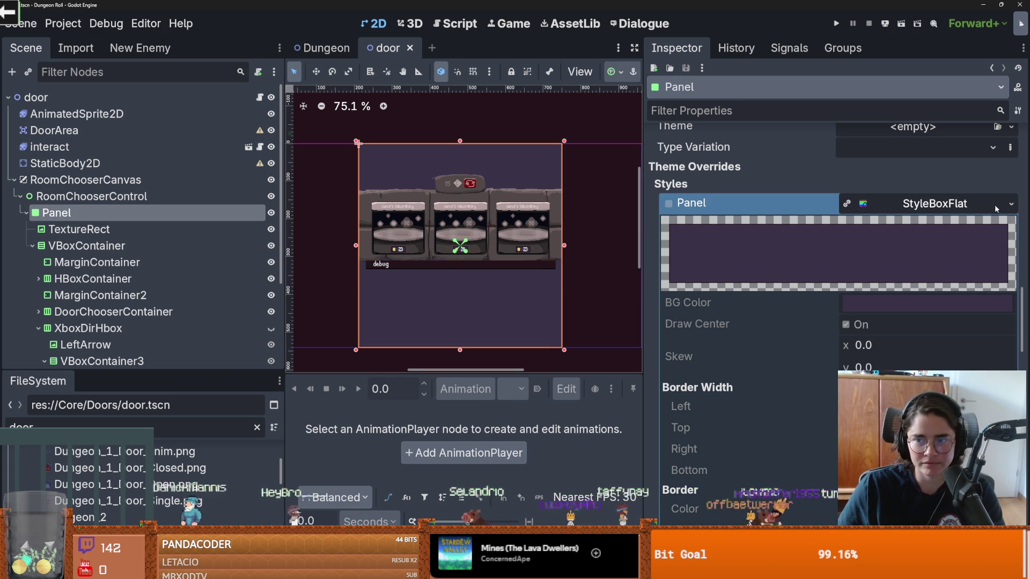
left_click(1011, 204)
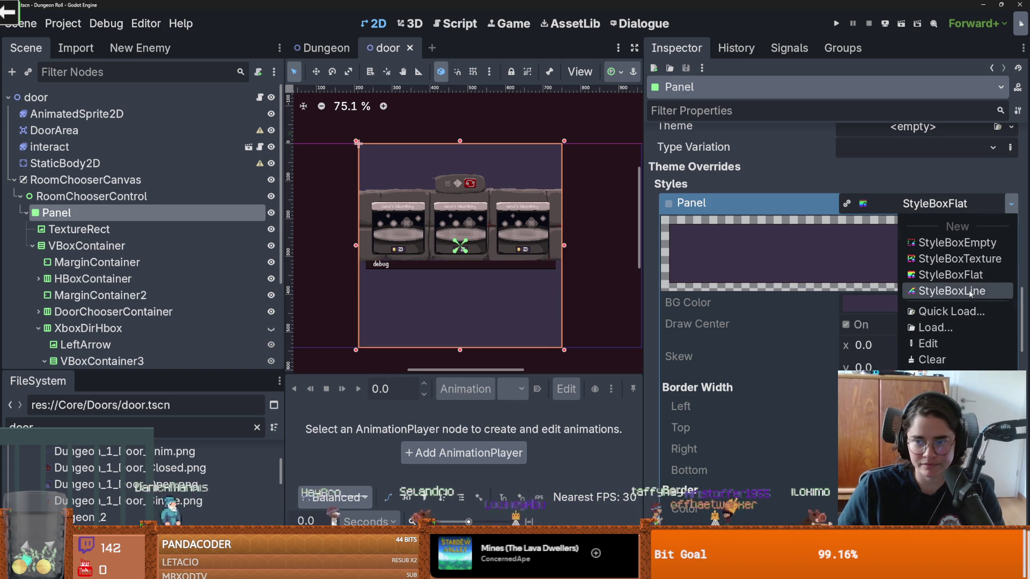
left_click(958, 243)
- Add an AnimatedSprite2D child node under the Panel
right_click(77, 214)
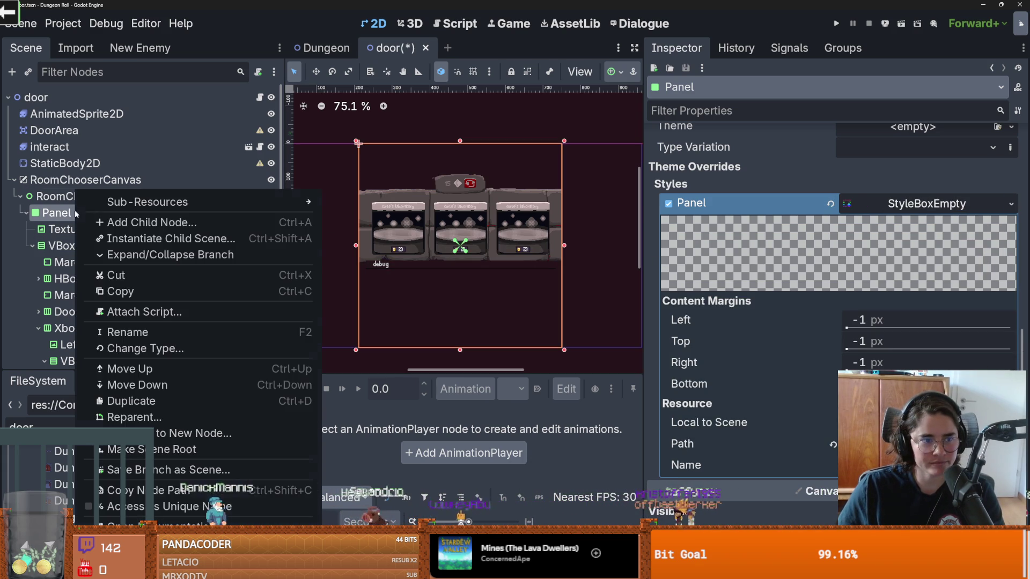
left_click(121, 218)
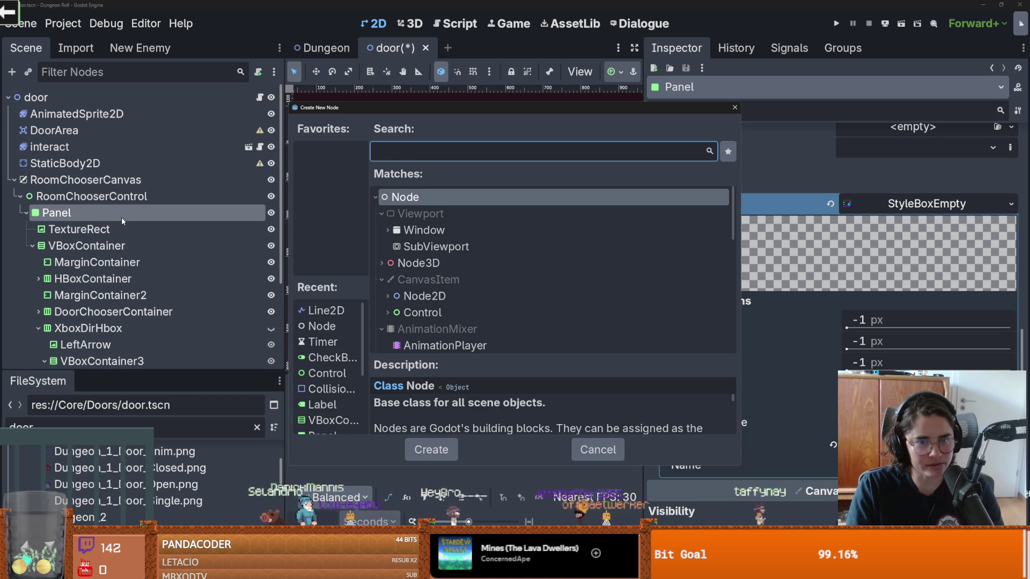
type("sprite")
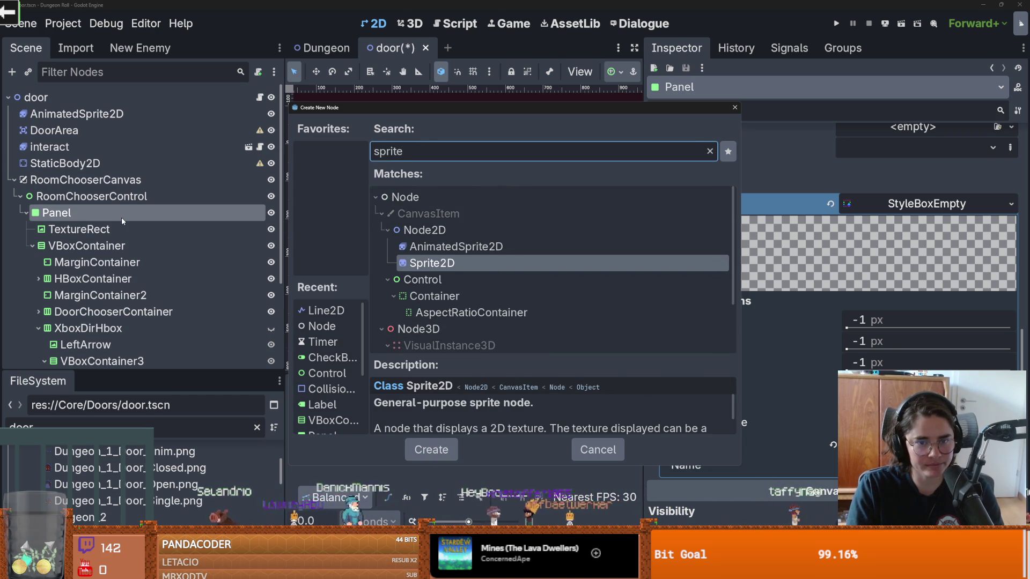
key("Up")
key("Return")
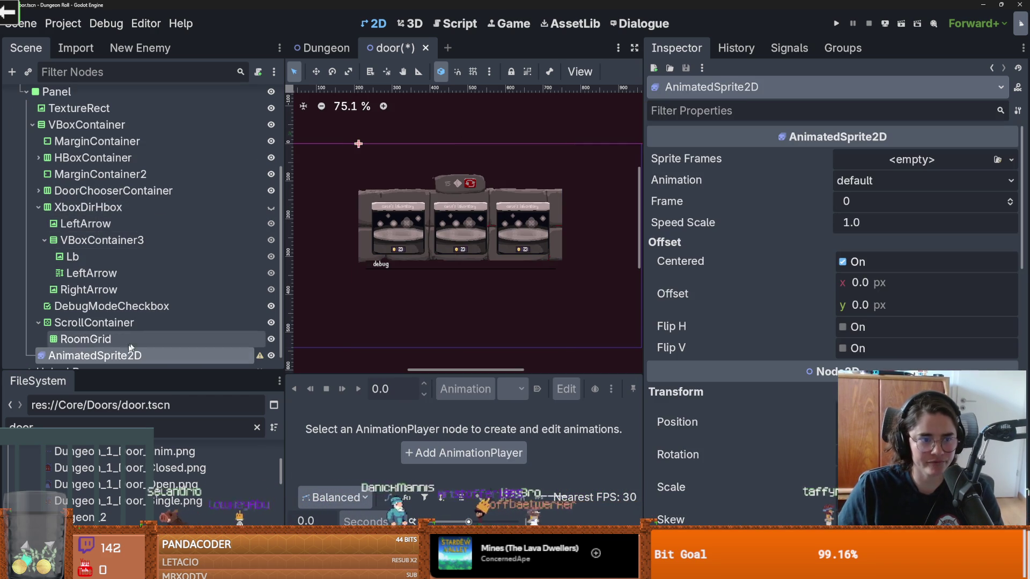
scroll(160, 327, "up", 4)
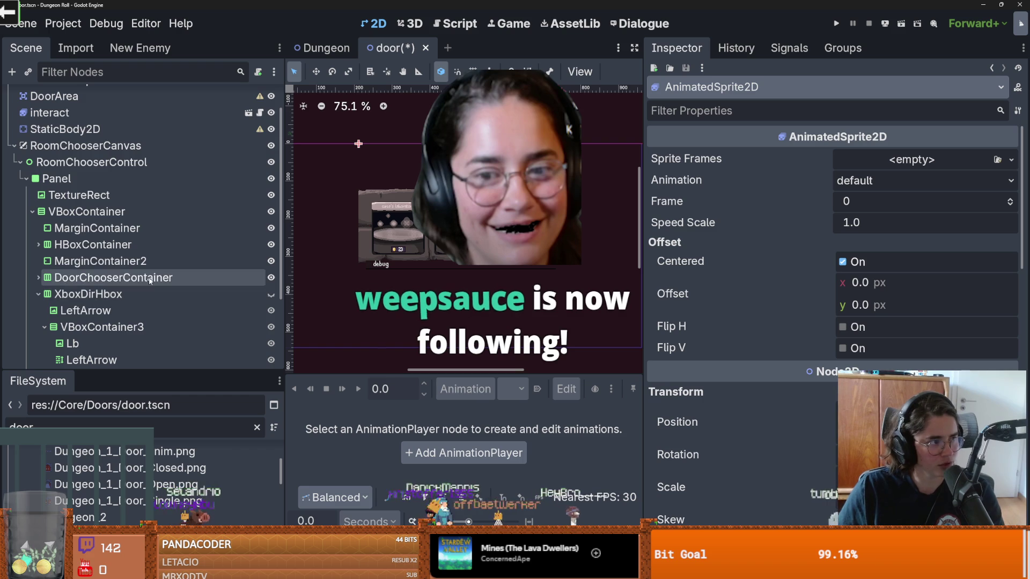
scroll(146, 321, "down", 2)
scroll(146, 320, "down", 1)
mouse_move(134, 341)
left_mouse_down()
mouse_move(155, 228)
mouse_move(88, 245)
mouse_move(90, 224)
left_mouse_up()
- Give the sprite new SpriteFrames and load door_overlay.png from assets/ui as a sprite sheet
left_click(912, 159)
left_click(879, 176)
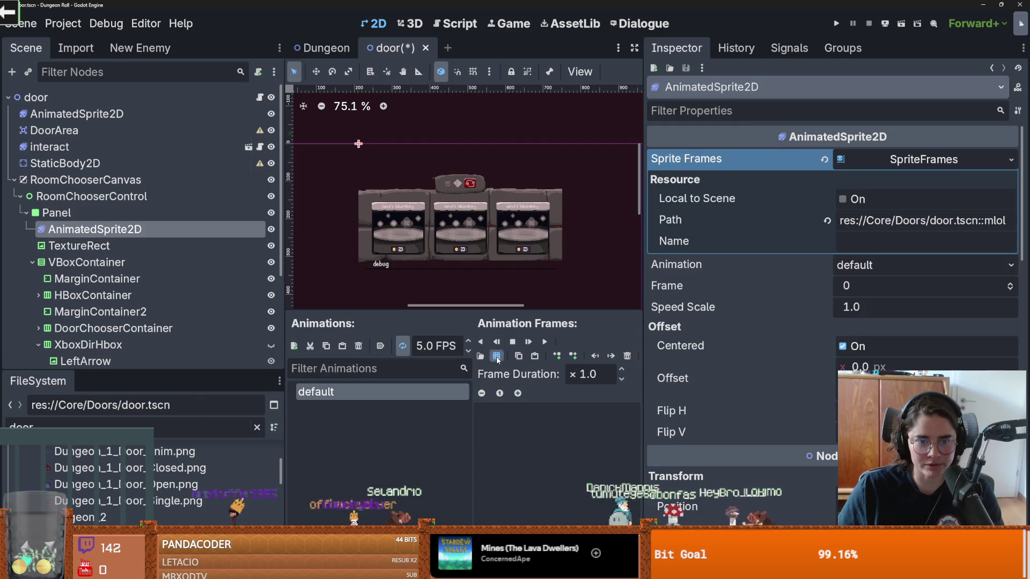
left_click(496, 356)
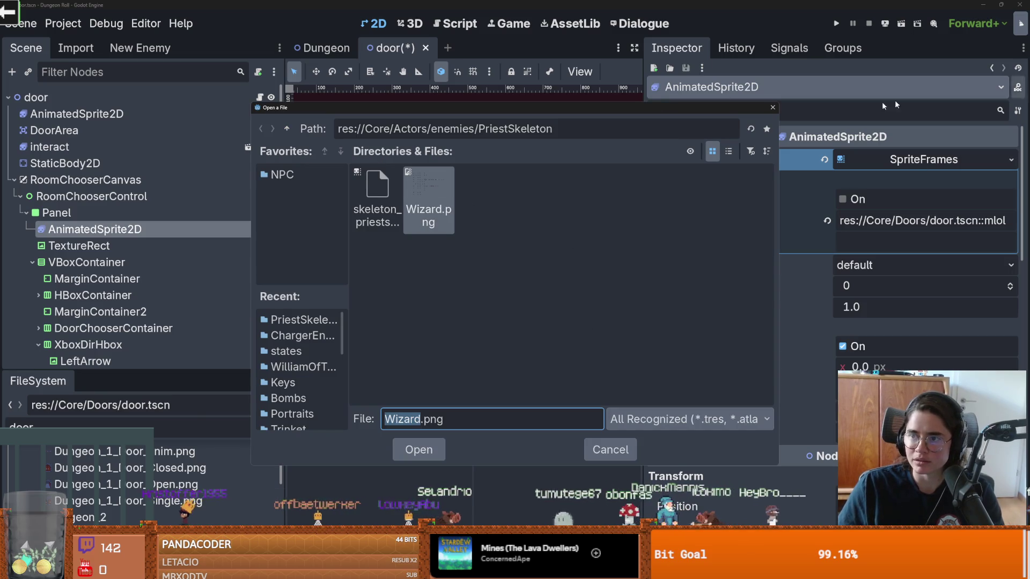
left_click(289, 128)
left_click(288, 129)
left_click(288, 129)
left_click(288, 129)
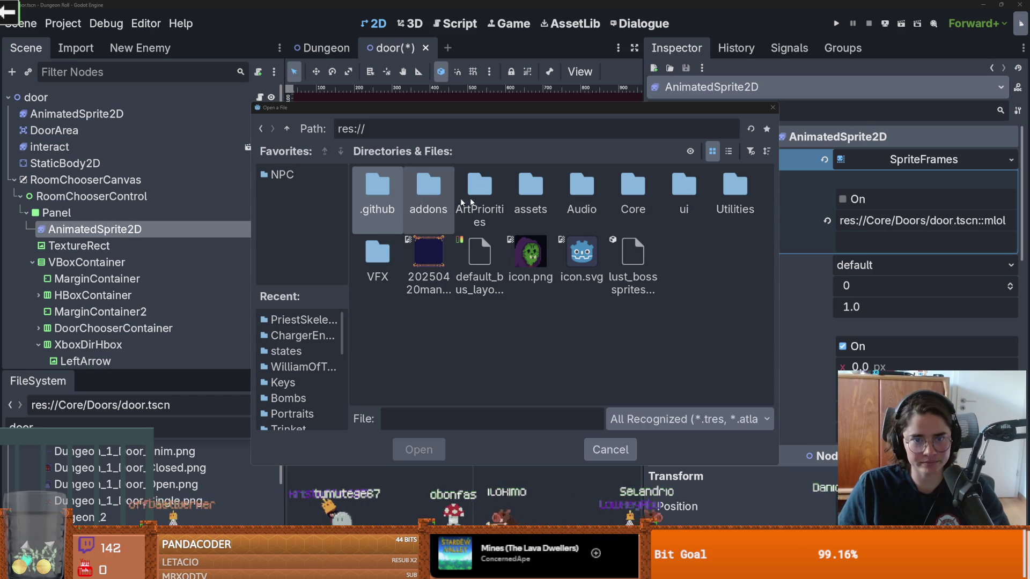
double_click(544, 187)
double_click(729, 194)
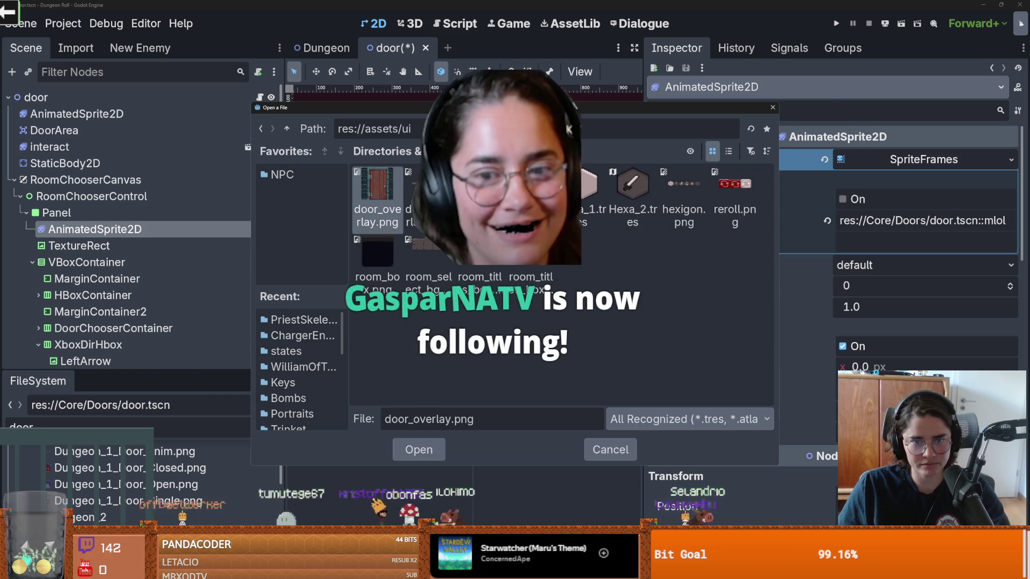
double_click(427, 193)
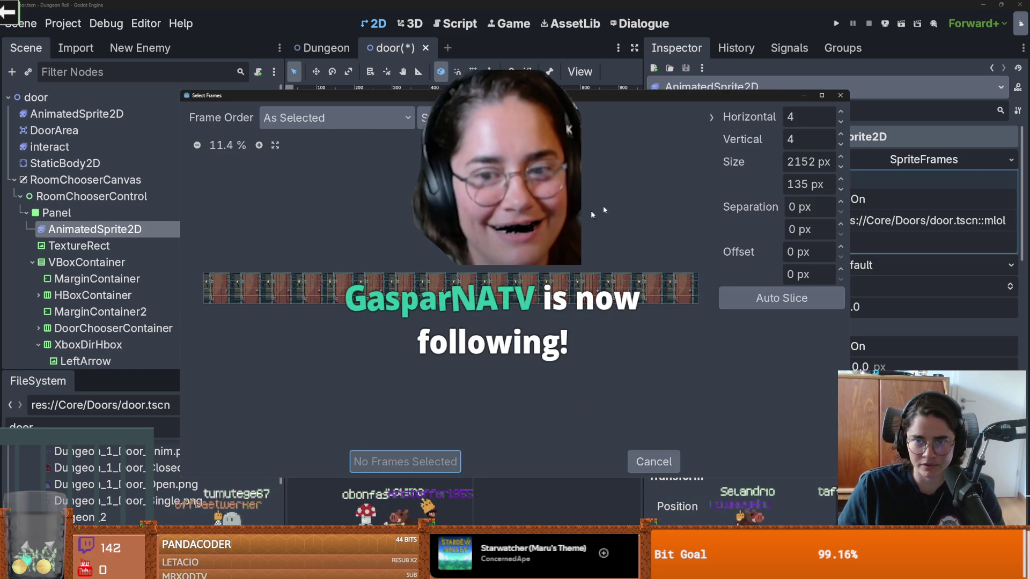
- Slice the sheet into 16 horizontal × 1 vertical and add all 16 frames, 0–15
scroll(841, 111, "up", 12)
left_click(841, 112)
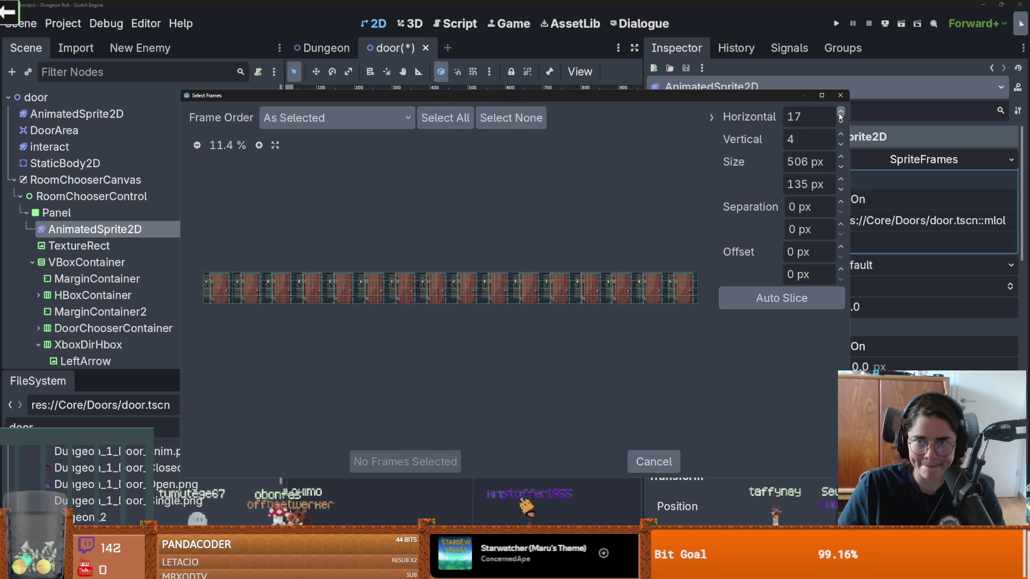
left_click(841, 121)
type("1")
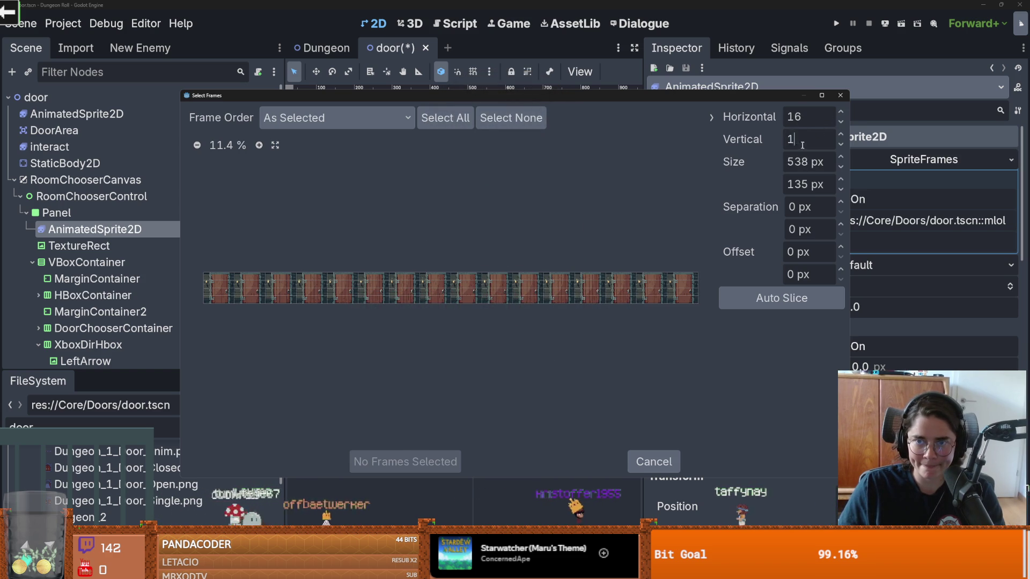
key("Return")
left_click_drag(217, 290, 677, 294)
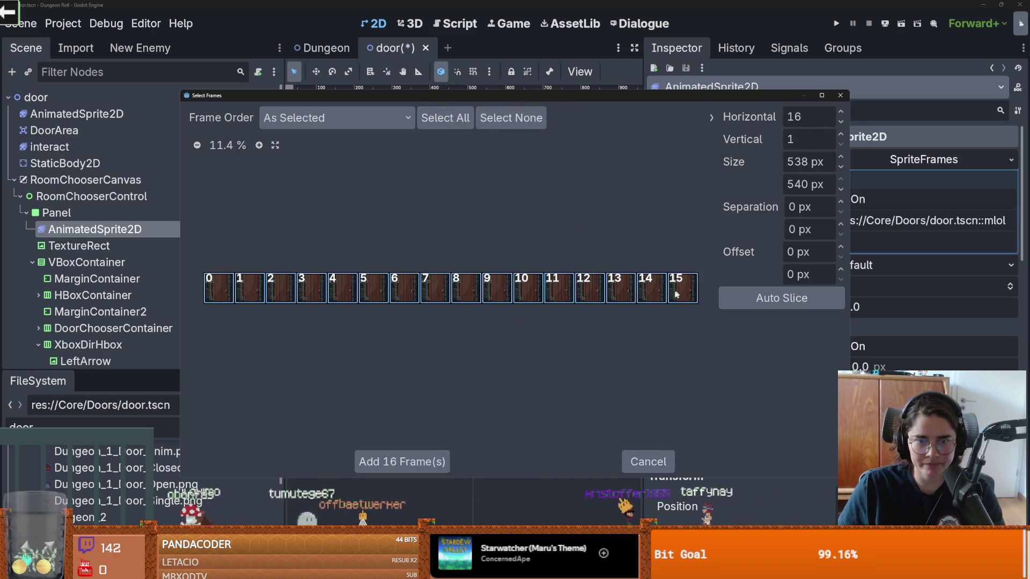
left_click(402, 462)
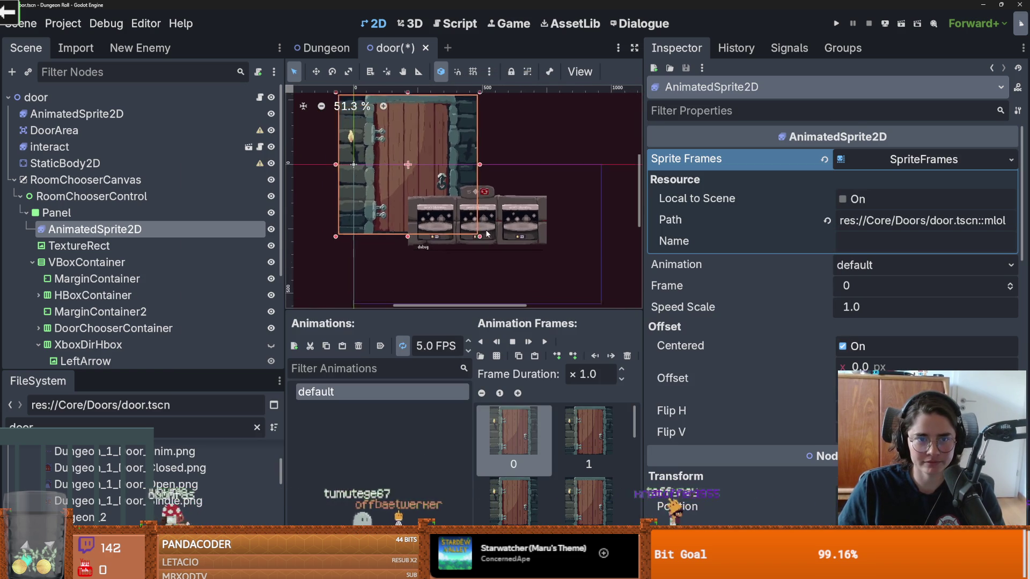
- Drag the door sprite down behind the chooser cards and check the MarginContainer and Panel
scroll(487, 234, "down", 1)
mouse_move(444, 206)
left_mouse_down()
mouse_move(517, 264)
mouse_move(500, 262)
left_mouse_up()
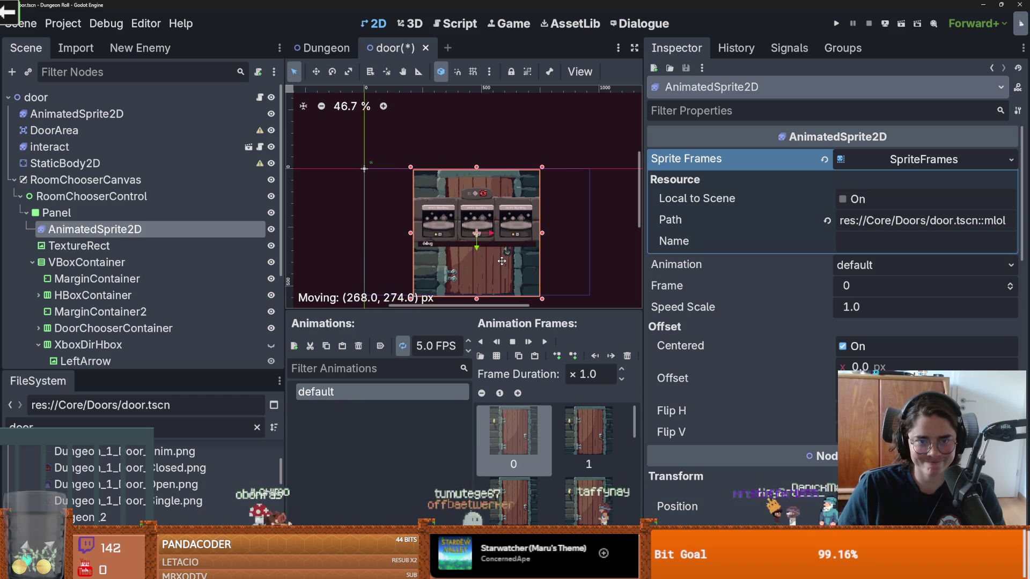
scroll(495, 254, "up", 4)
left_click(492, 256)
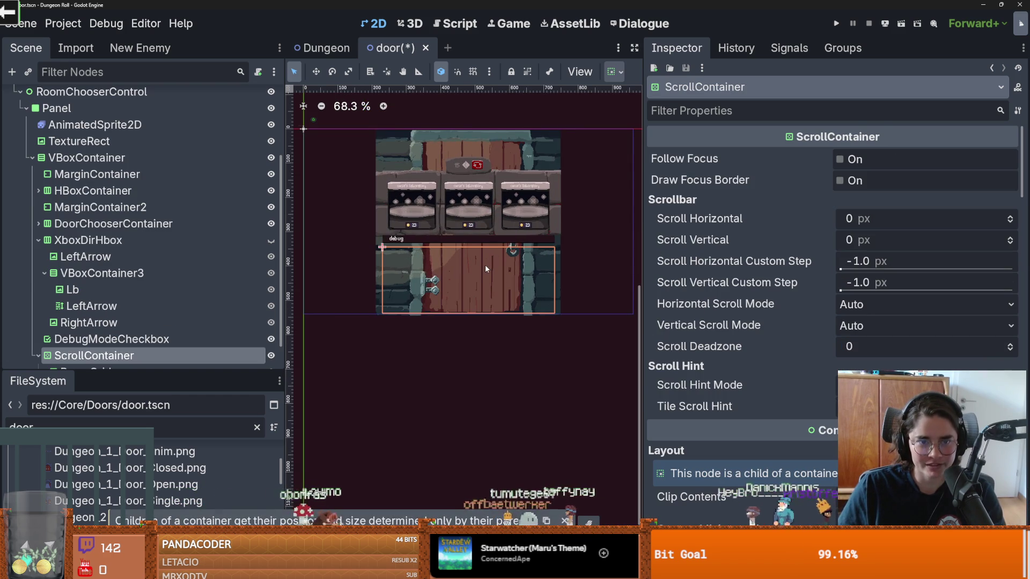
scroll(484, 265, "up", 4)
left_click(480, 202)
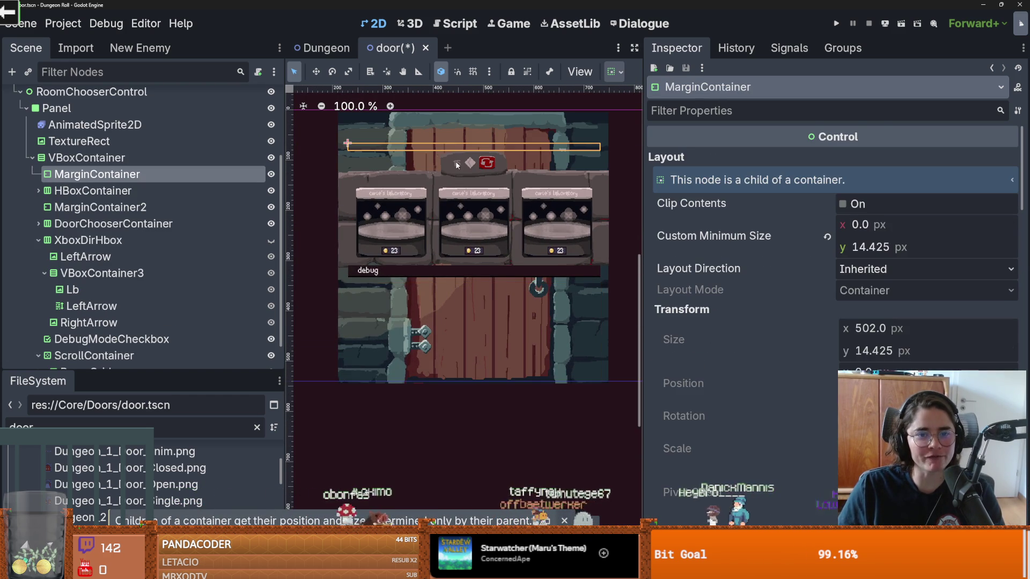
scroll(110, 186, "up", 2)
left_click(110, 184)
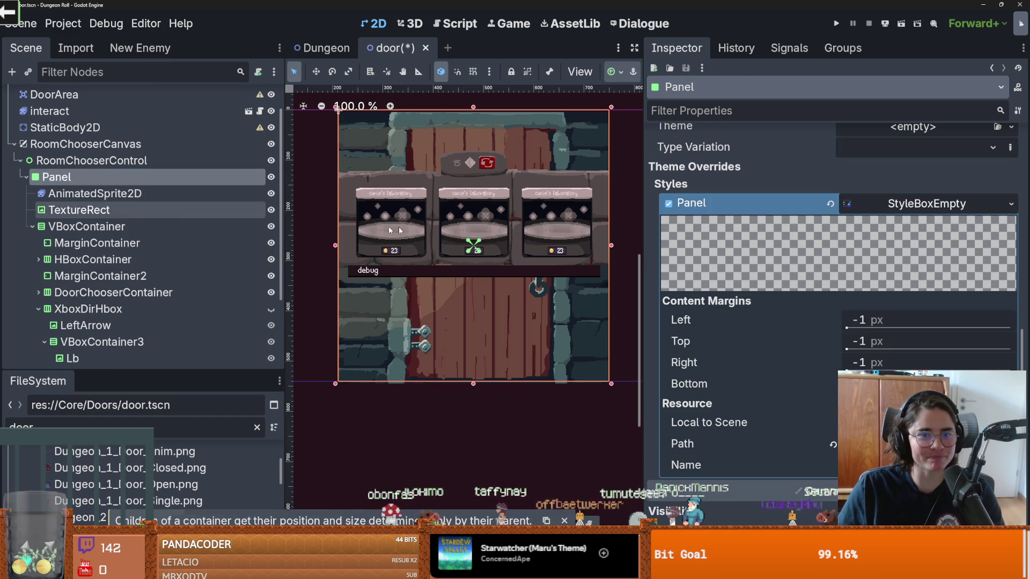
left_click(137, 192)
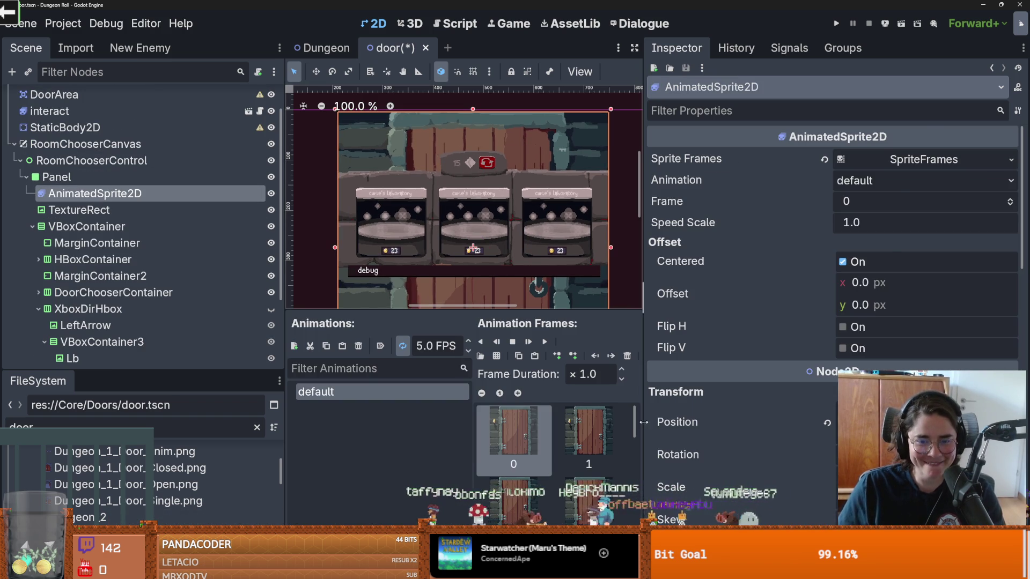
- Enlarge the canvas, animation frames area and scene tree panels
left_click_drag(643, 422, 808, 422)
left_click_drag(566, 309, 569, 378)
scroll(578, 271, "down", 2)
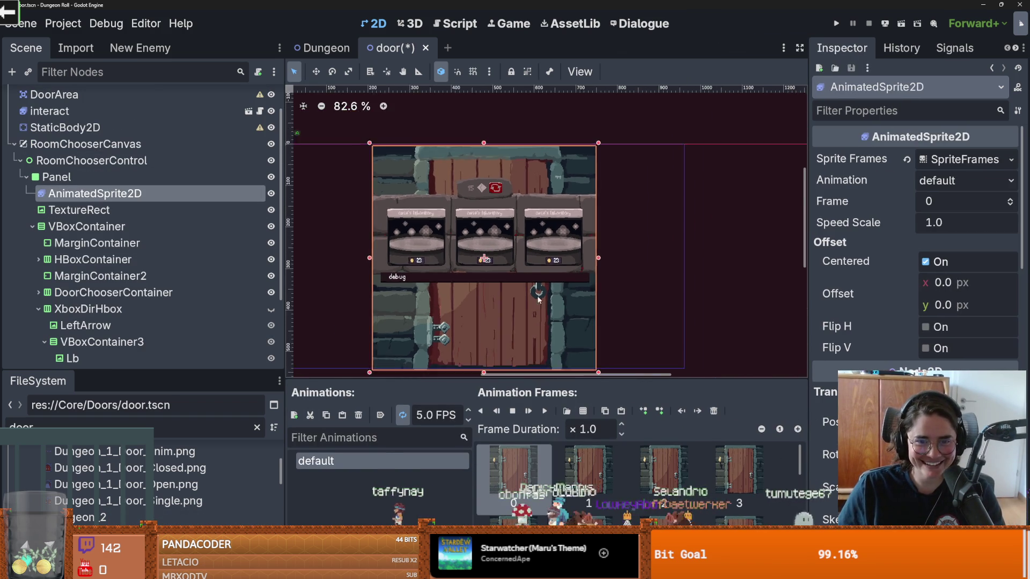
scroll(578, 271, "up", 2)
scroll(578, 272, "down", 1)
scroll(578, 272, "up", 2)
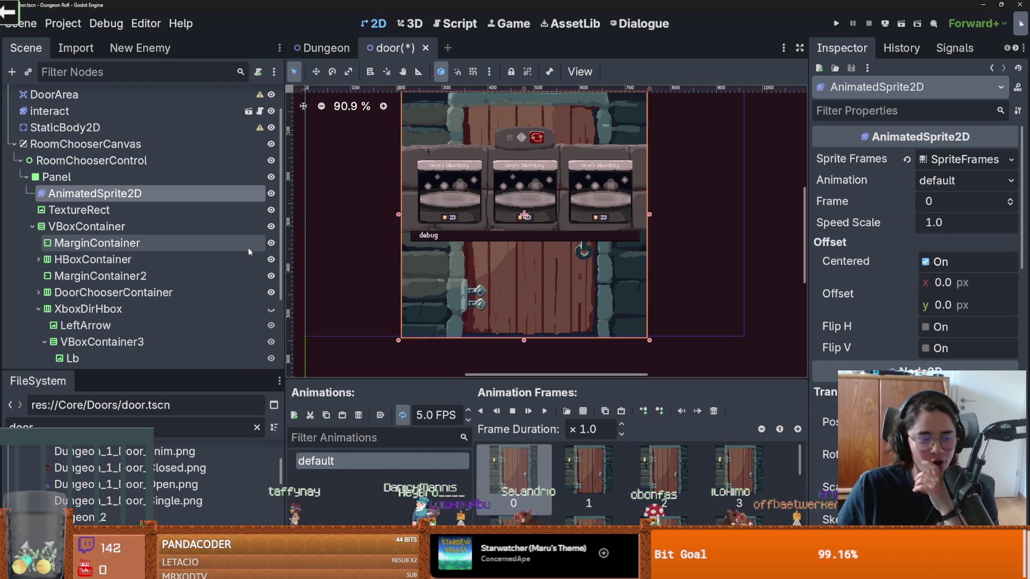
scroll(520, 193, "up", 1)
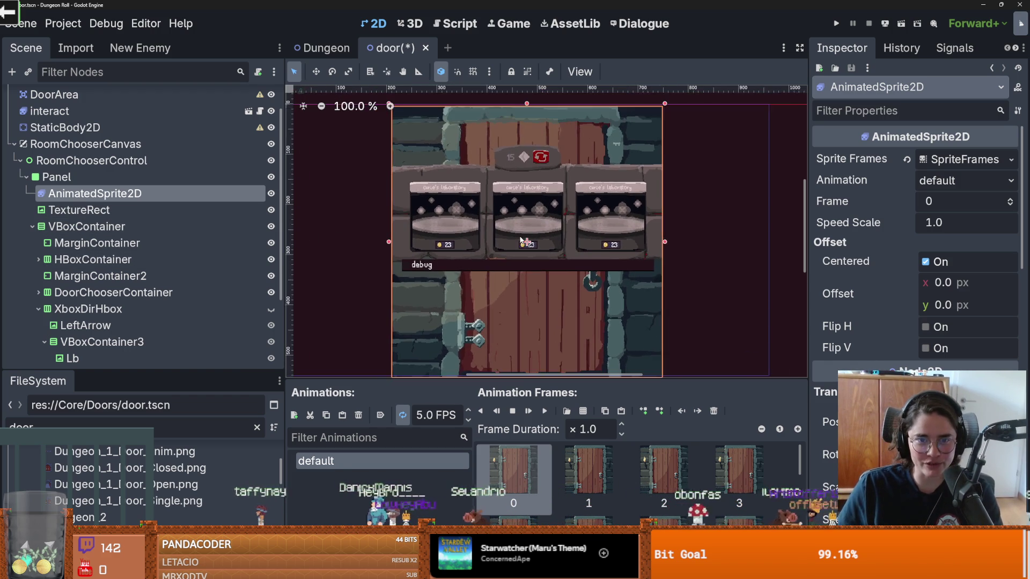
scroll(519, 194, "down", 1)
scroll(525, 242, "up", 1)
scroll(526, 242, "down", 1)
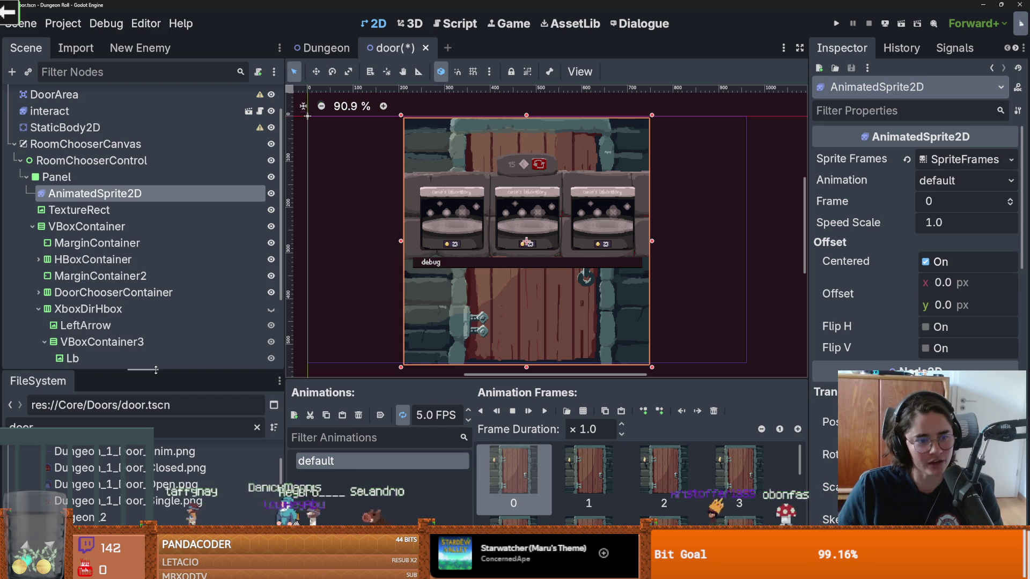
left_click_drag(107, 371, 107, 473)
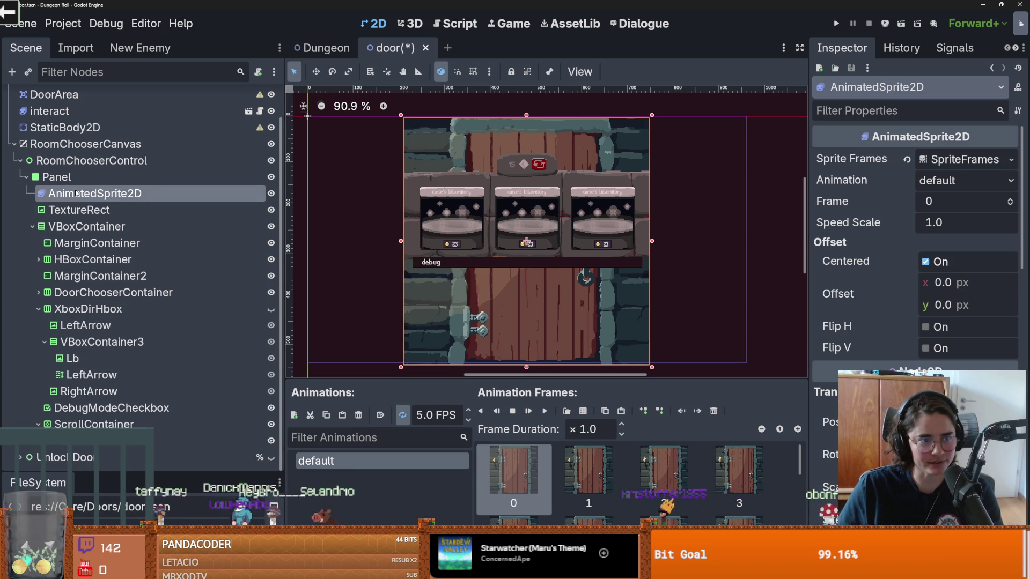
- Nudge the door sprite slightly upward and save door.tscn
left_click_drag(545, 272, 546, 269)
scroll(613, 224, "up", 3)
left_click(613, 224)
scroll(437, 225, "up", 1)
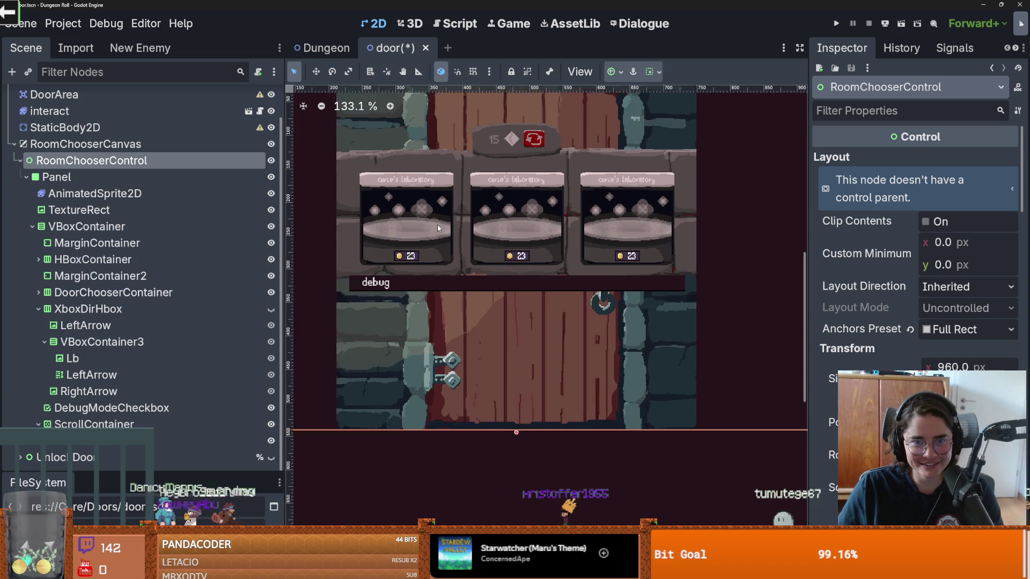
scroll(429, 236, "down", 3)
key("ctrl+s")
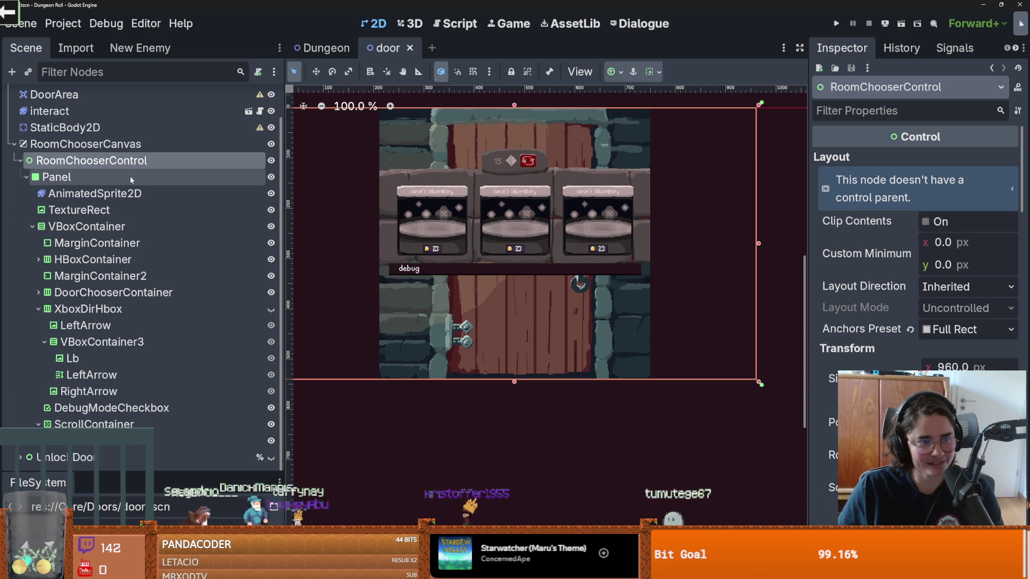
left_click(32, 226)
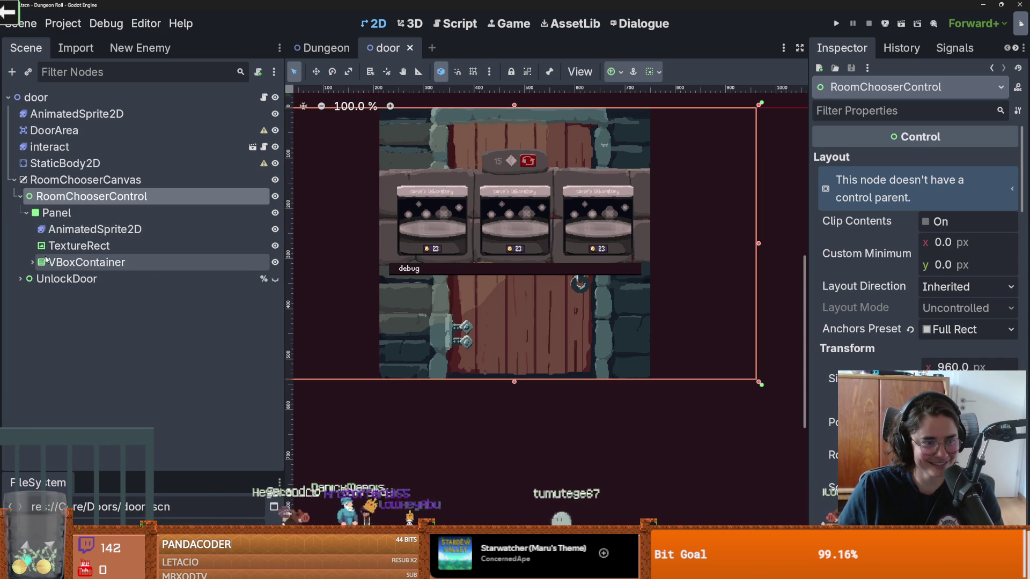
left_click(63, 262)
left_click(78, 246)
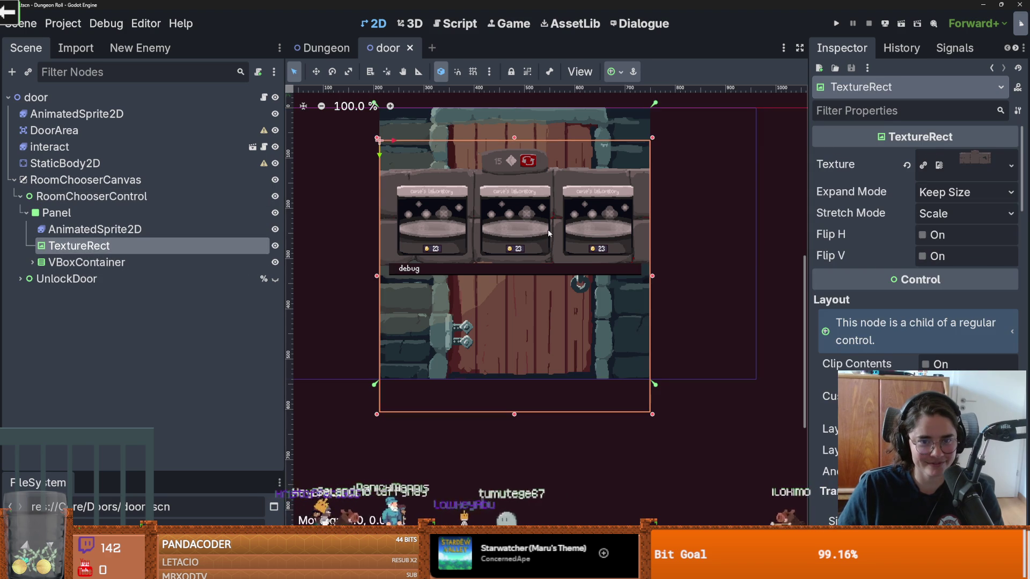
left_click_drag(548, 229, 548, 238)
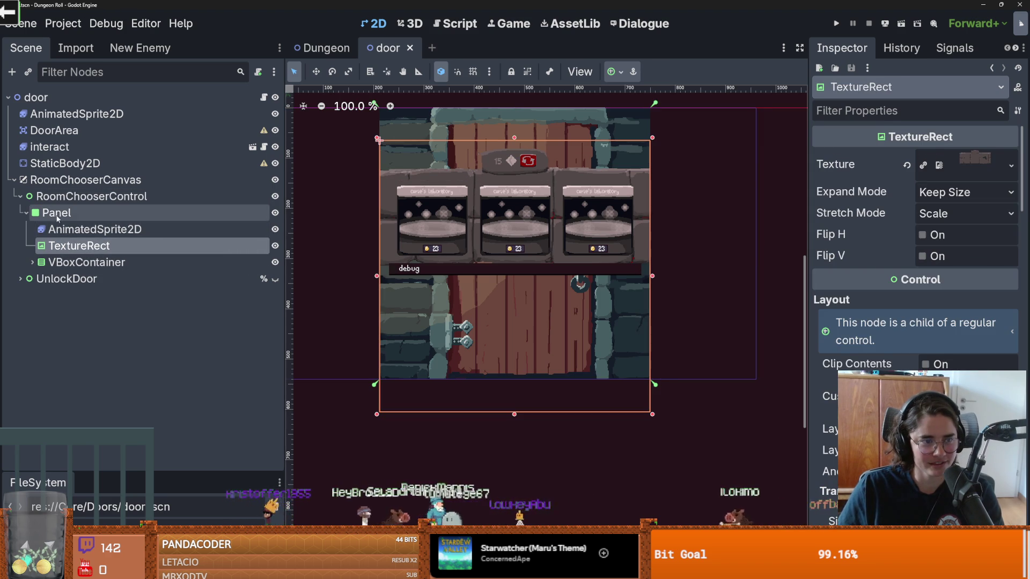
left_click(62, 230)
left_click(78, 246)
left_click(86, 262, "shift")
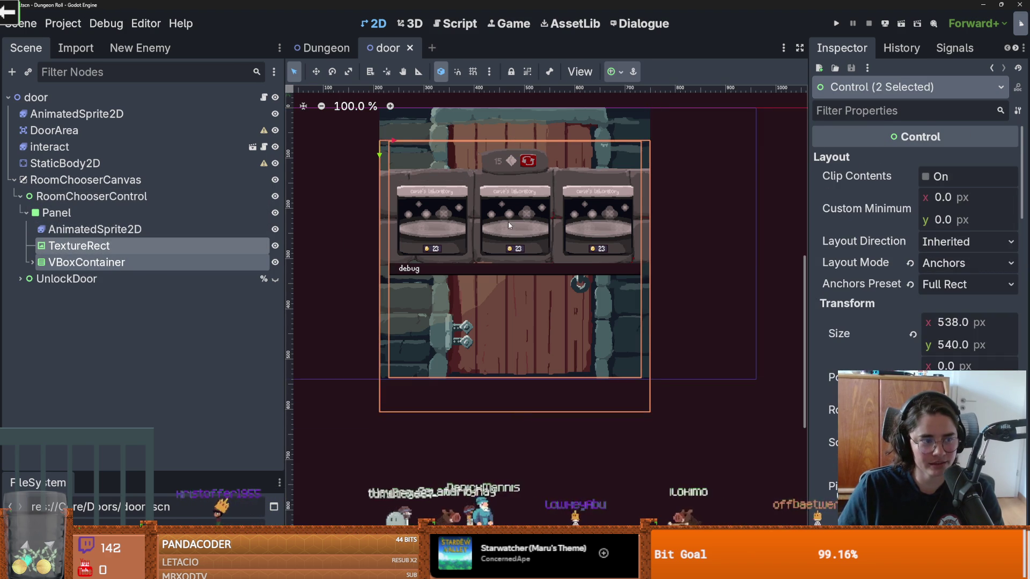
left_click_drag(508, 225, 508, 274)
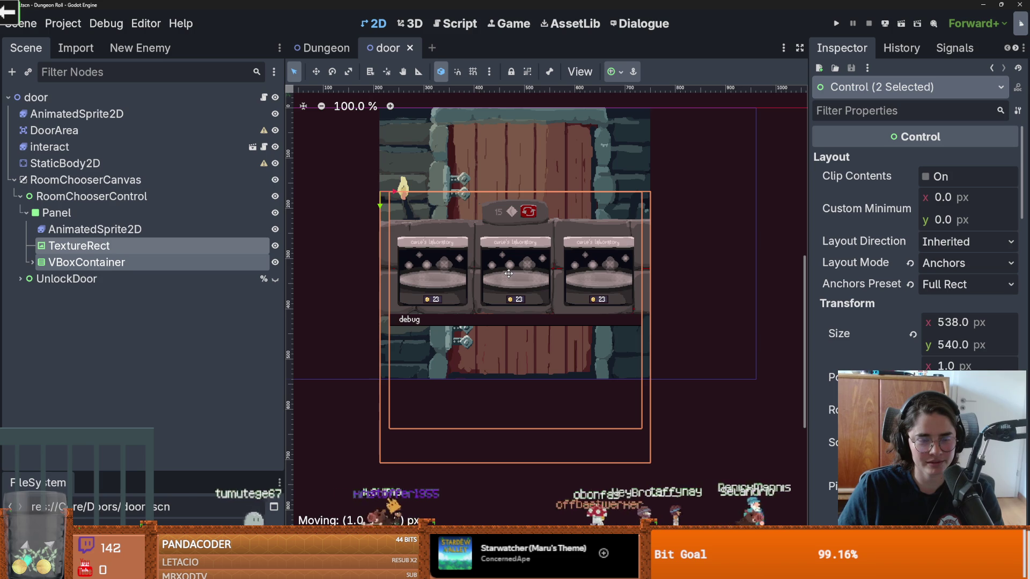
left_click_drag(509, 274, 509, 275)
key("ctrl+z")
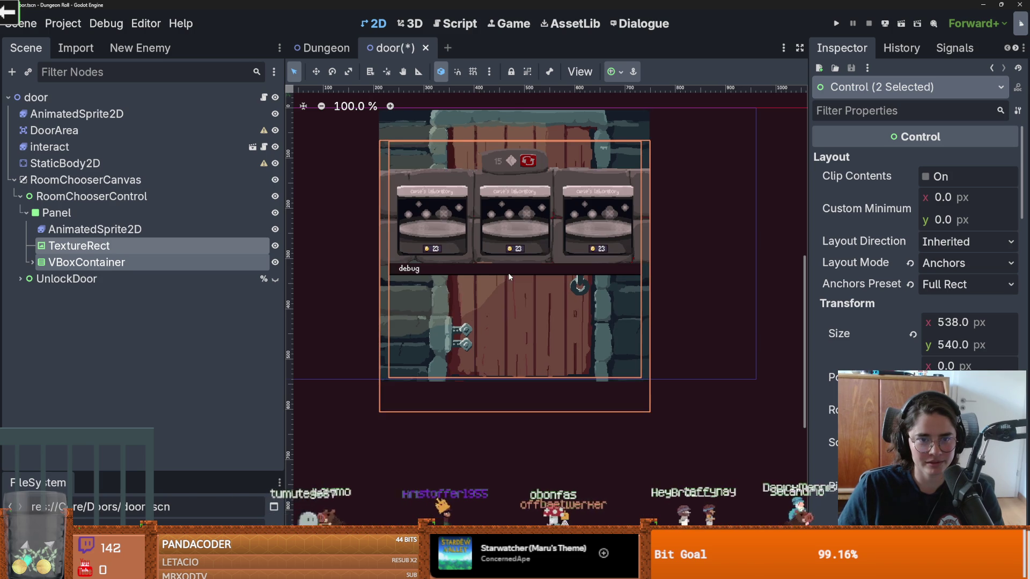
key("ctrl+shift+z")
key("ctrl+z")
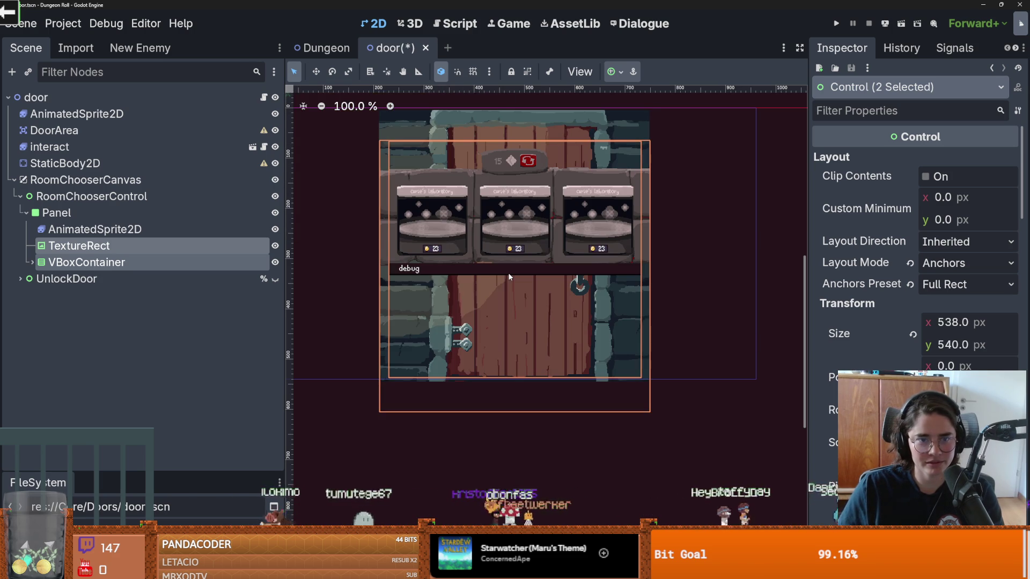
left_click(667, 246)
scroll(545, 234, "up", 3)
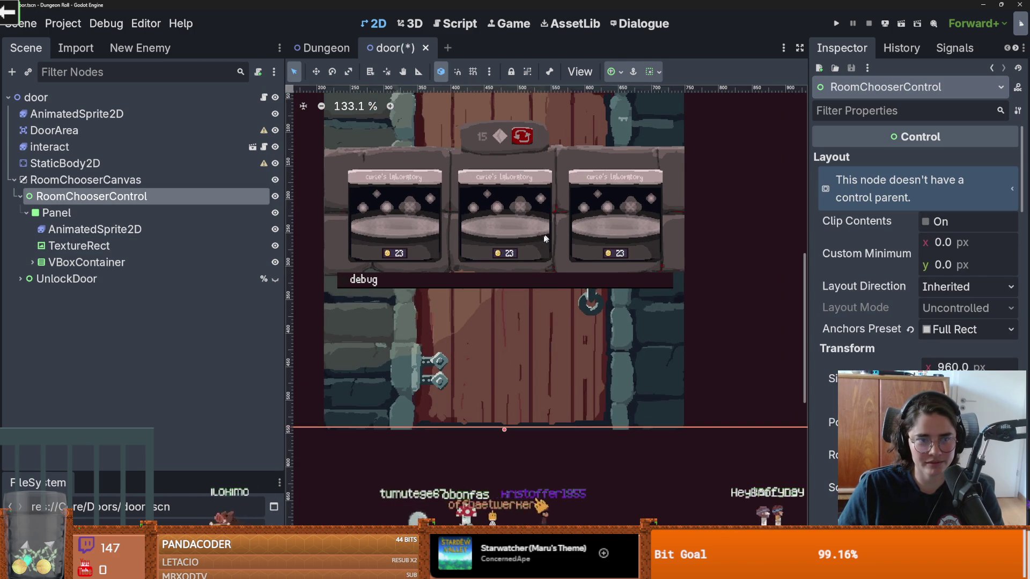
scroll(545, 237, "down", 1)
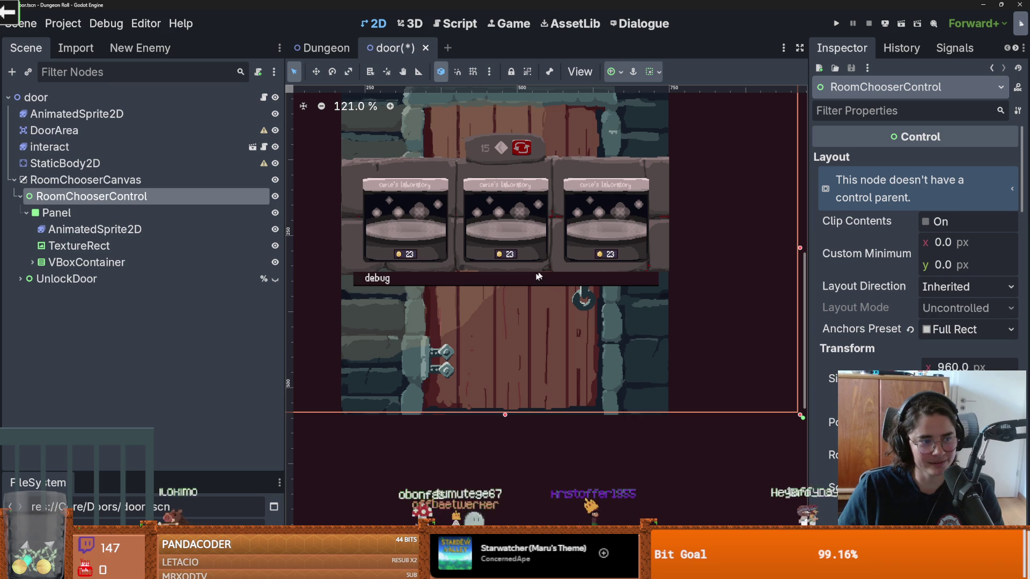
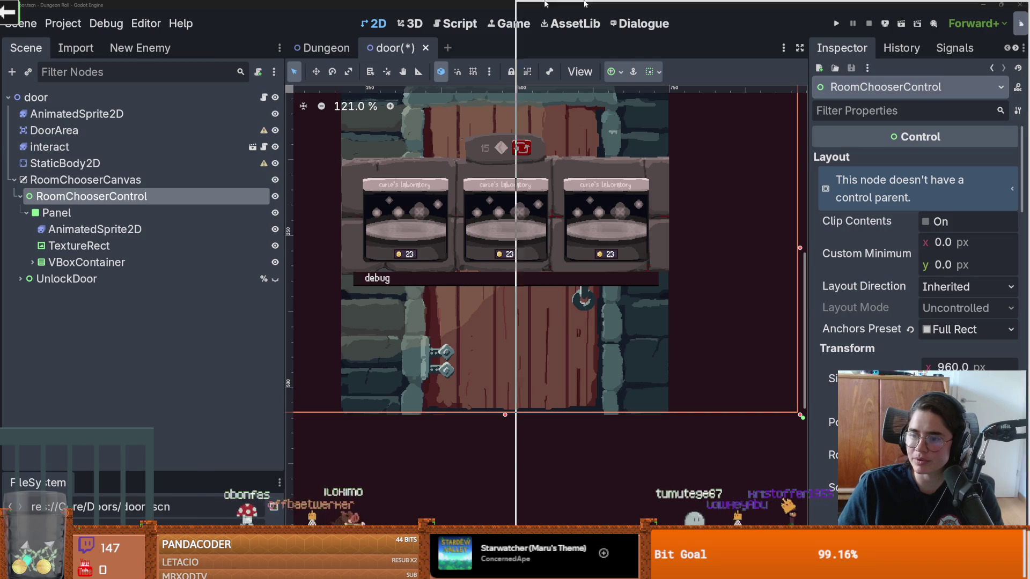
- Switch from the Godot door scene to the door_overlay_dark.aseprite mockup in Aseprite
key("alt+Tab")
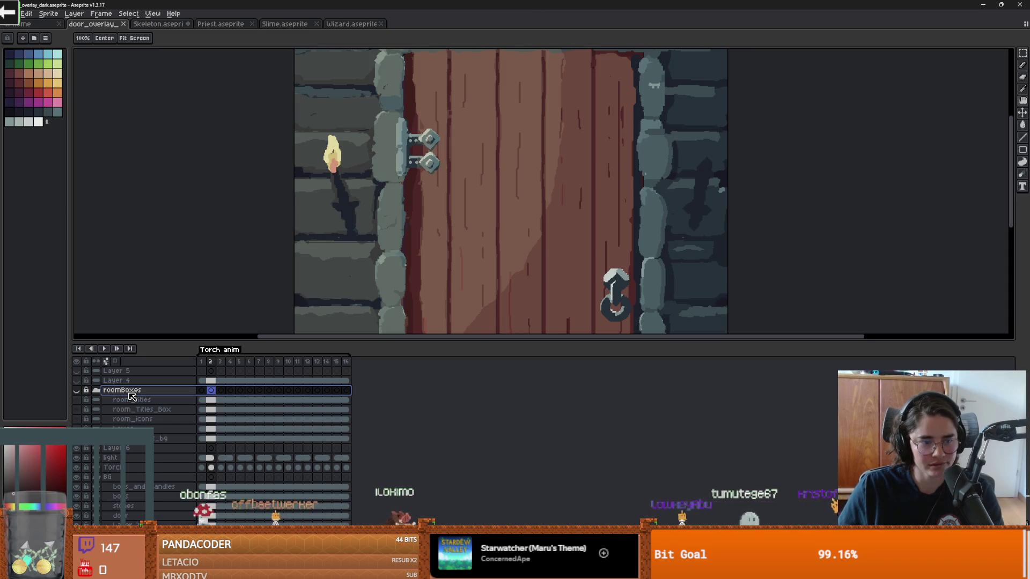
- Select the Torch and light layers together and raise them slightly with the Move tool
left_click(144, 469)
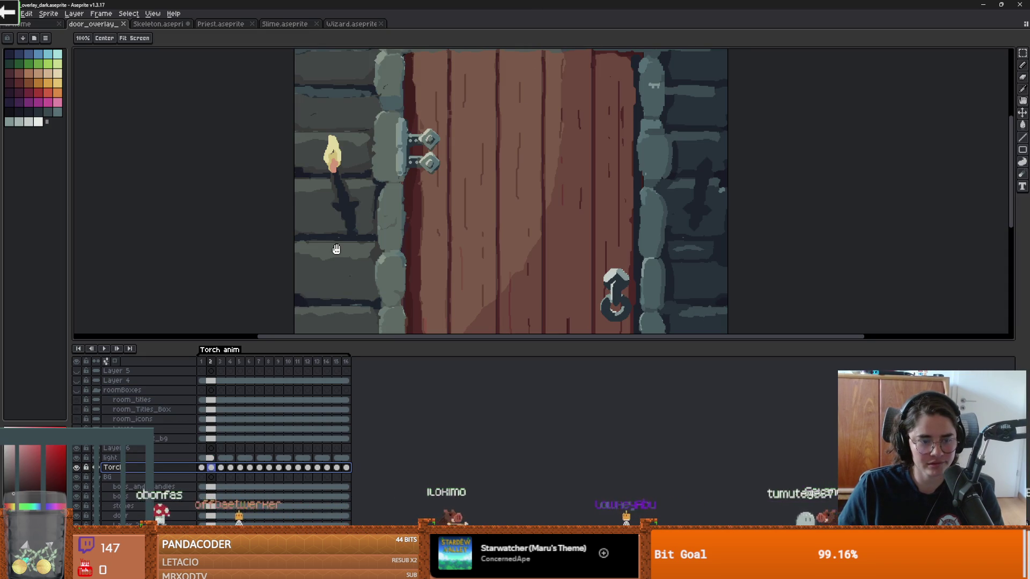
left_click(131, 459, "shift")
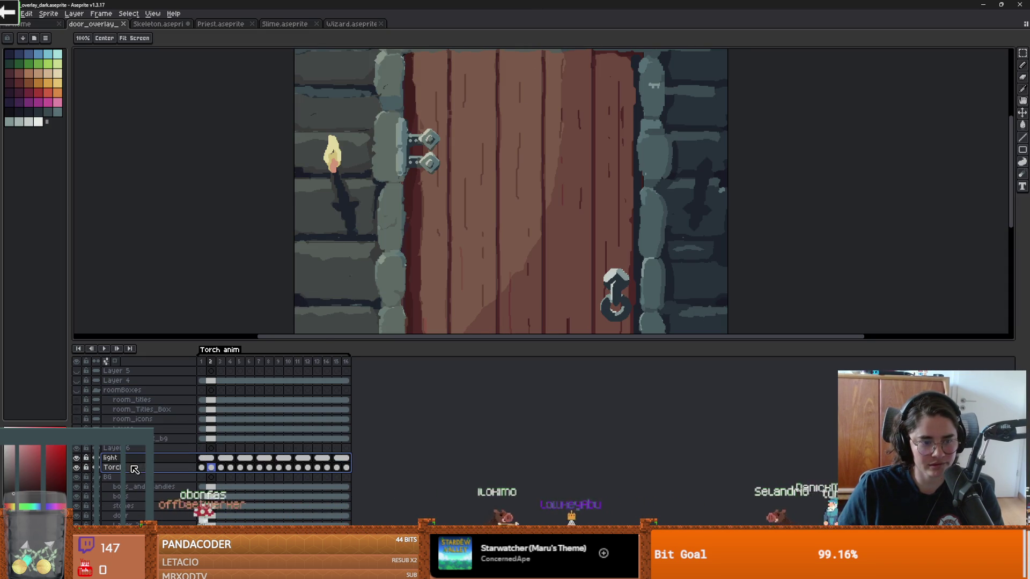
scroll(388, 252, "down", 2)
left_click_drag(378, 248, 384, 257)
scroll(387, 252, "up", 2)
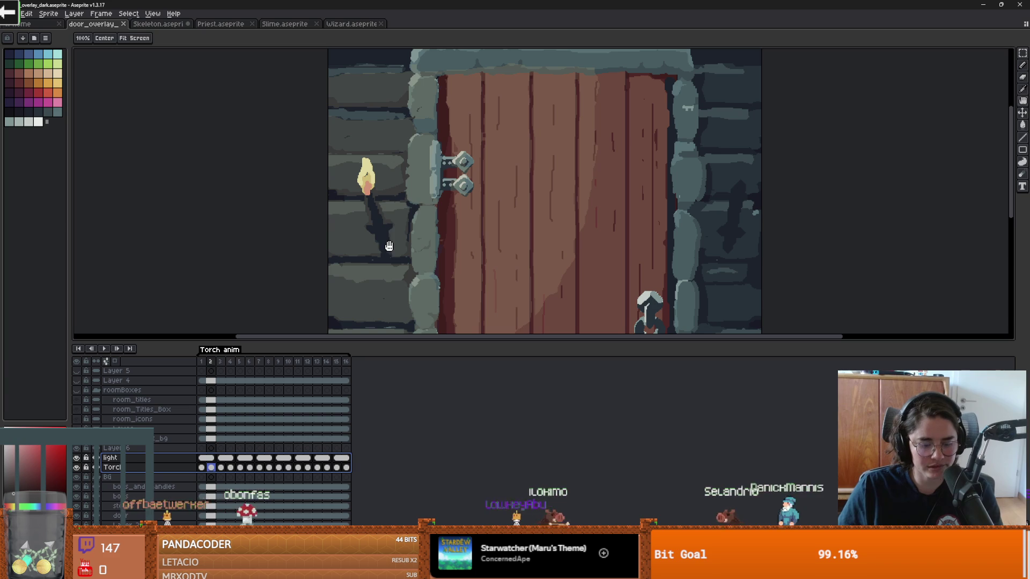
key("v")
mouse_move(371, 200)
left_mouse_down()
mouse_move(374, 182)
mouse_move(377, 209)
left_mouse_up()
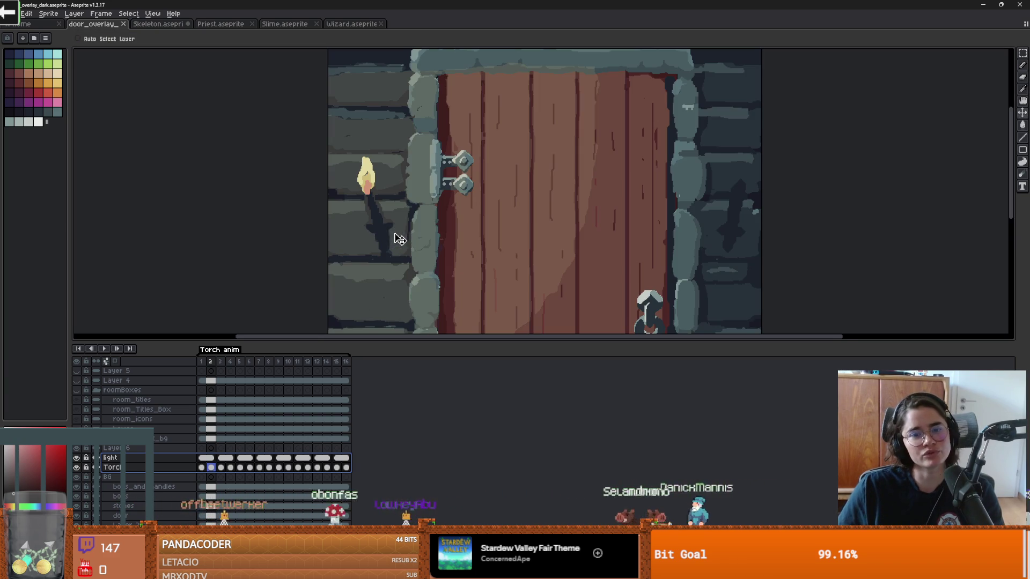
- Hide the light glow and move the torch alone up the wall near the door frame top
left_click(76, 458)
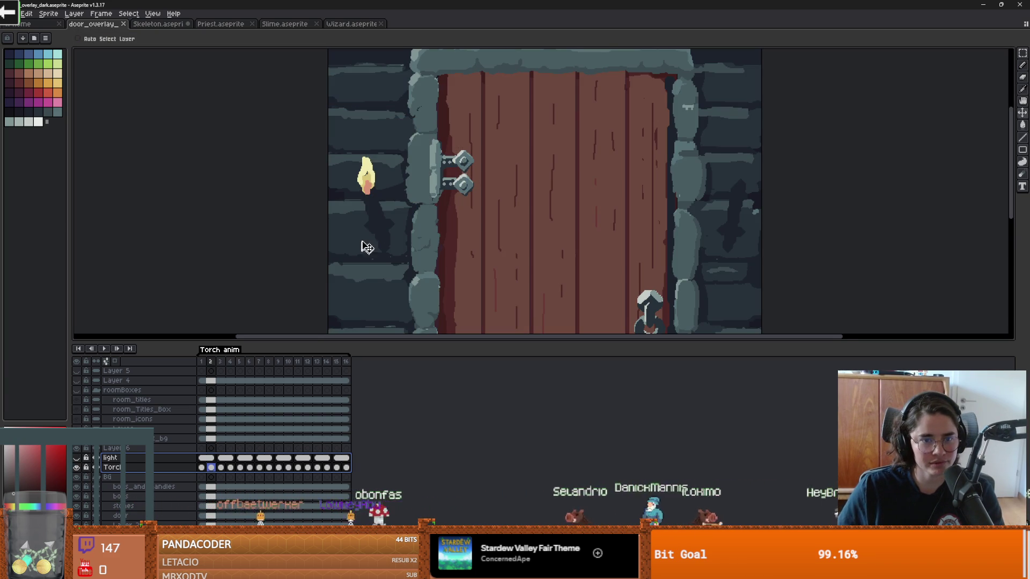
left_click(185, 467)
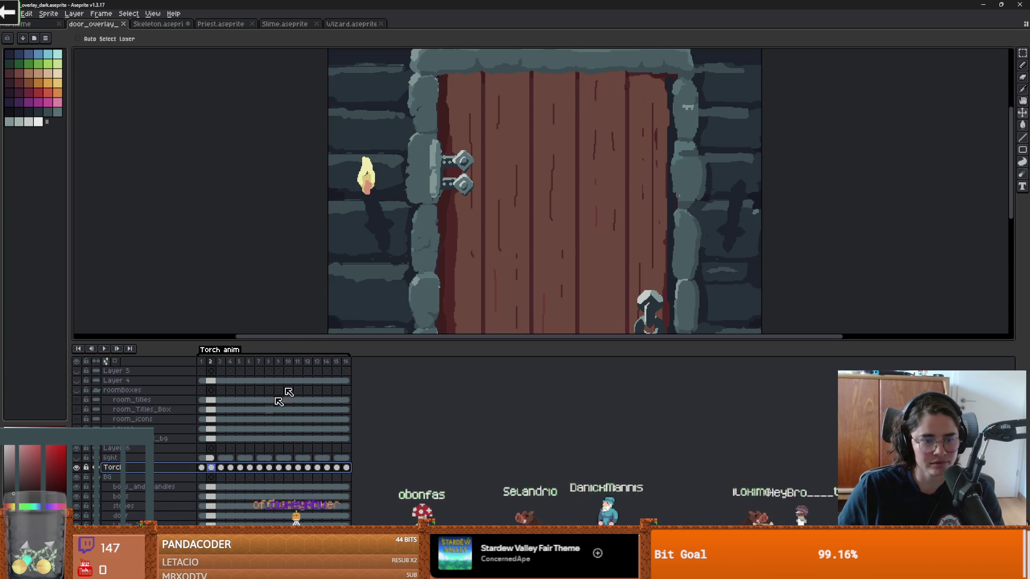
left_click_drag(373, 208, 365, 100)
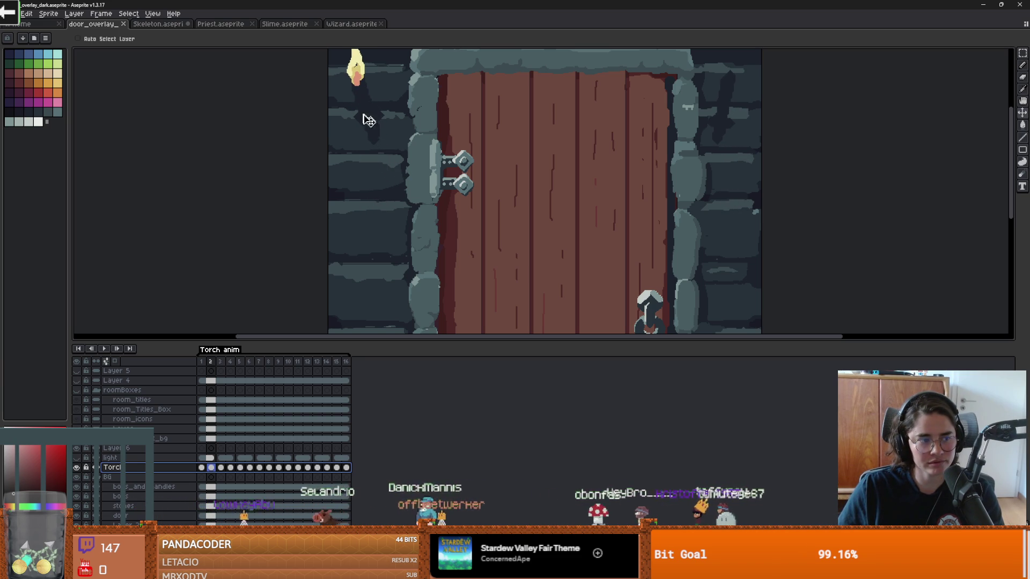
scroll(424, 221, "down", 2)
scroll(465, 225, "up", 1)
scroll(460, 227, "down", 1)
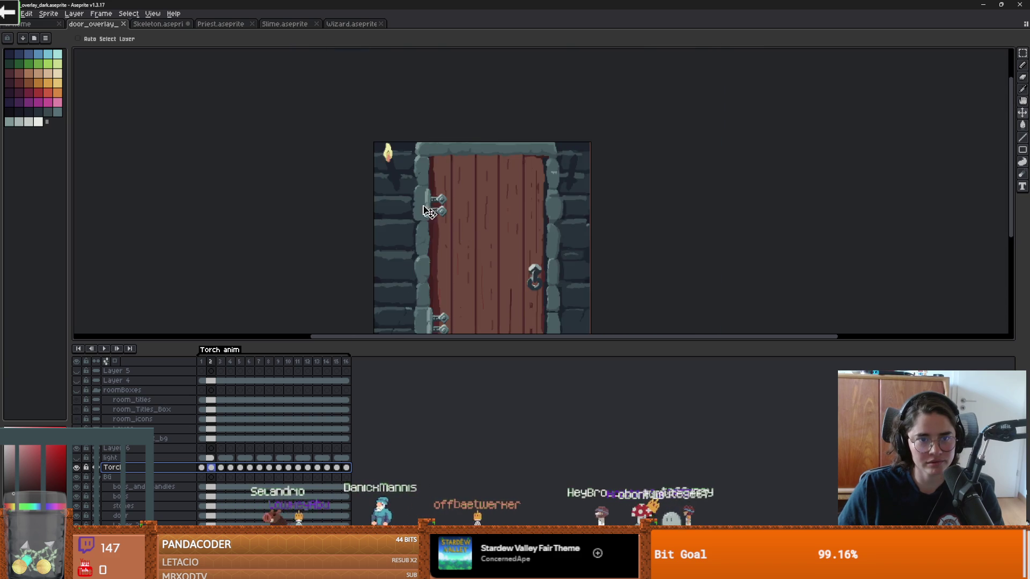
scroll(395, 177, "up", 1)
left_click_drag(394, 178, 396, 178)
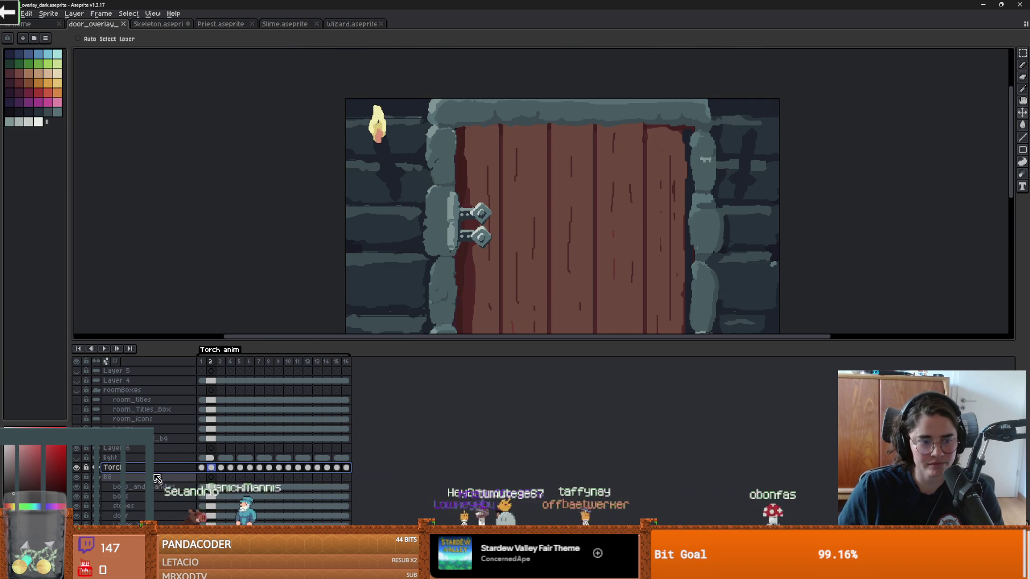
- Lock and show the light layer, then move its glow up to match the raised torch
left_click(135, 460)
left_click(86, 458)
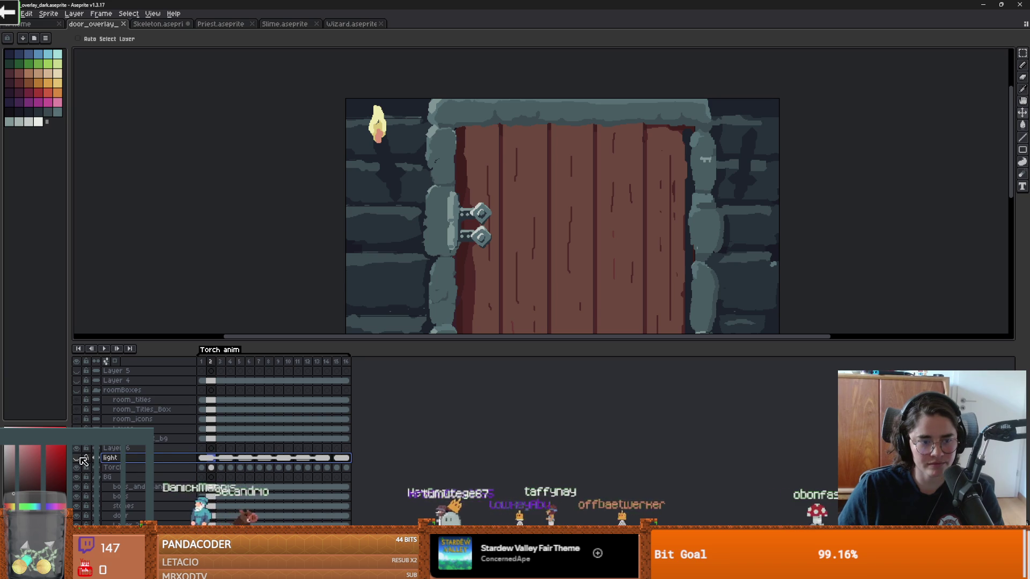
left_click(78, 459)
scroll(462, 271, "down", 3)
scroll(477, 257, "up", 2)
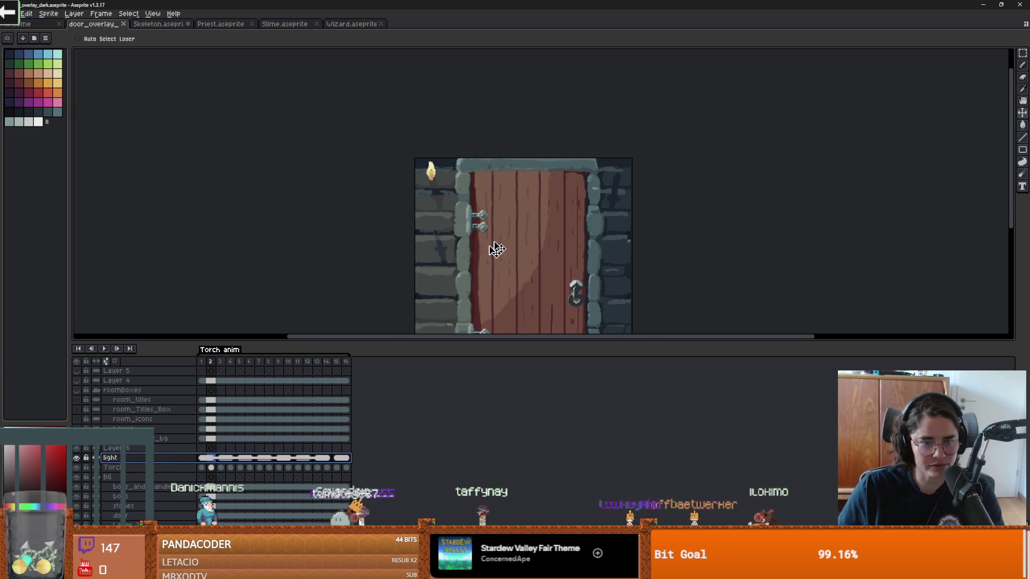
mouse_move(490, 248)
left_mouse_down()
mouse_move(471, 252)
mouse_move(462, 188)
mouse_move(496, 177)
left_mouse_up()
- Shift the light overlay on the left wall slightly to the right
scroll(450, 191, "up", 2)
scroll(439, 193, "up", 1)
scroll(427, 195, "down", 3)
scroll(501, 184, "down", 2)
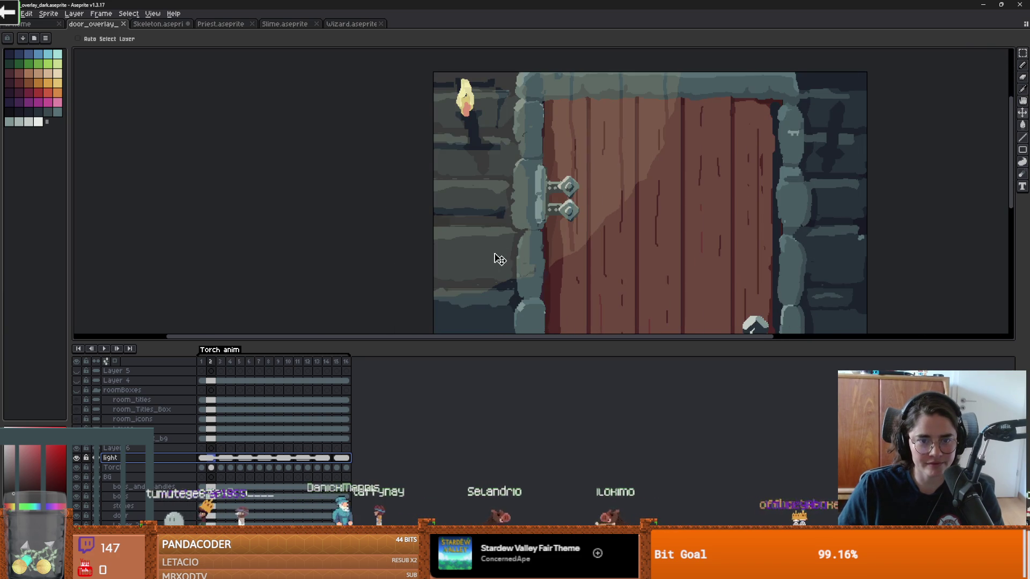
key("b")
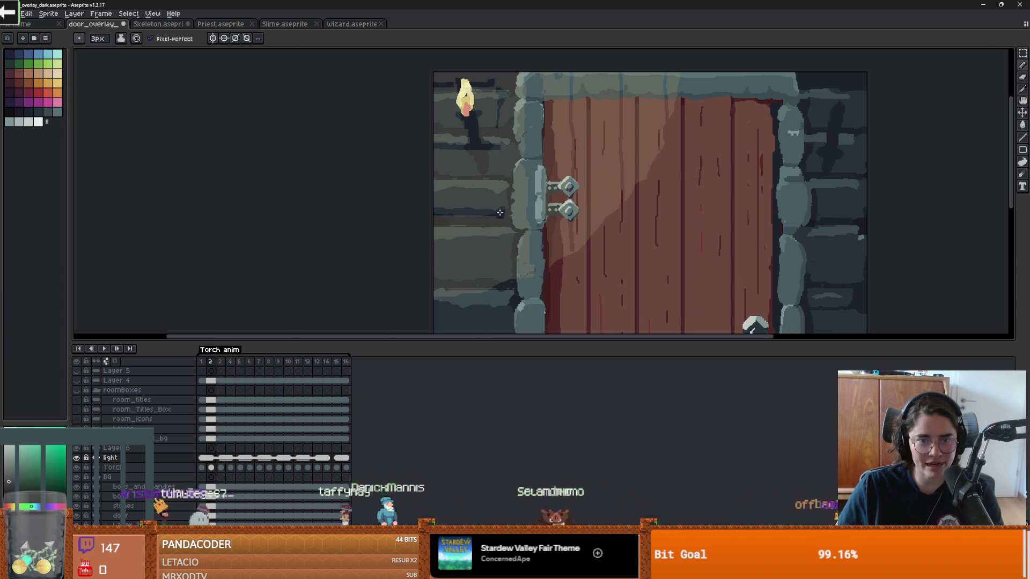
key("g")
scroll(488, 206, "up", 2)
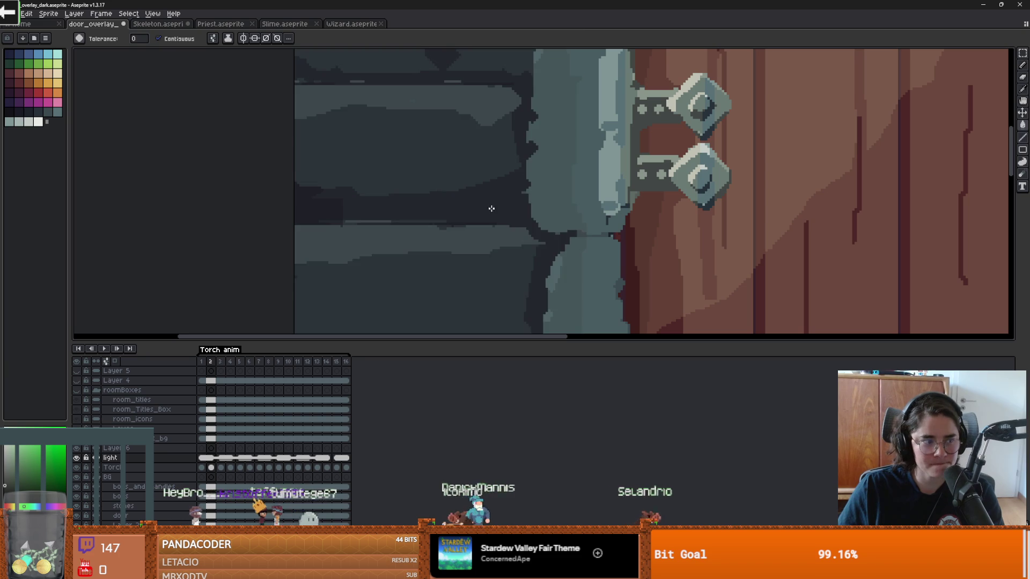
scroll(489, 207, "down", 2)
key("v")
left_click_drag(535, 228, 552, 228)
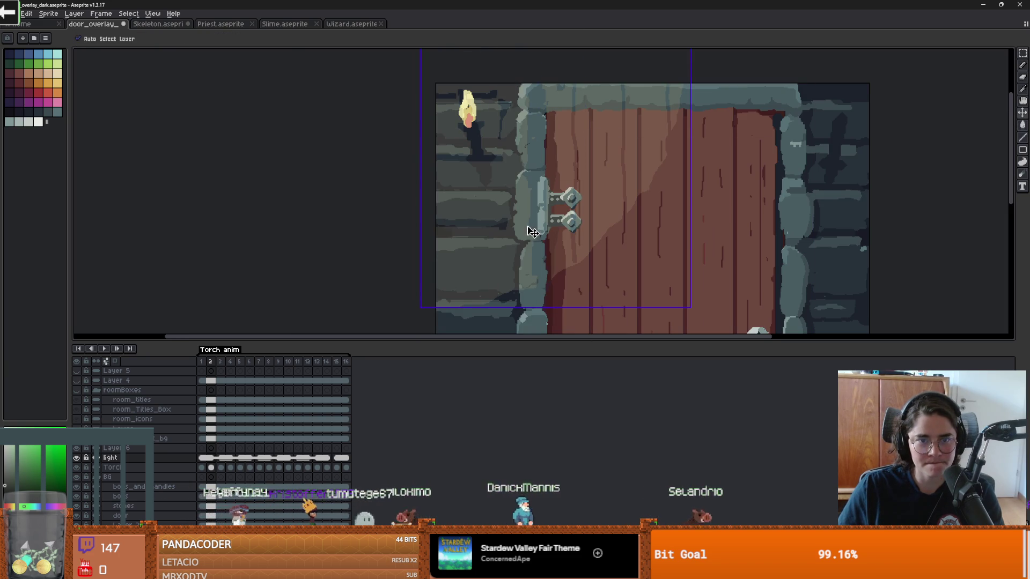
- Play the torch animation with the light glow hidden, then return to the Godot door scene
left_click(117, 349)
scroll(468, 275, "down", 2)
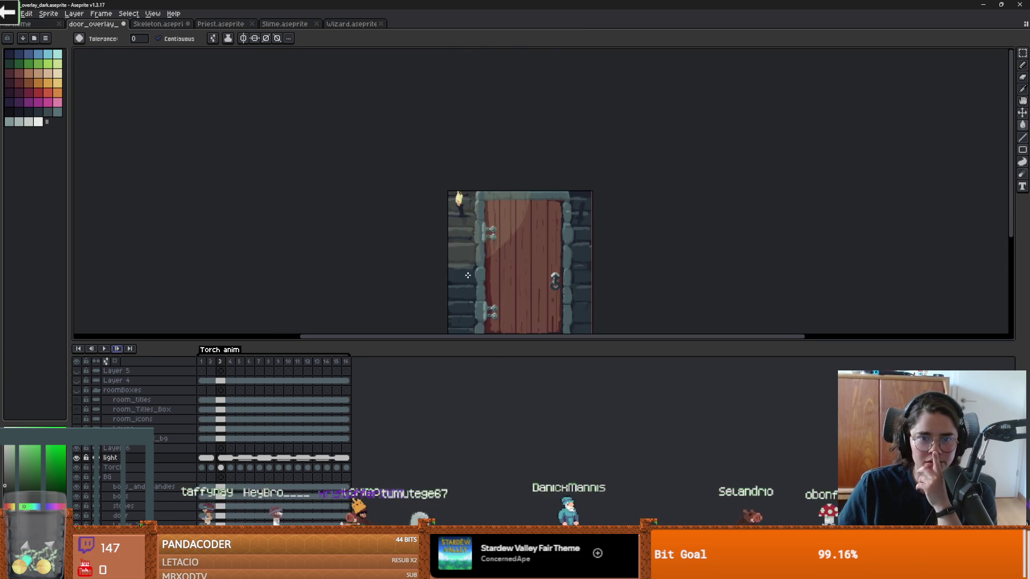
scroll(468, 276, "up", 1)
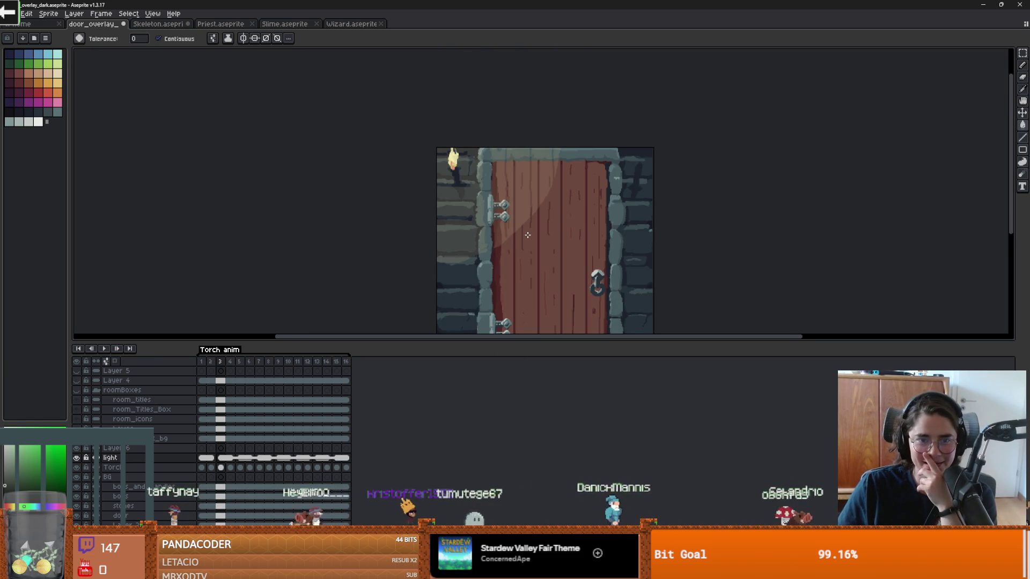
scroll(527, 235, "up", 2)
scroll(496, 228, "down", 1)
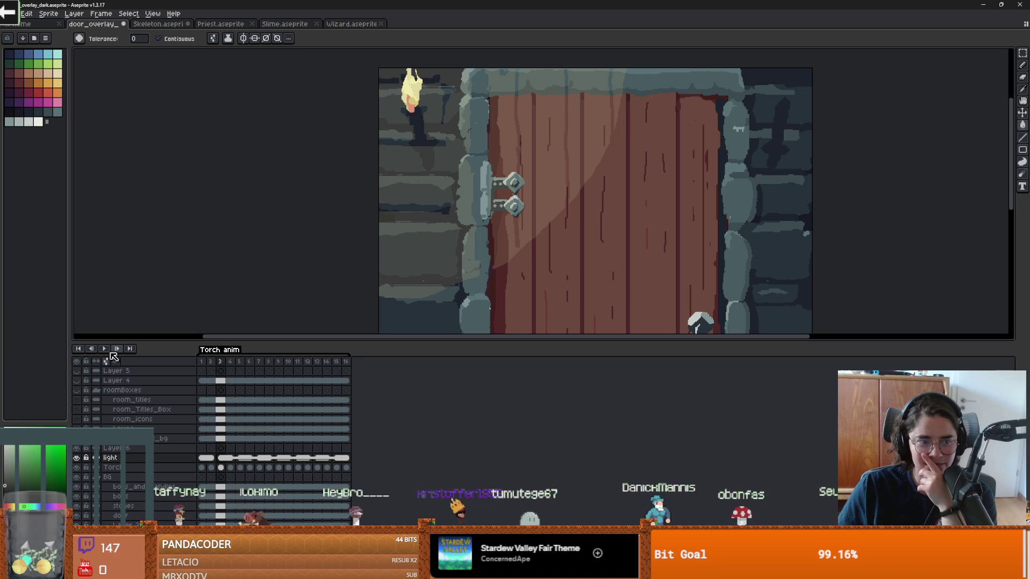
left_click(104, 350)
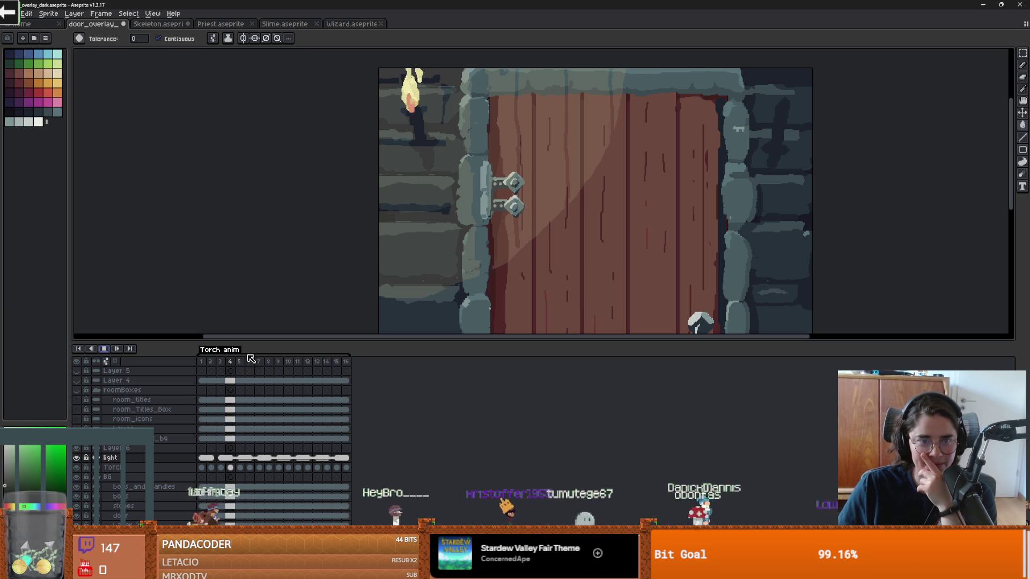
left_click(77, 458)
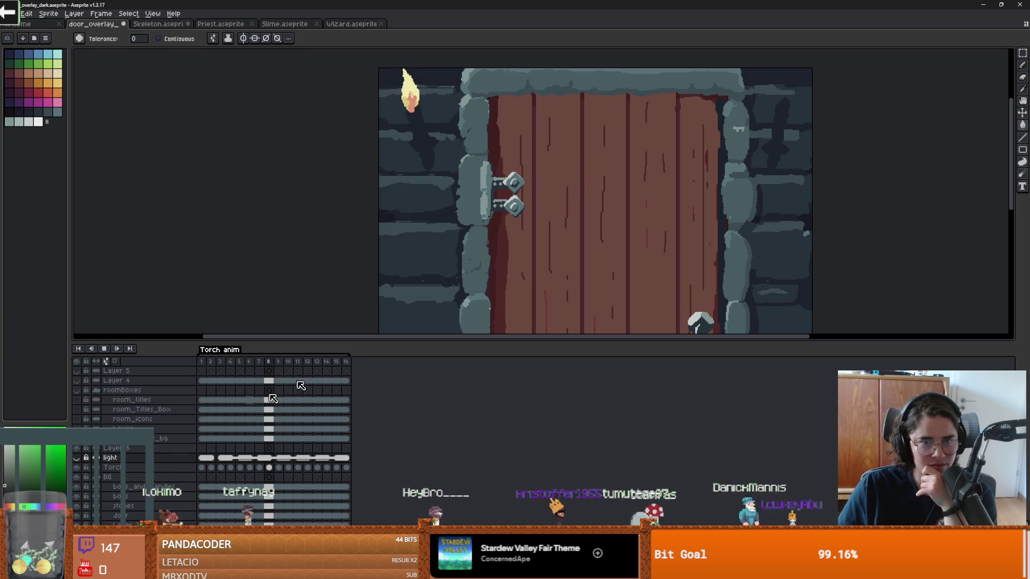
scroll(483, 230, "down", 1)
scroll(483, 229, "up", 1)
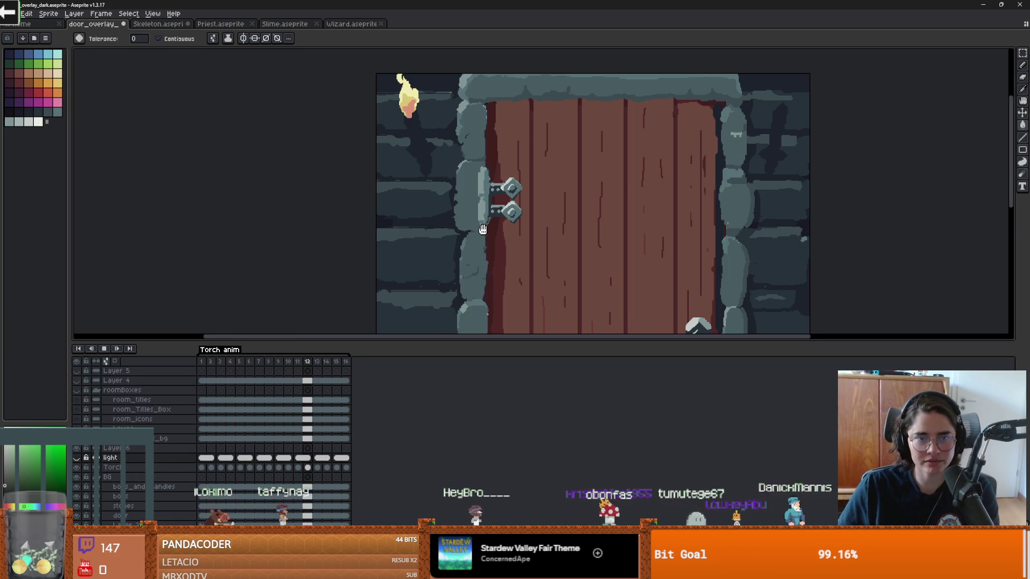
key("alt+Tab")
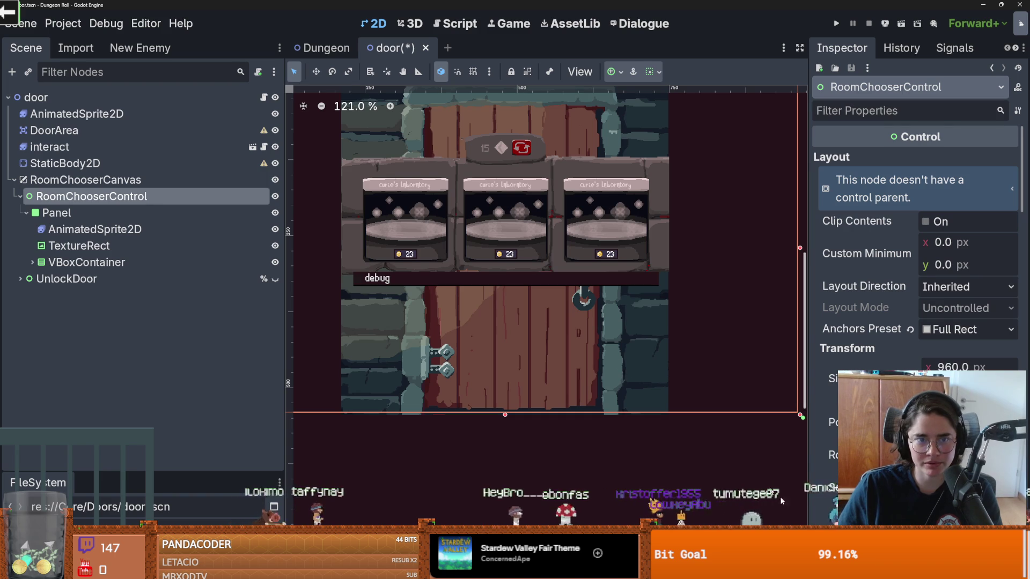
- Back in Aseprite, select the Torch layer and bring the torch area into view
scroll(553, 325, "up", 2)
key("alt+Tab")
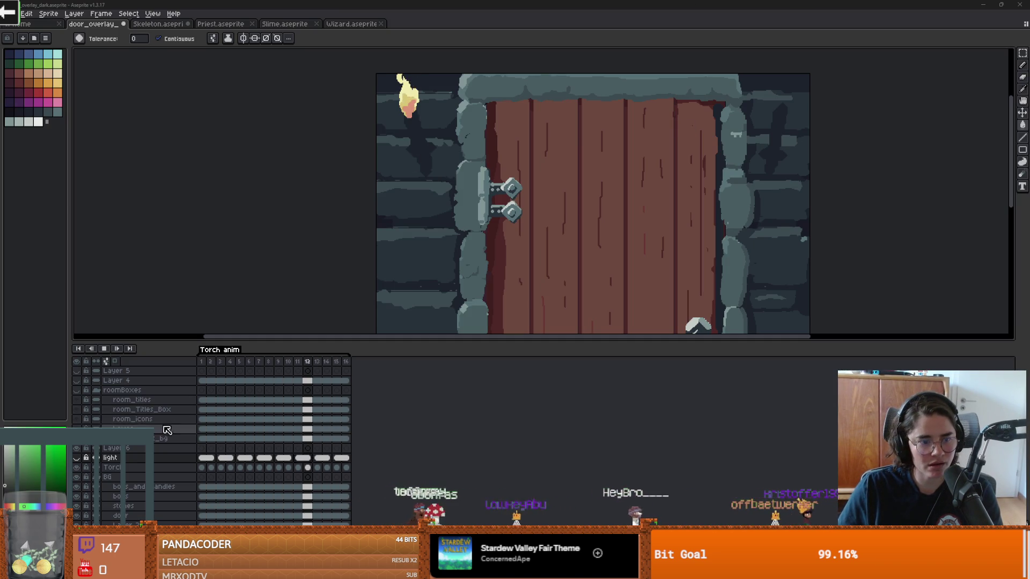
left_click(124, 467)
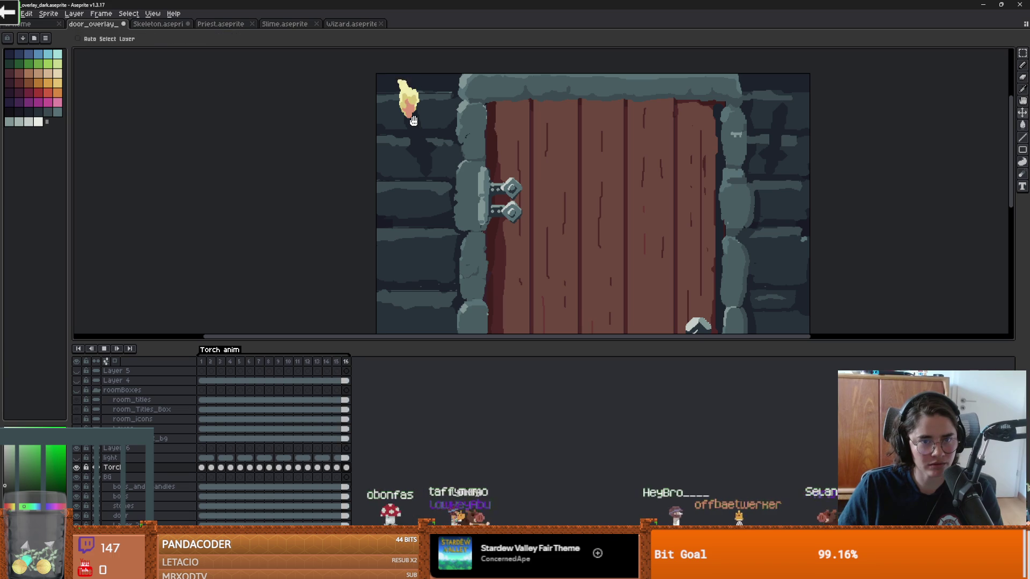
left_click_drag(416, 155, 420, 188)
scroll(421, 188, "down", 3)
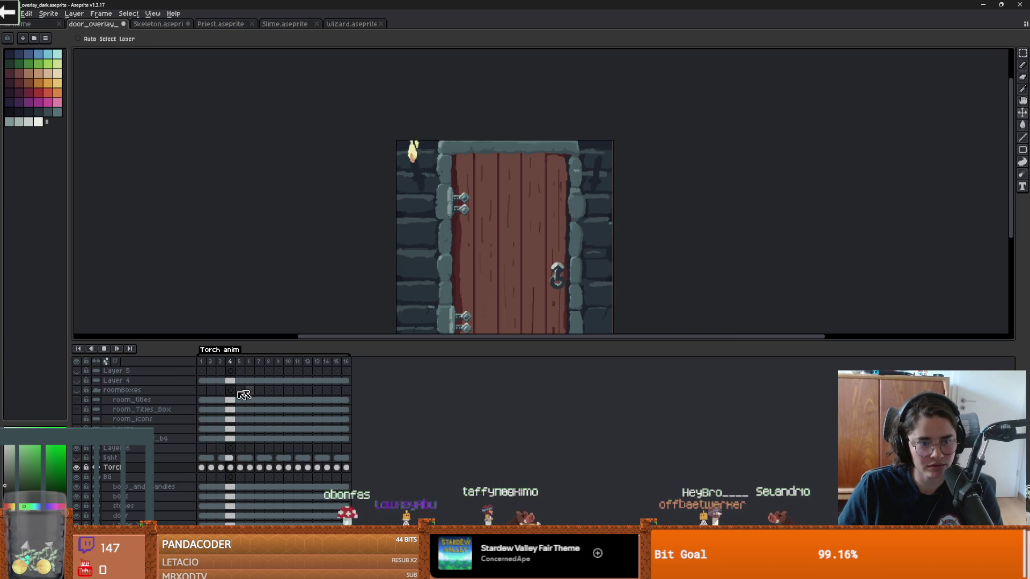
scroll(422, 201, "up", 3)
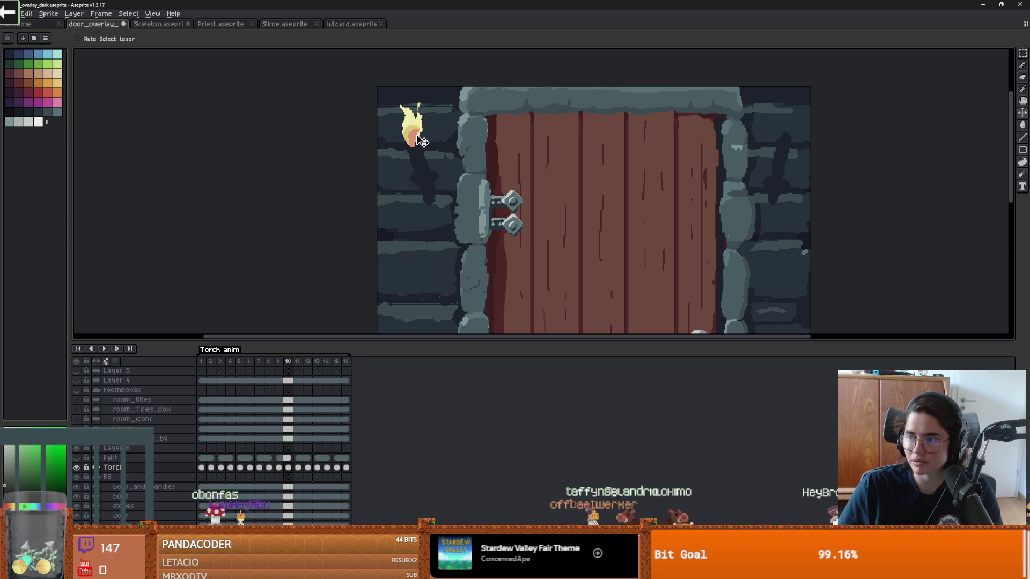
- Save and re-export door_overlay_dark_spritesheet.png as a sprite sheet, overwriting the old file
key("ctrl+s")
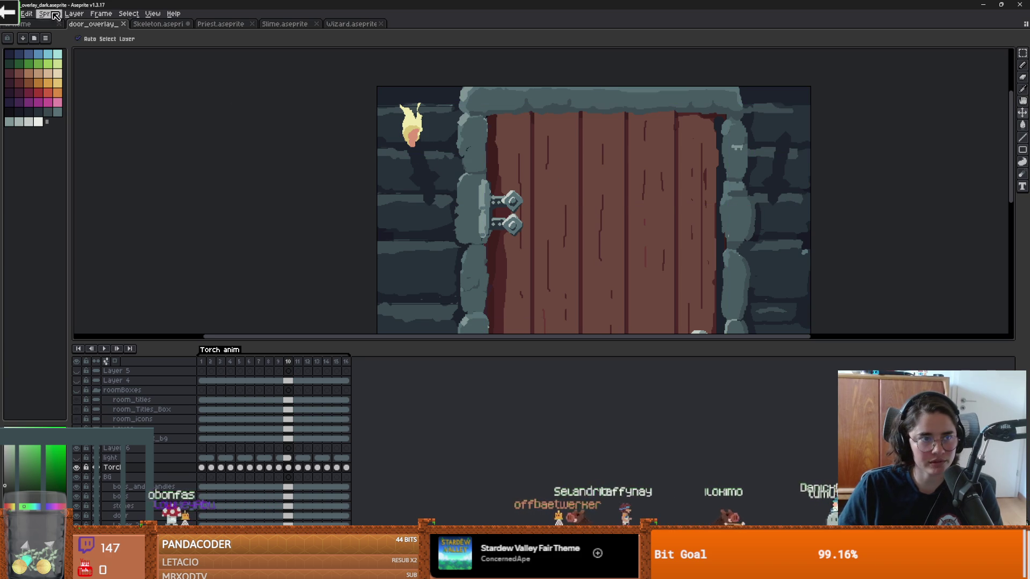
left_click(11, 12)
mouse_move(48, 93)
left_click(158, 103)
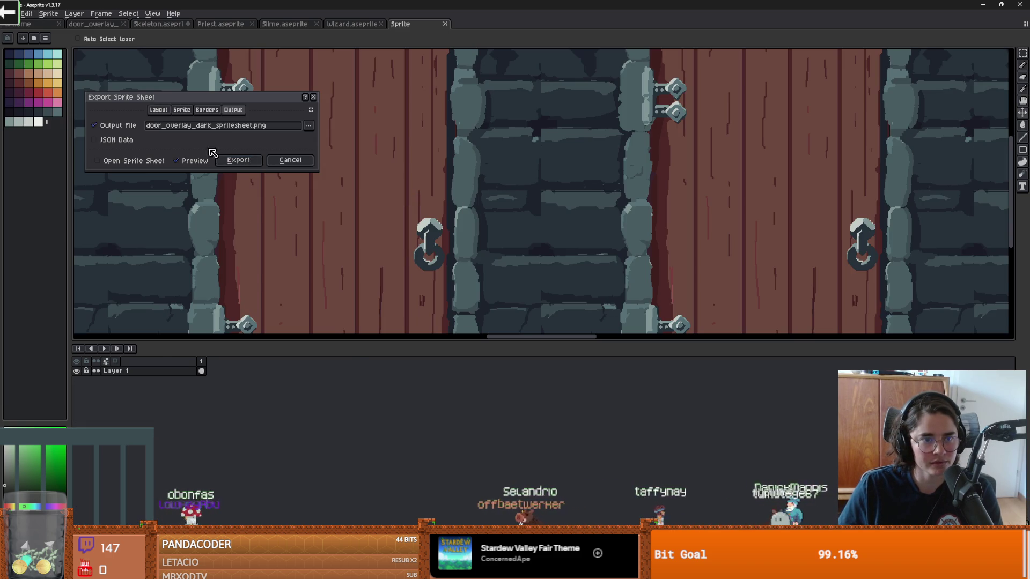
left_click(239, 160)
left_click(489, 308)
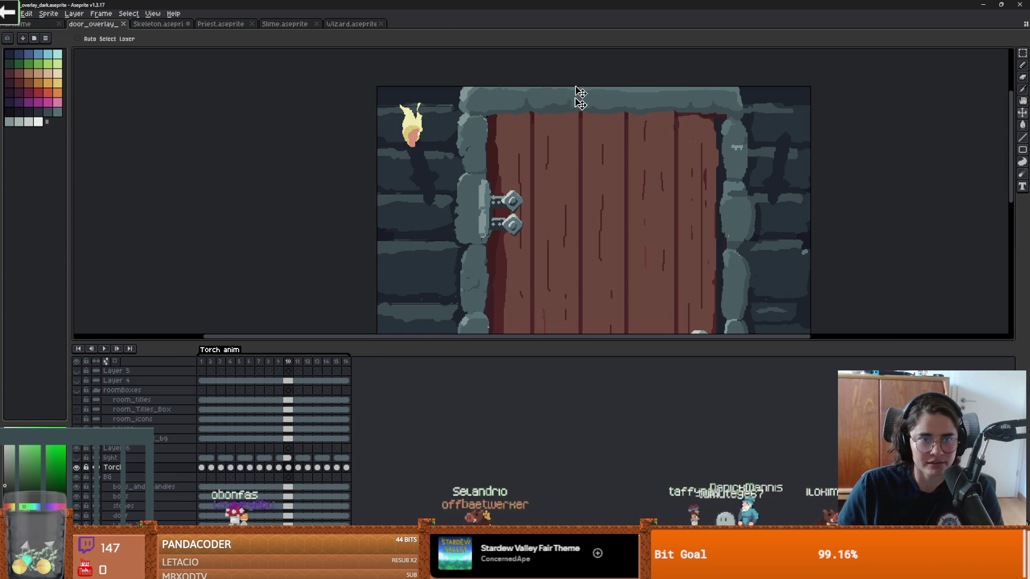
key("alt+Tab")
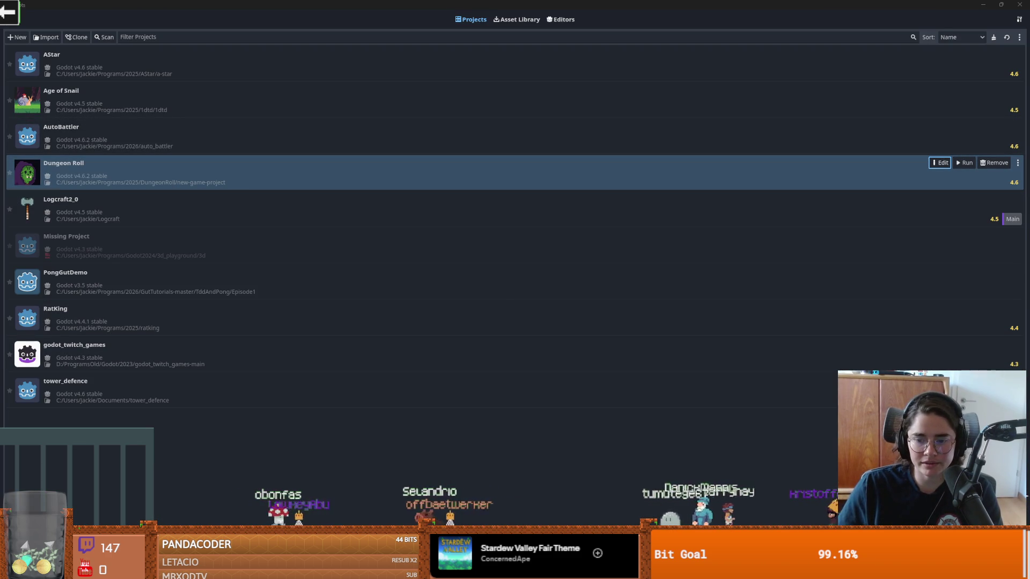
- Open Dungeon Roll's door scene, collapse the XboxDirHbox branch and save the scene
key("alt+Tab")
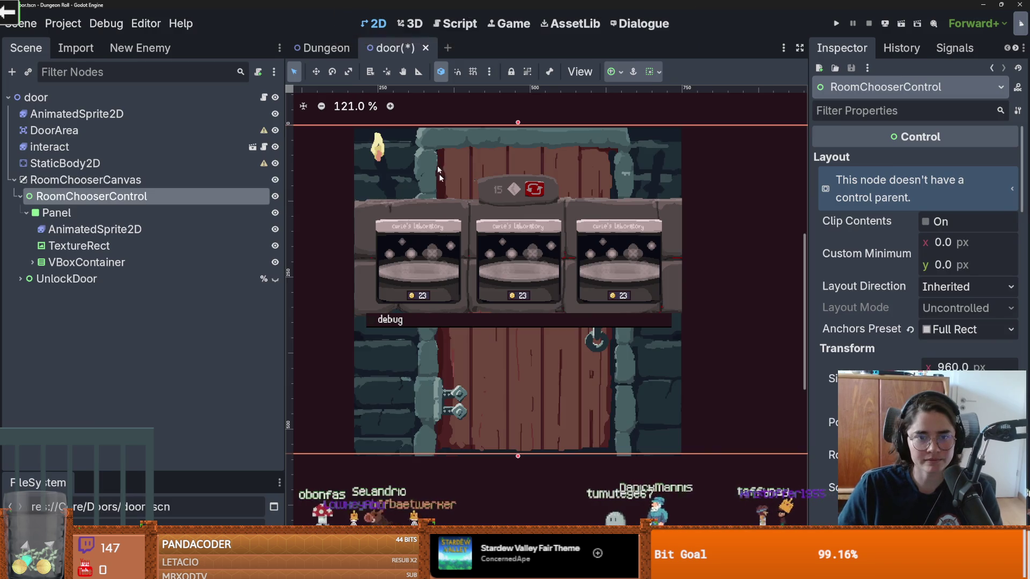
scroll(437, 165, "up", 1)
left_click(443, 210)
scroll(444, 223, "up", 1)
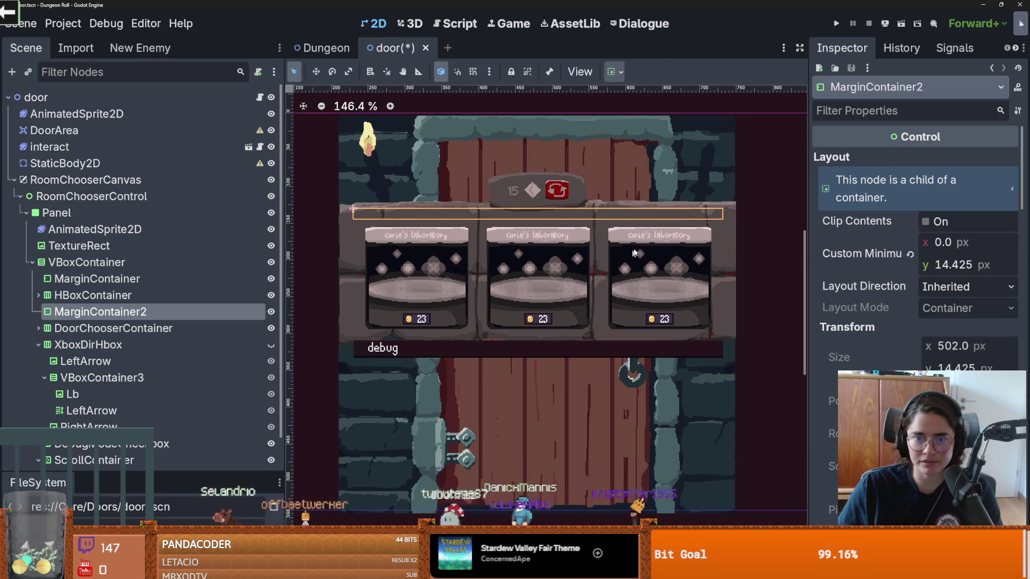
left_click(38, 344)
key("ctrl+s")
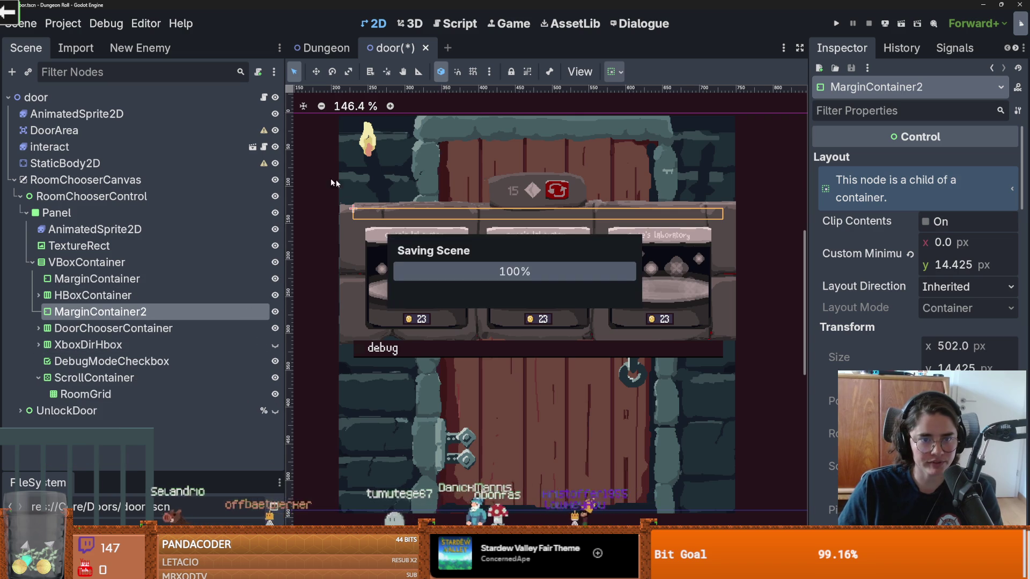
- Inspect the Panel's AnimatedSprite2D and RoomChooserControl nodes in the scene tree
left_click(78, 230)
left_click(70, 203)
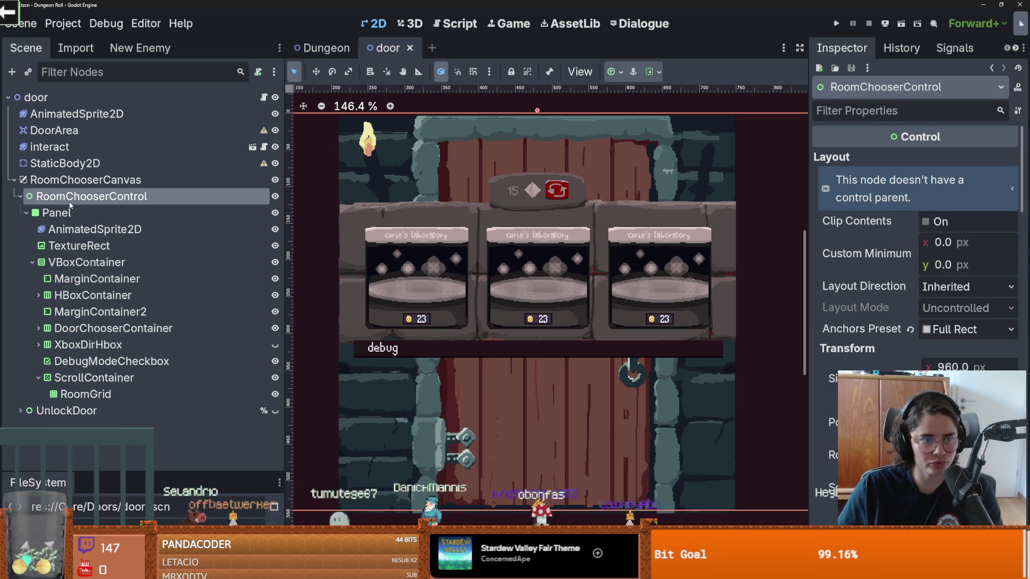
left_click(27, 212)
left_click(26, 212)
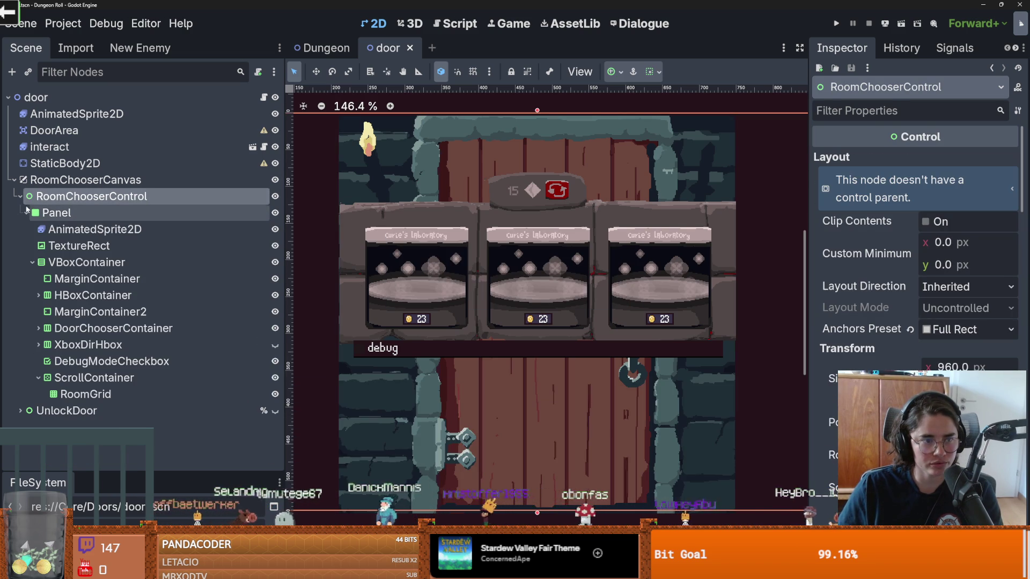
- Instance light.tscn, found by searching 'ligh', as a child of the Panel node
left_click(48, 213)
left_click(28, 72)
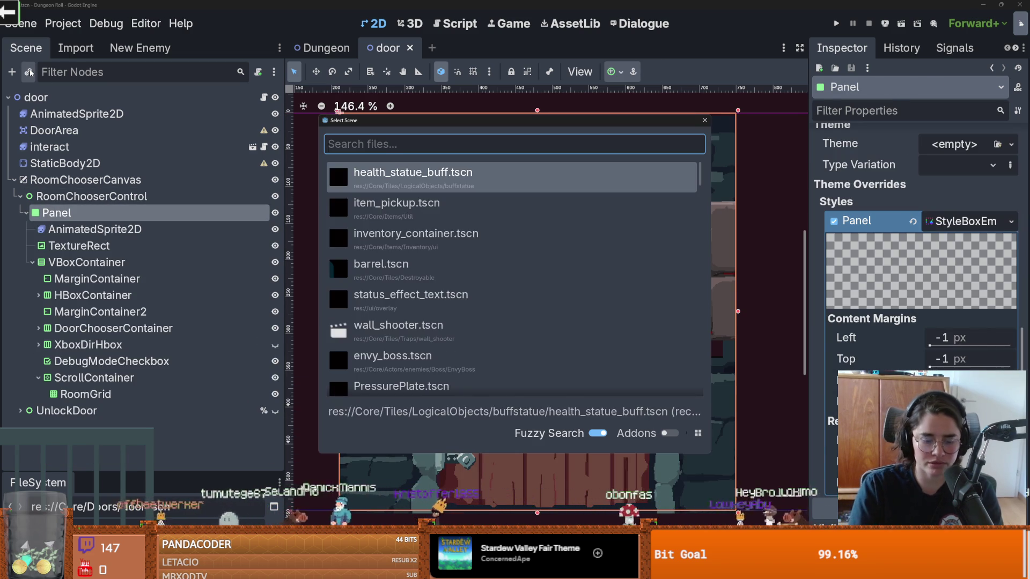
type("ligh")
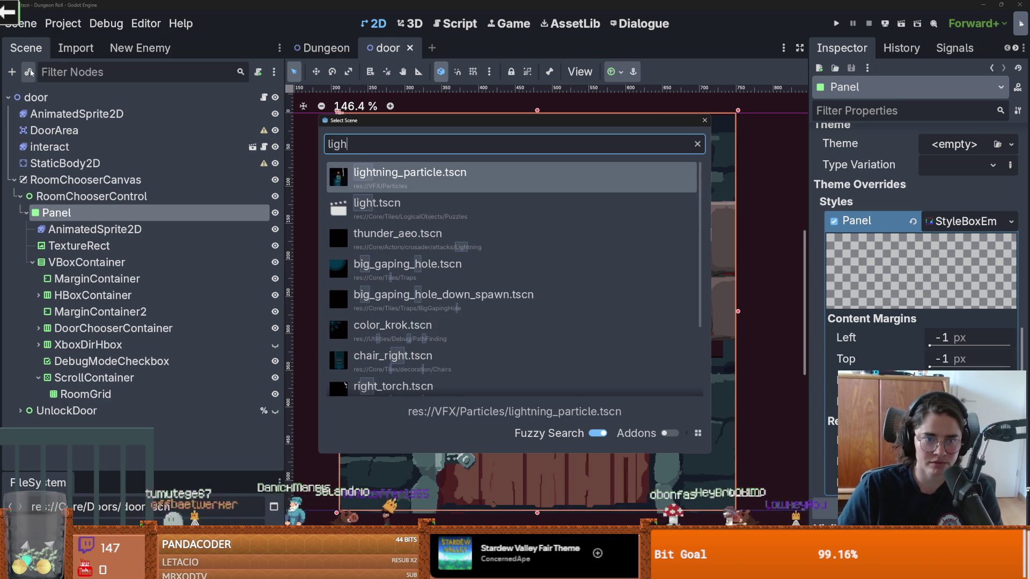
left_click(432, 208)
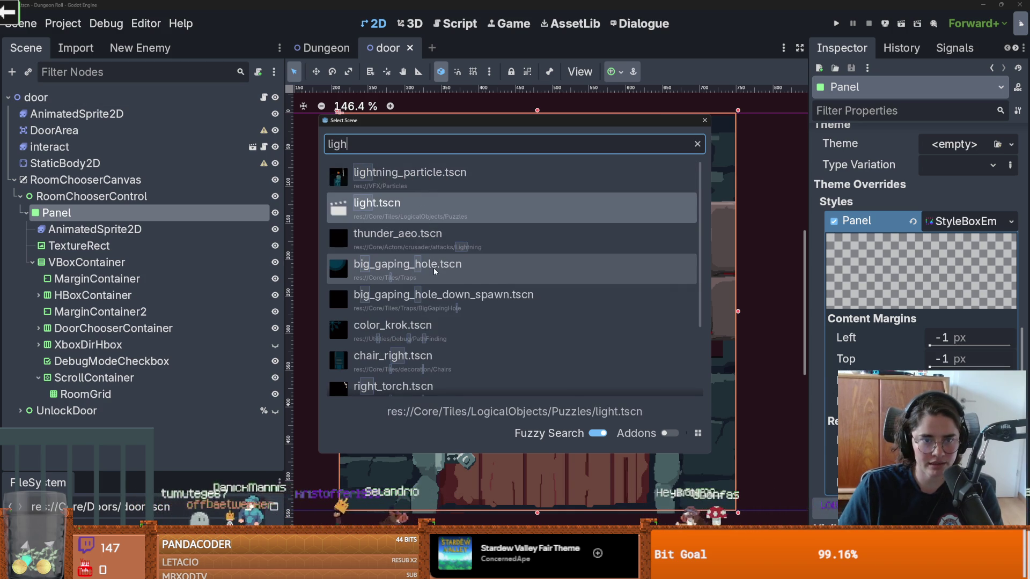
scroll(418, 268, "down", 3)
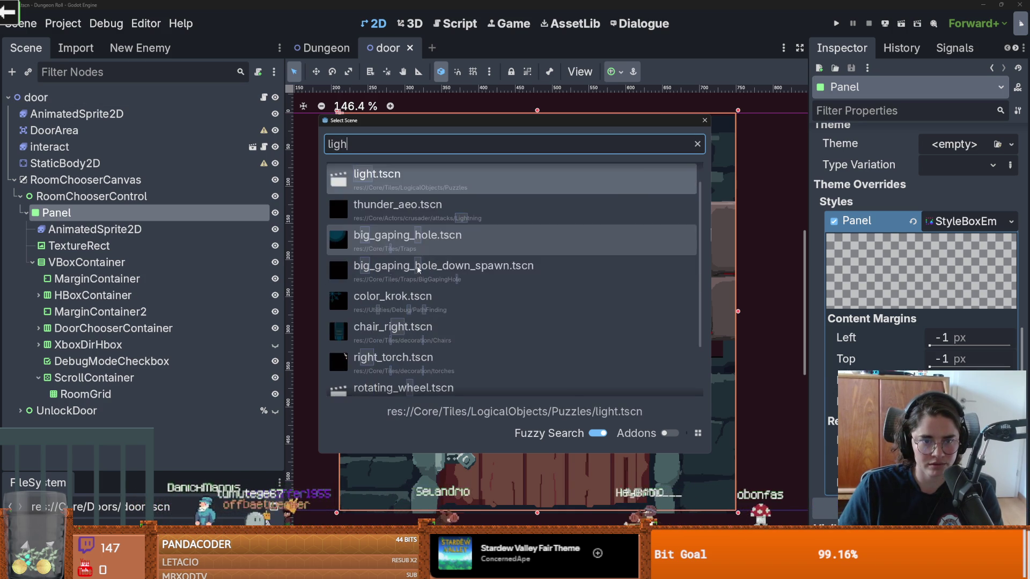
scroll(417, 268, "up", 3)
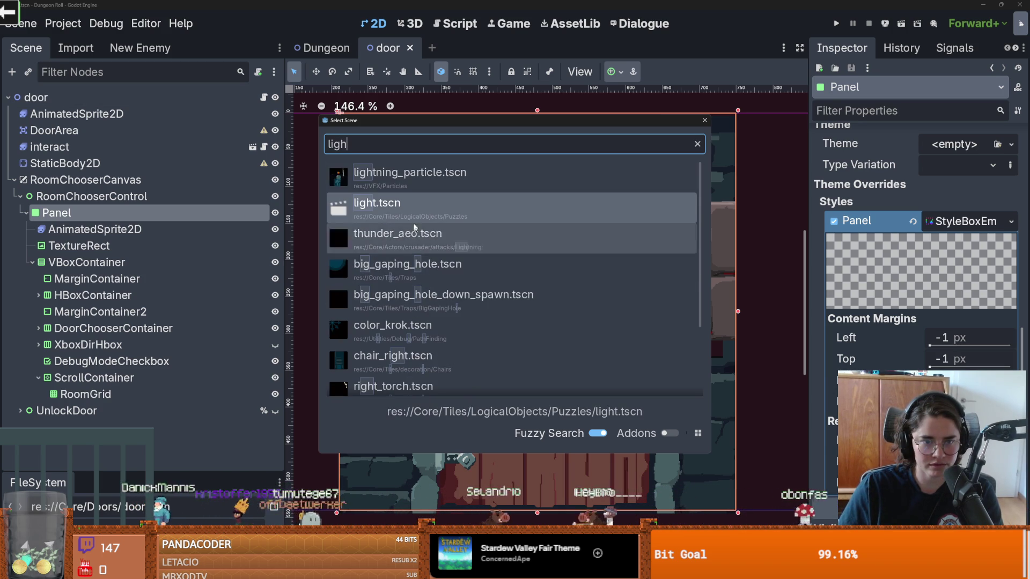
double_click(397, 175)
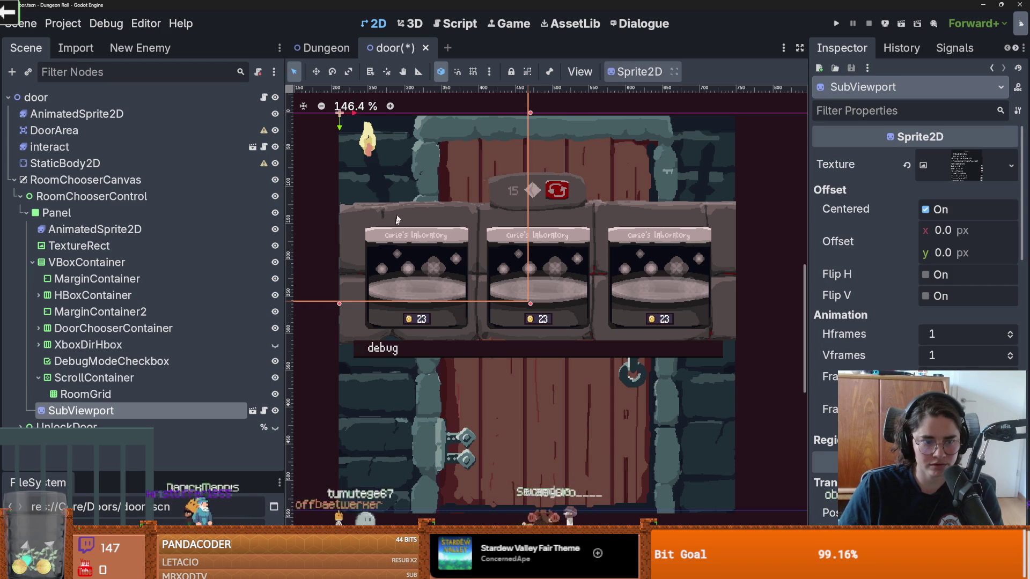
- Position the new light sprite over the door and bring up the SubViewport node's options
mouse_move(385, 156)
left_mouse_down()
mouse_move(452, 204)
mouse_move(421, 192)
left_mouse_up()
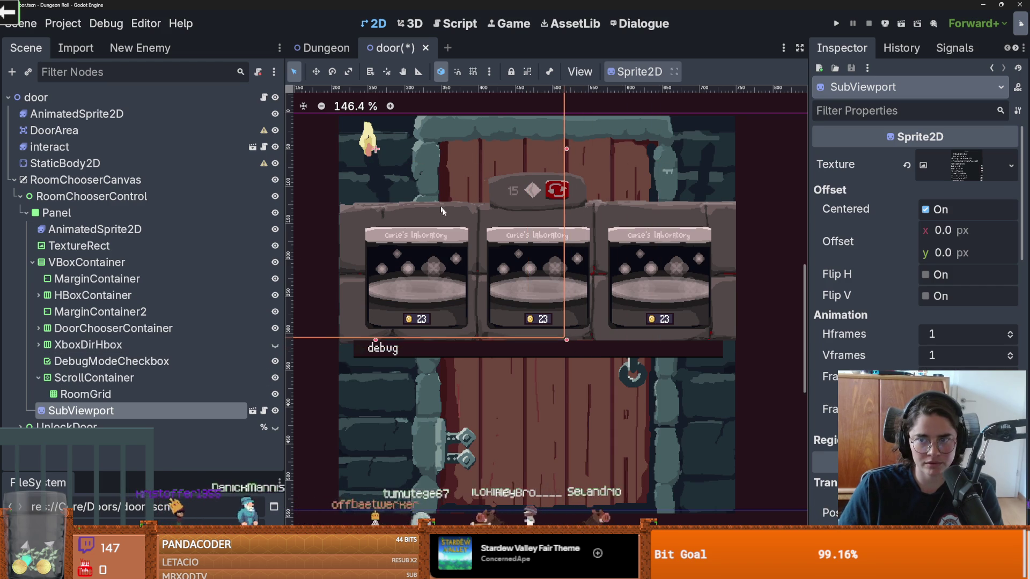
scroll(450, 215, "down", 1)
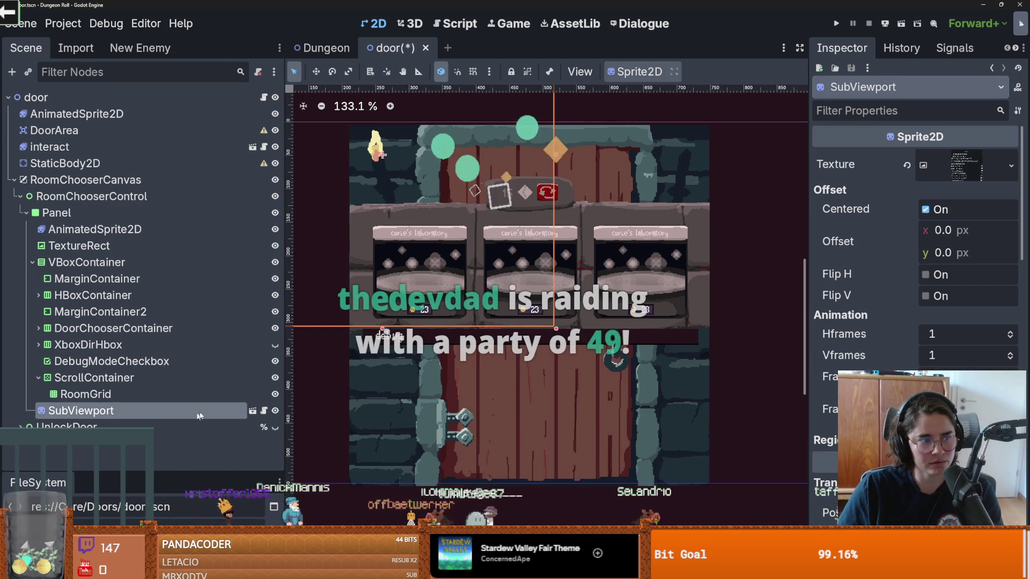
left_click(274, 428)
left_click(275, 428)
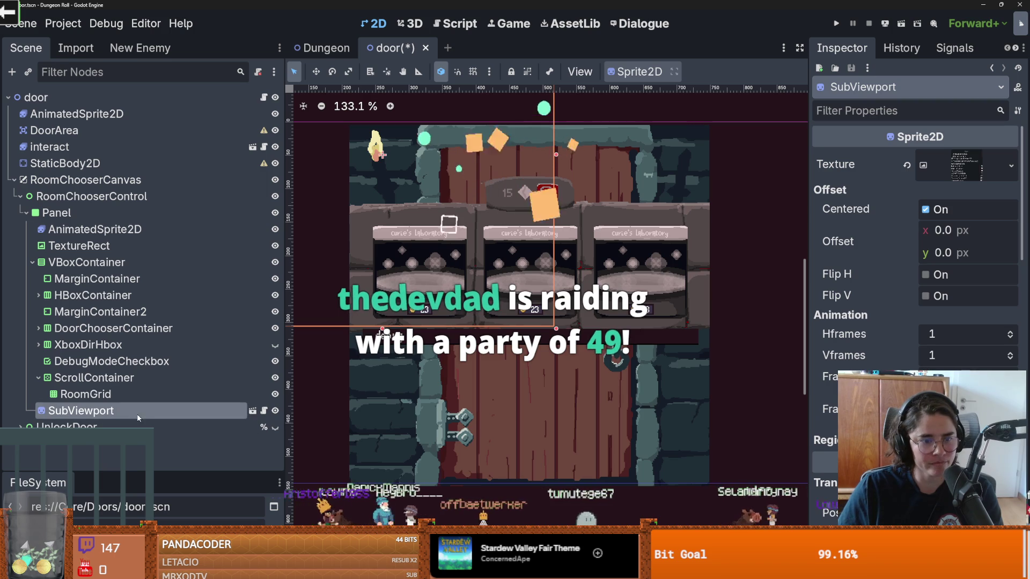
right_click(154, 418)
right_click(40, 414)
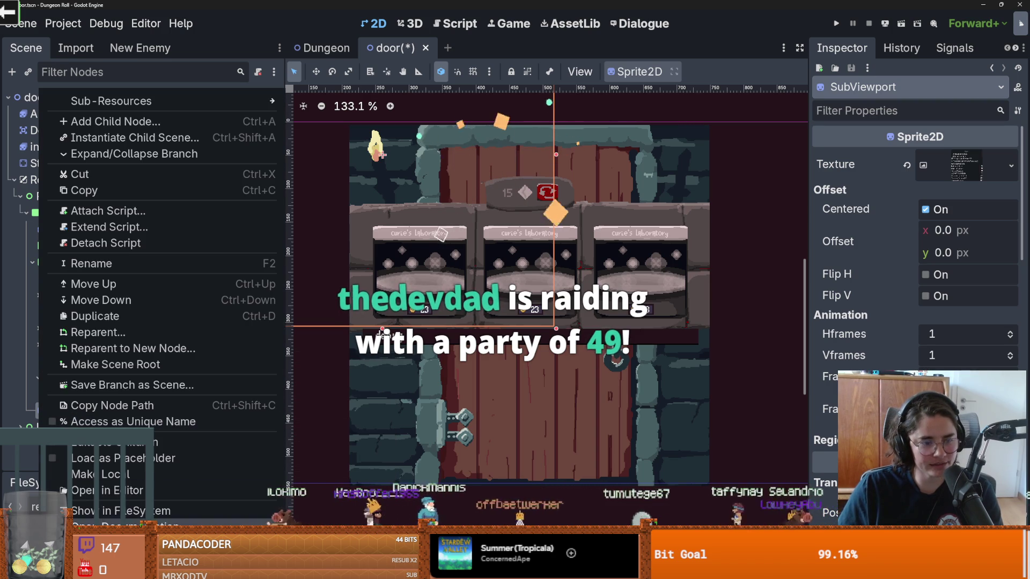
- Delete the light SubViewport node and watch the door's AnimatedSprite2D animation play
key("Delete")
left_click(494, 311)
left_click(94, 229)
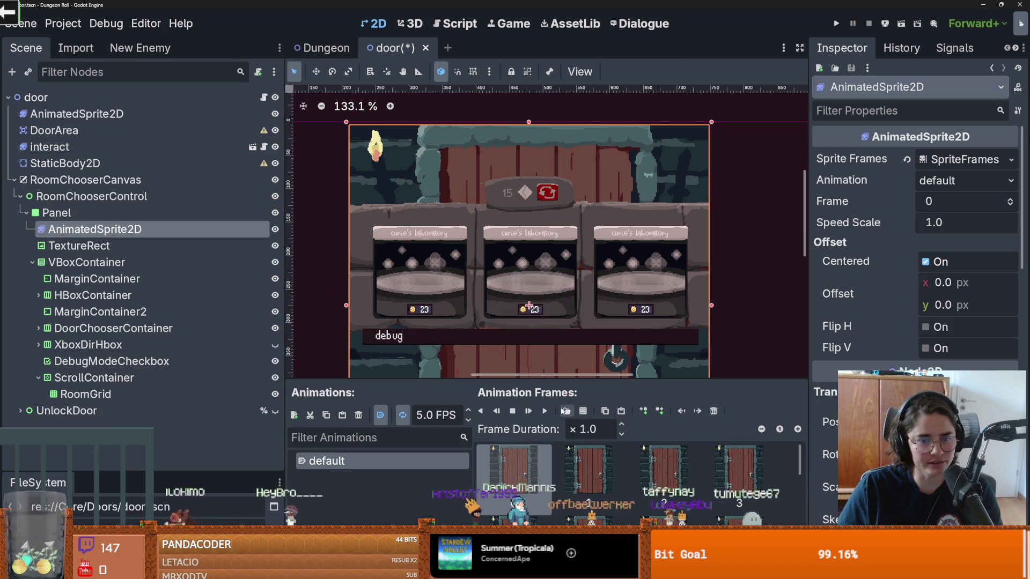
scroll(421, 194, "up", 3)
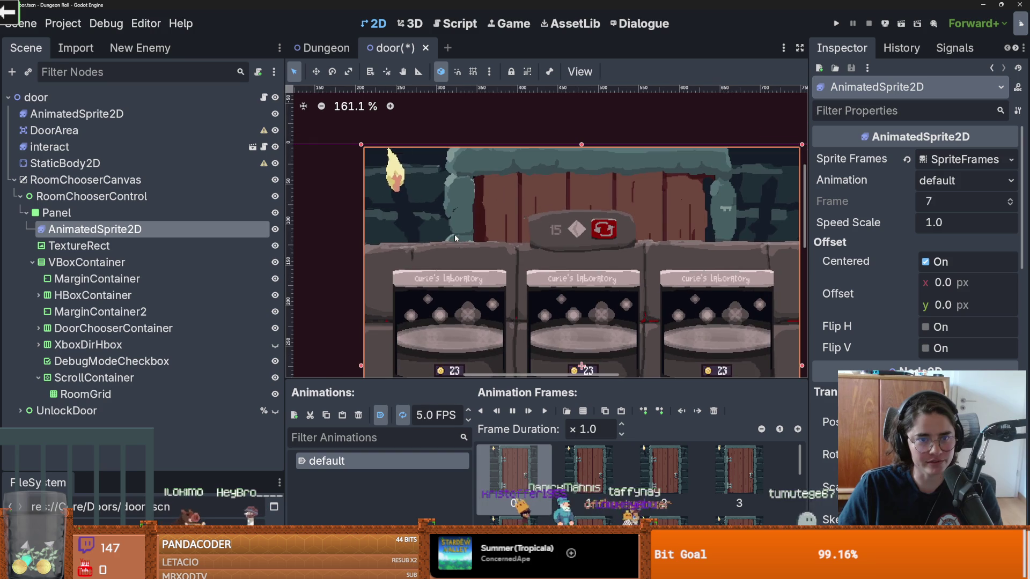
scroll(479, 262, "down", 1)
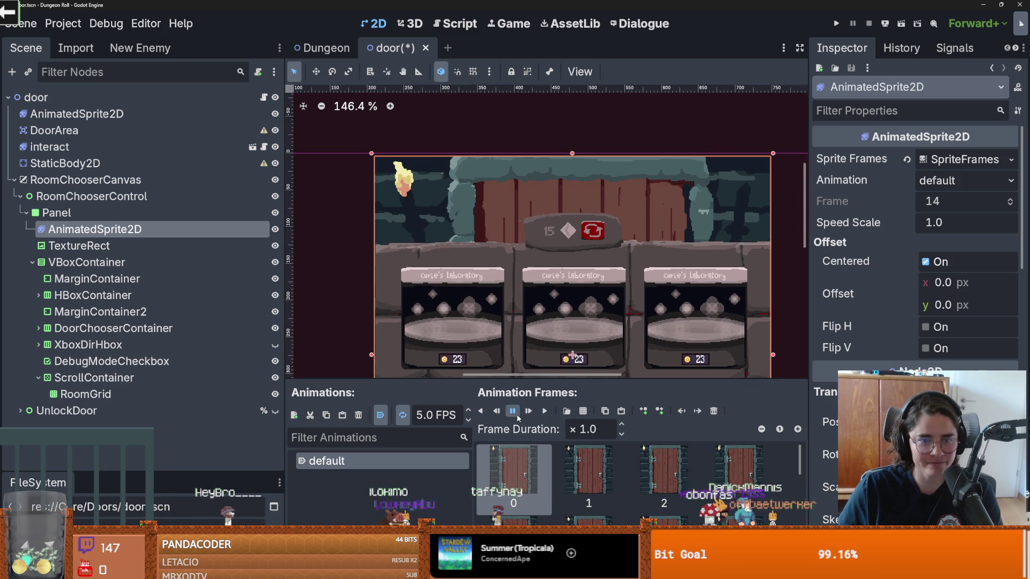
scroll(462, 230, "down", 3)
key("alt+Tab")
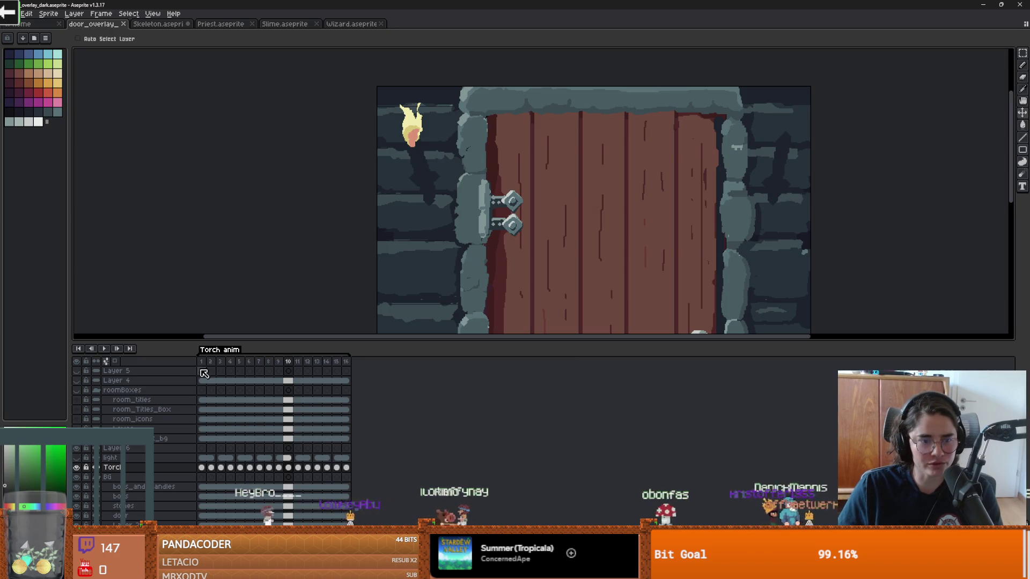
left_click(202, 371)
left_click(100, 349)
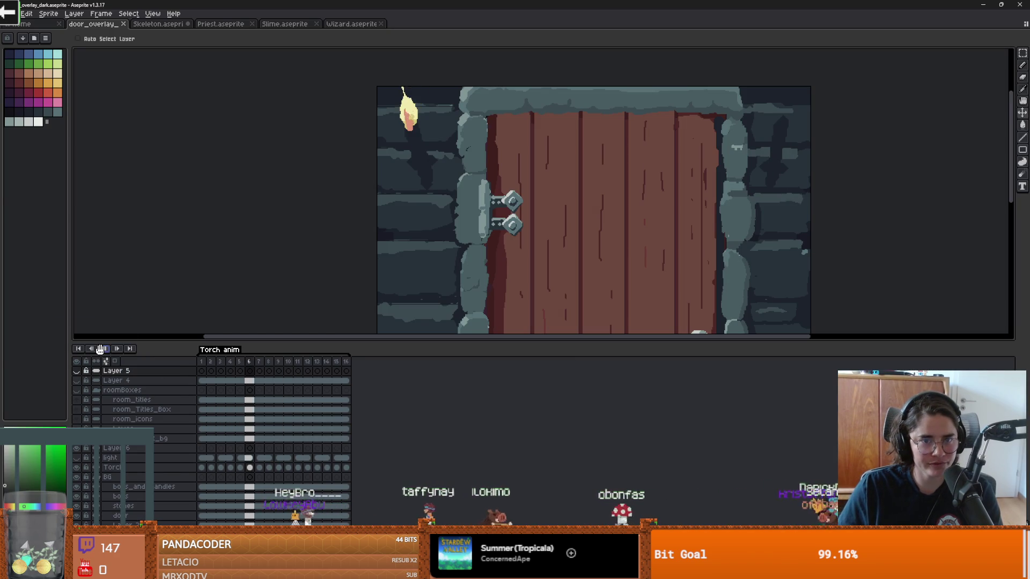
left_click(328, 362)
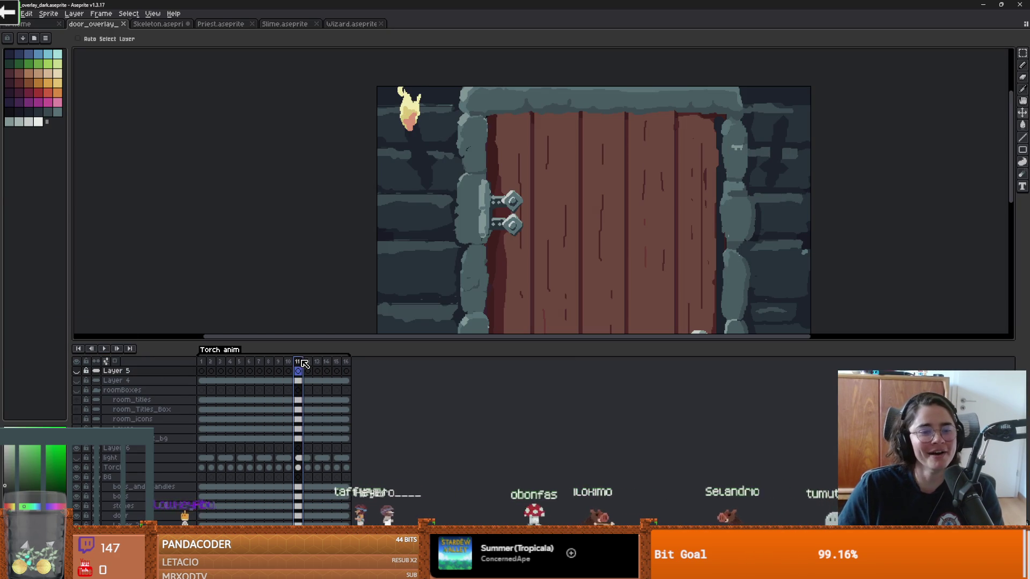
left_click(337, 370)
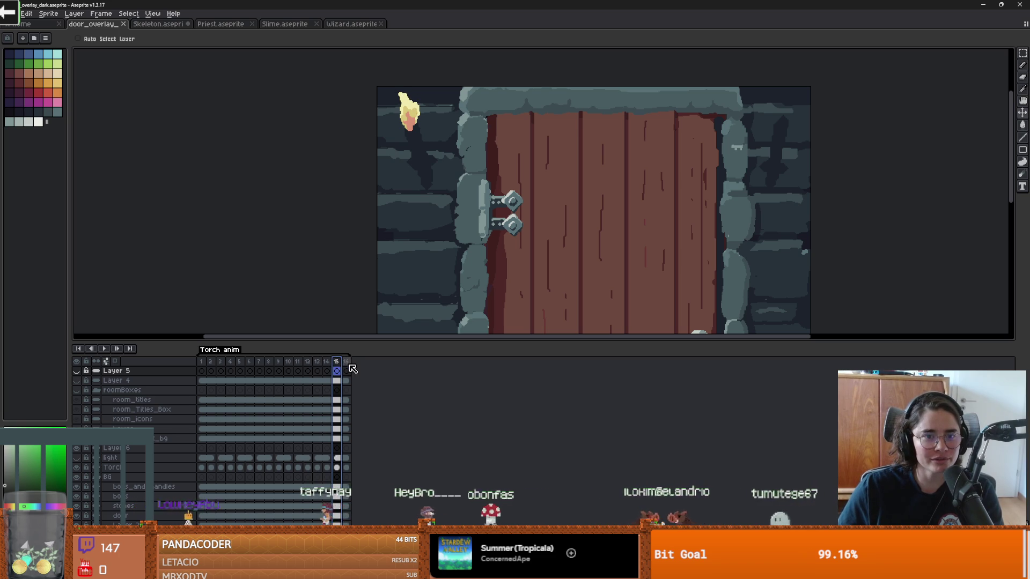
left_click(345, 370)
left_click(268, 365)
left_click(279, 366)
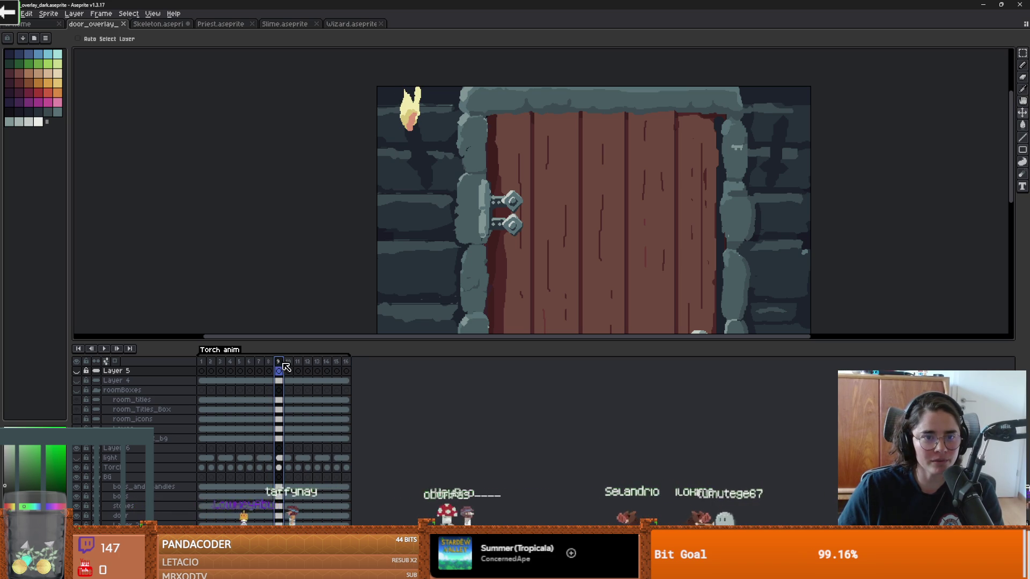
key("Right")
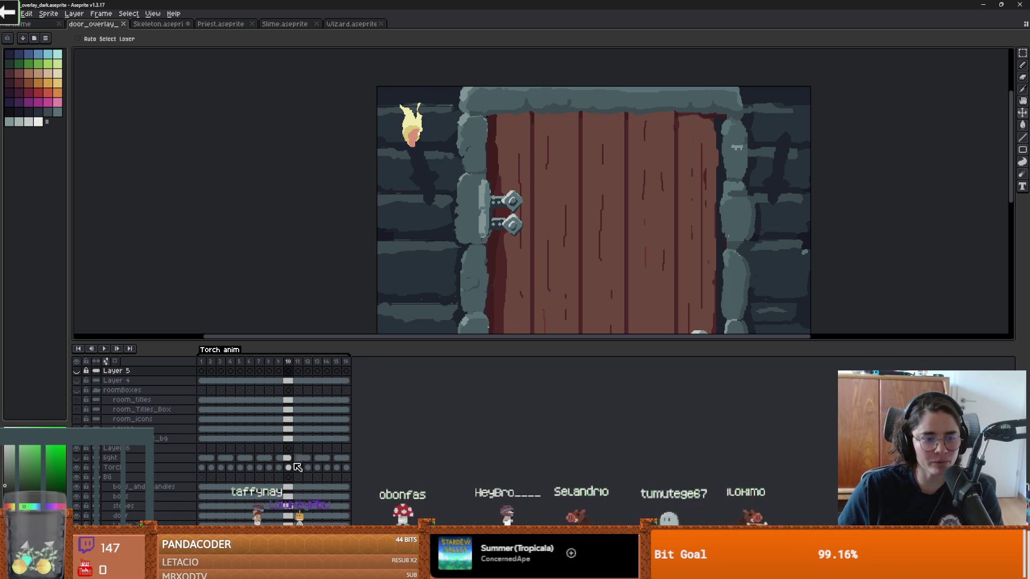
left_click(288, 468)
- Reposition the torch on frame 10, shifting it up-left and then slightly left and down
scroll(434, 193, "up", 3)
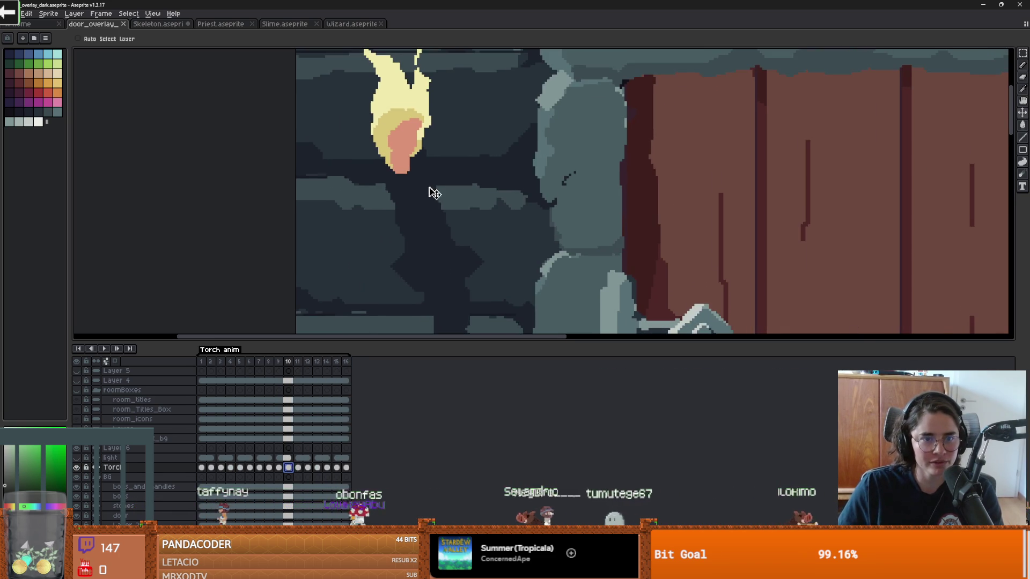
scroll(427, 212, "down", 1)
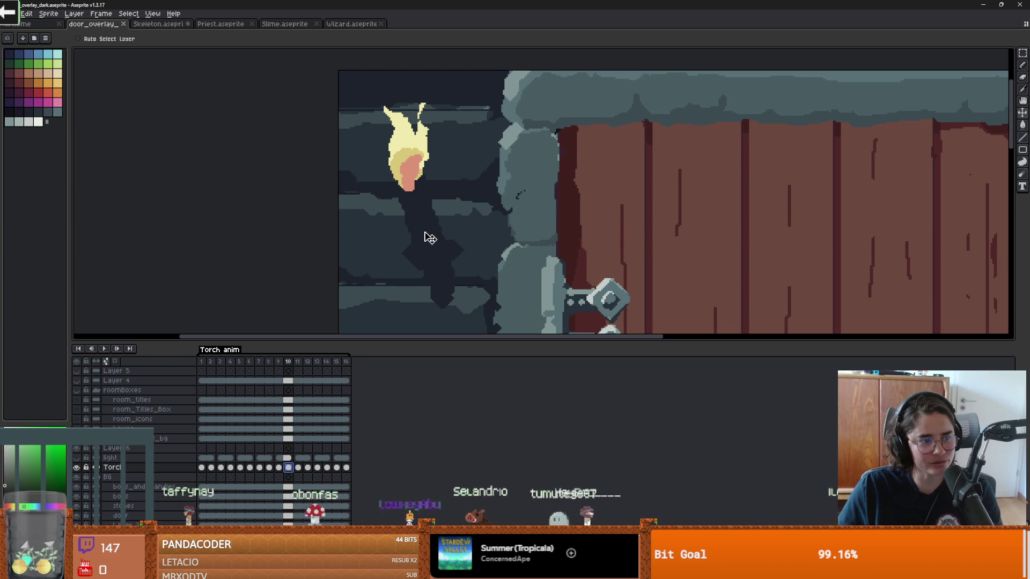
left_click_drag(430, 238, 430, 227)
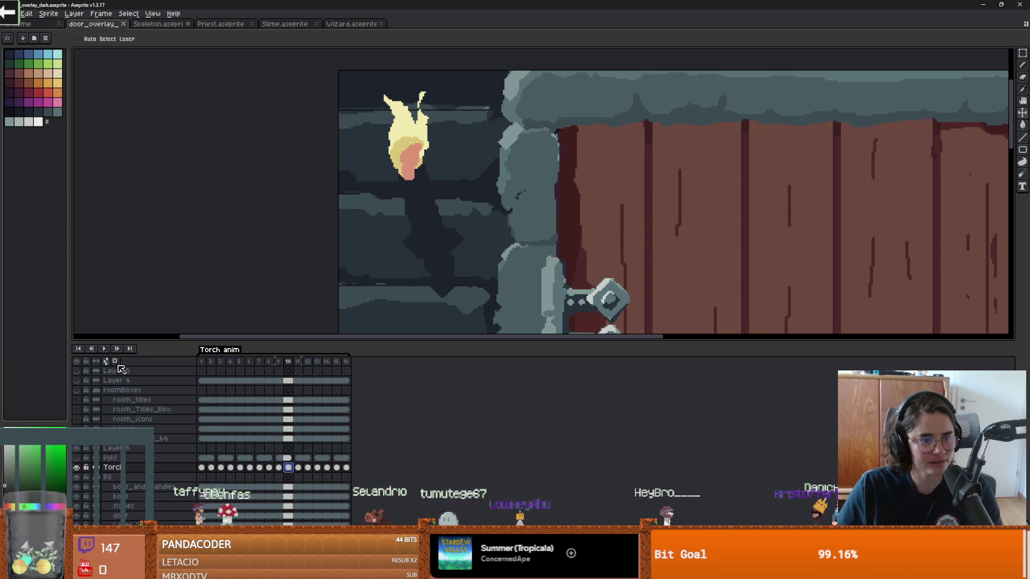
mouse_move(458, 211)
left_mouse_down()
mouse_move(432, 184)
mouse_move(415, 187)
left_mouse_up()
left_click(278, 371)
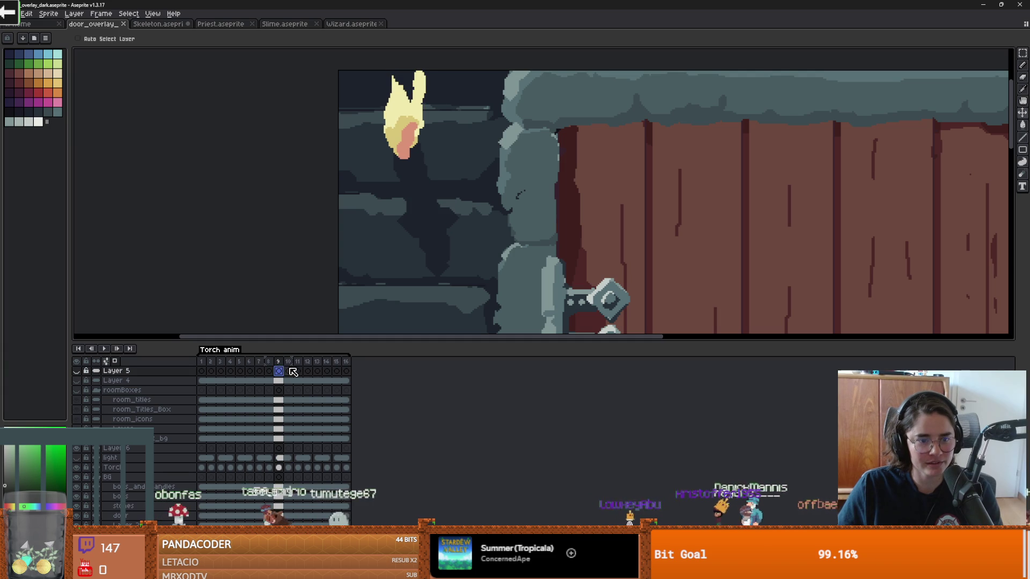
left_click(288, 371)
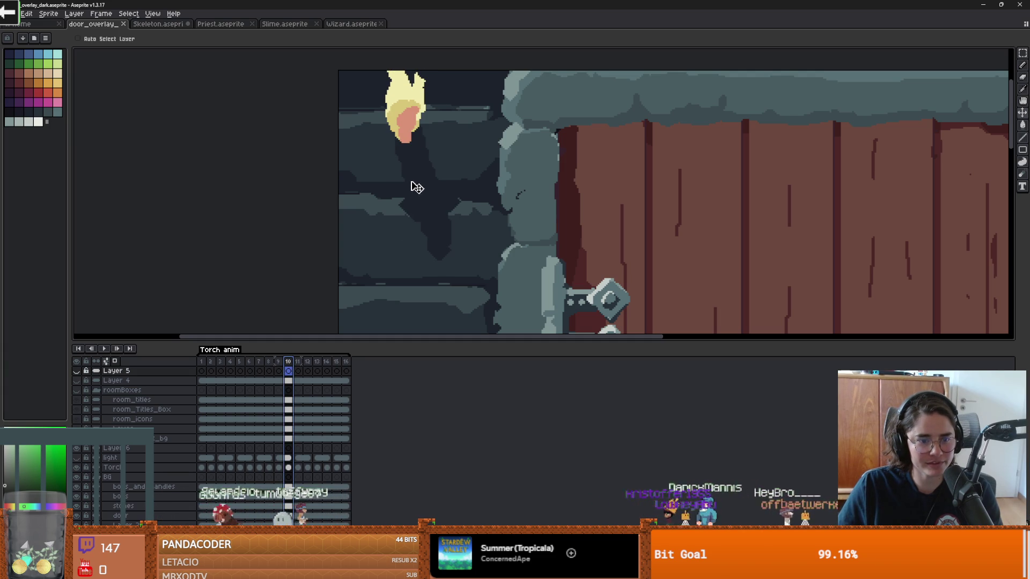
left_click(290, 467)
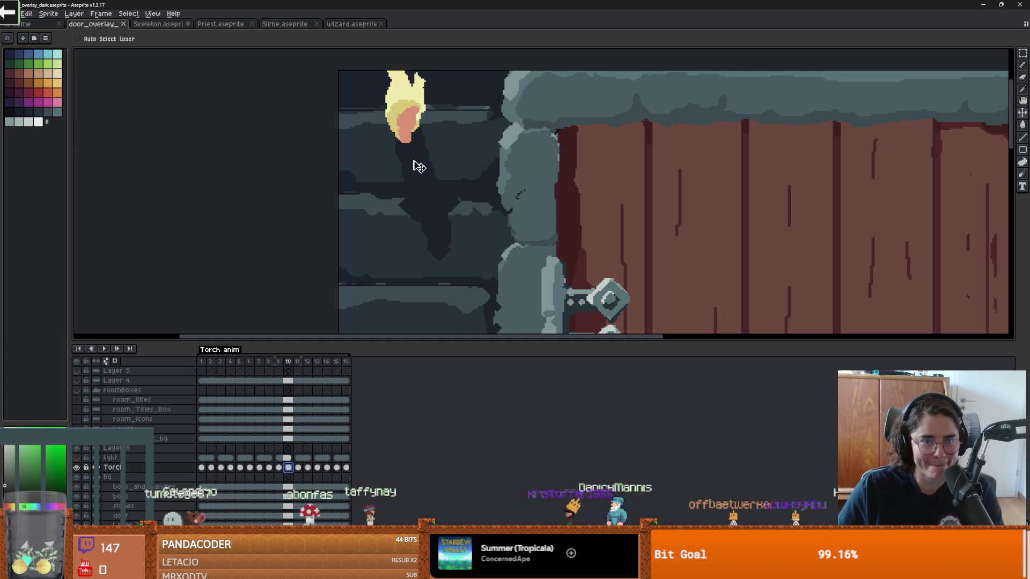
left_click_drag(416, 164, 382, 216)
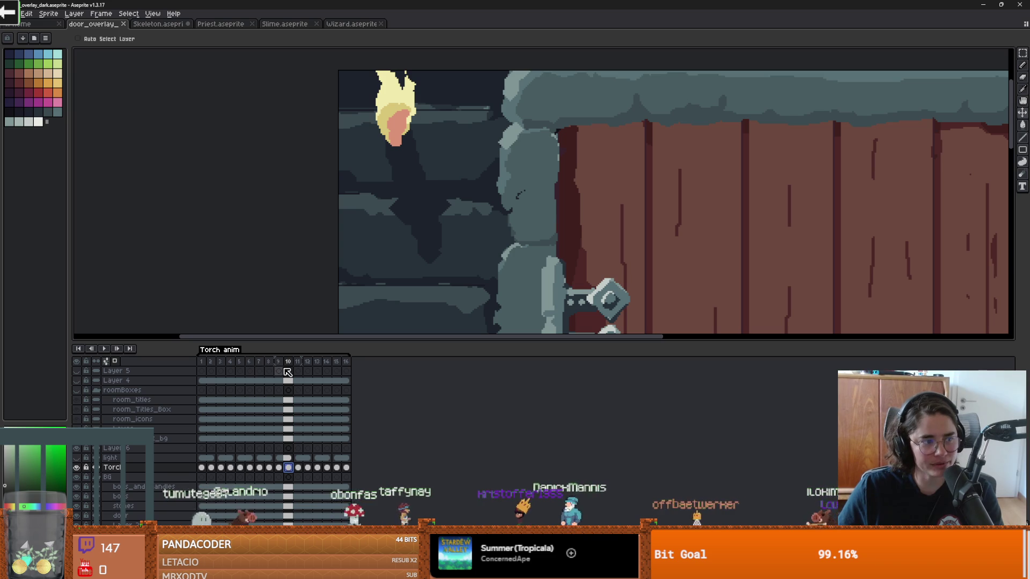
- Stop playback and flip between frames 9, 10 and 11 to compare the torch flame
left_click(268, 362)
left_click(278, 361)
left_click(297, 362)
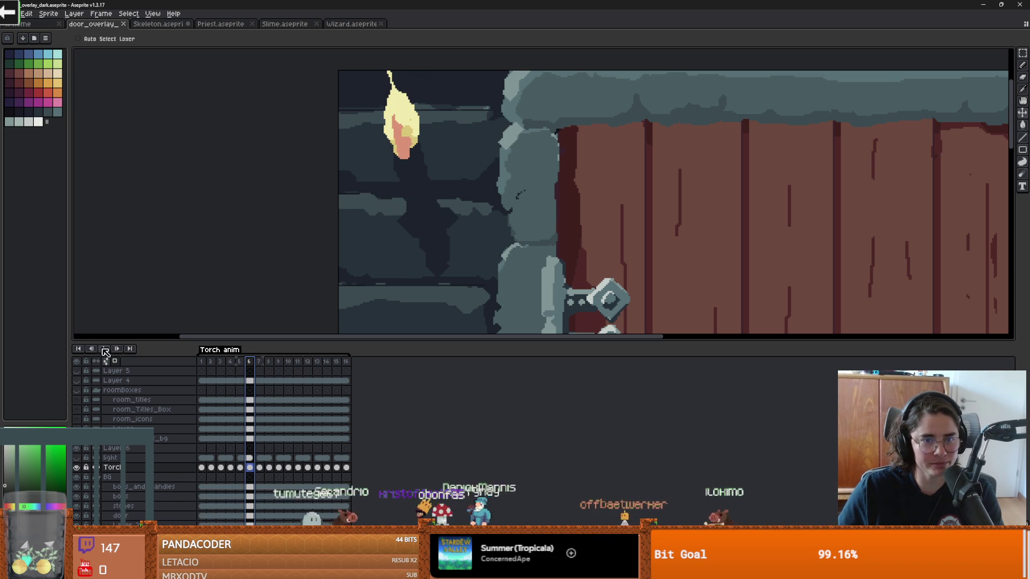
left_click(105, 349)
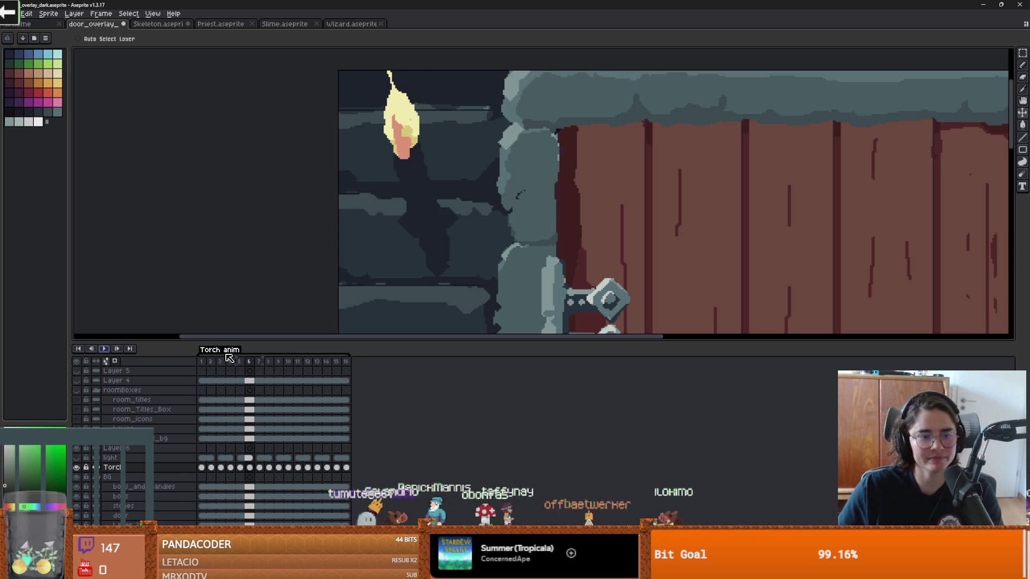
left_click(259, 362)
left_click(280, 367)
left_click(292, 369)
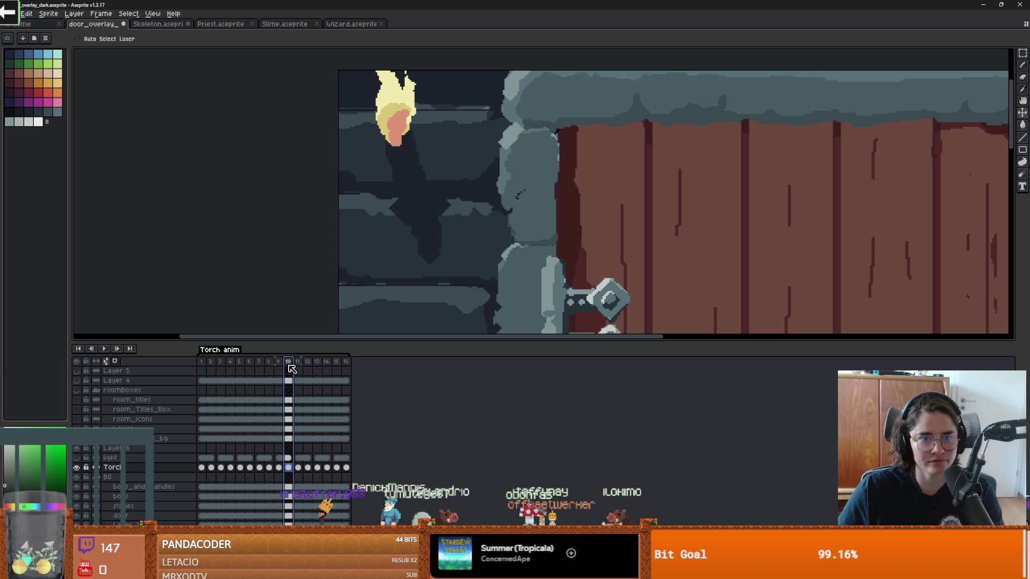
left_click(299, 369)
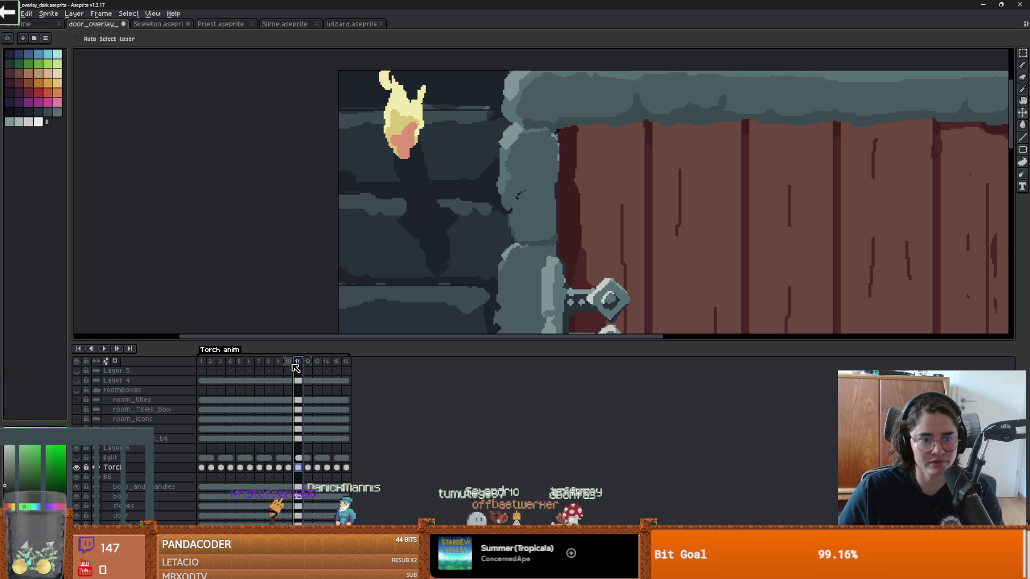
key("Left")
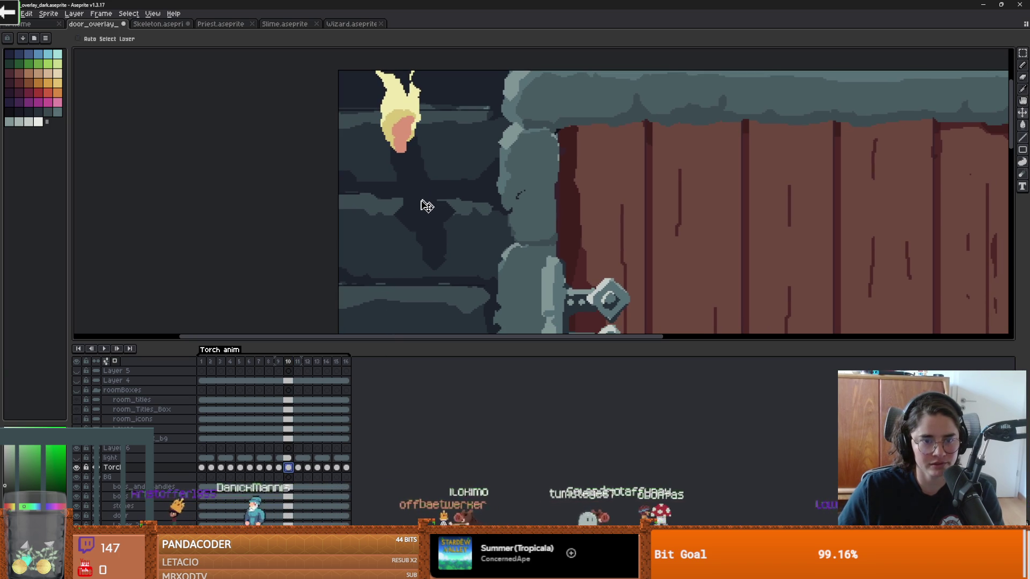
left_click(280, 361)
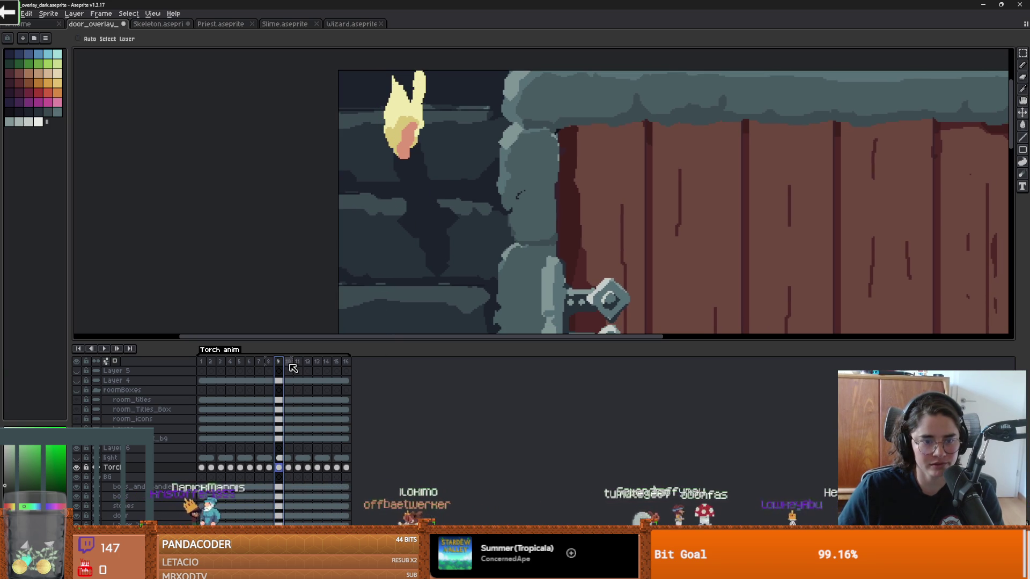
left_click(289, 362)
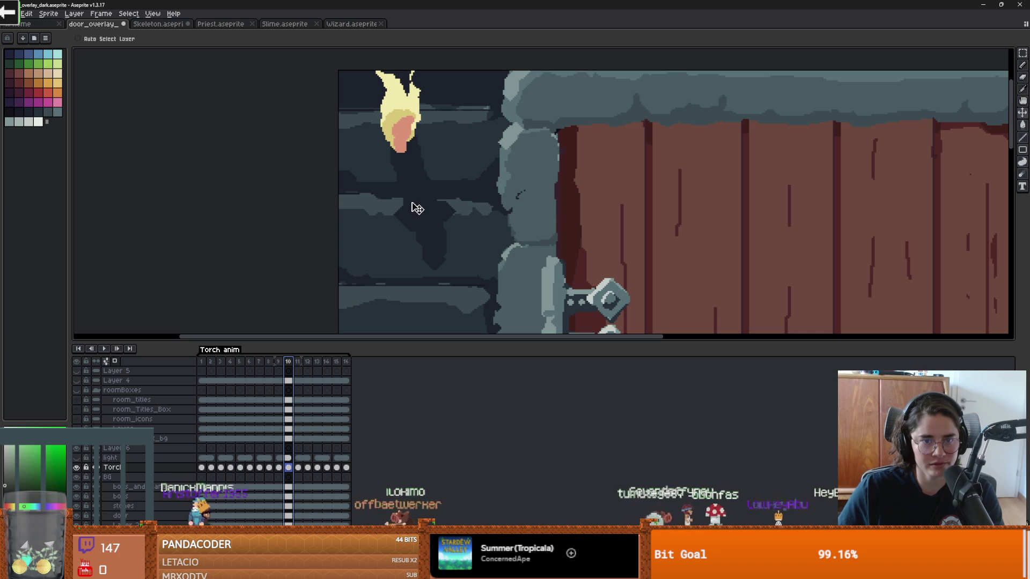
left_click(279, 362)
left_click(289, 362)
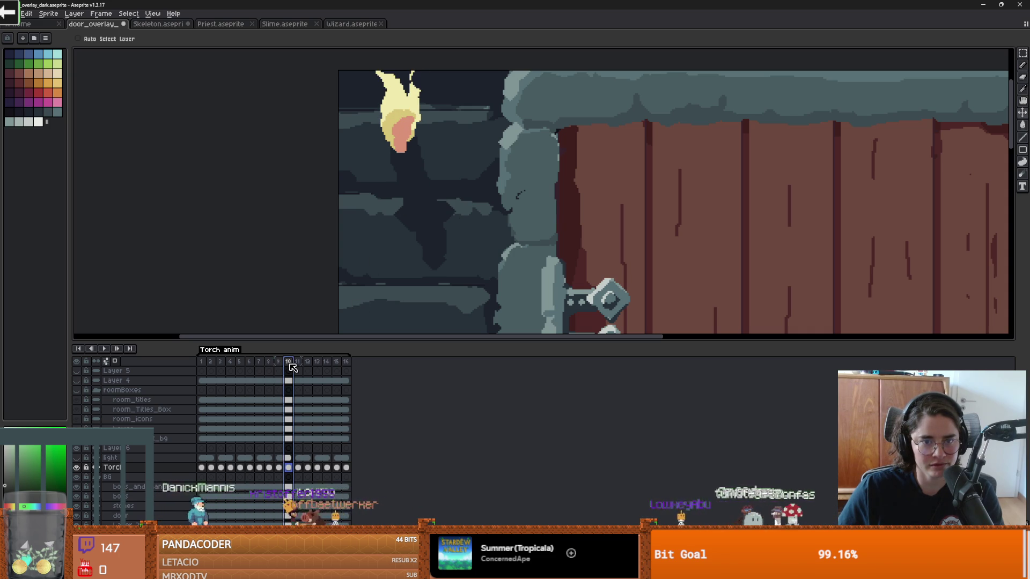
left_click(295, 368)
key("Left")
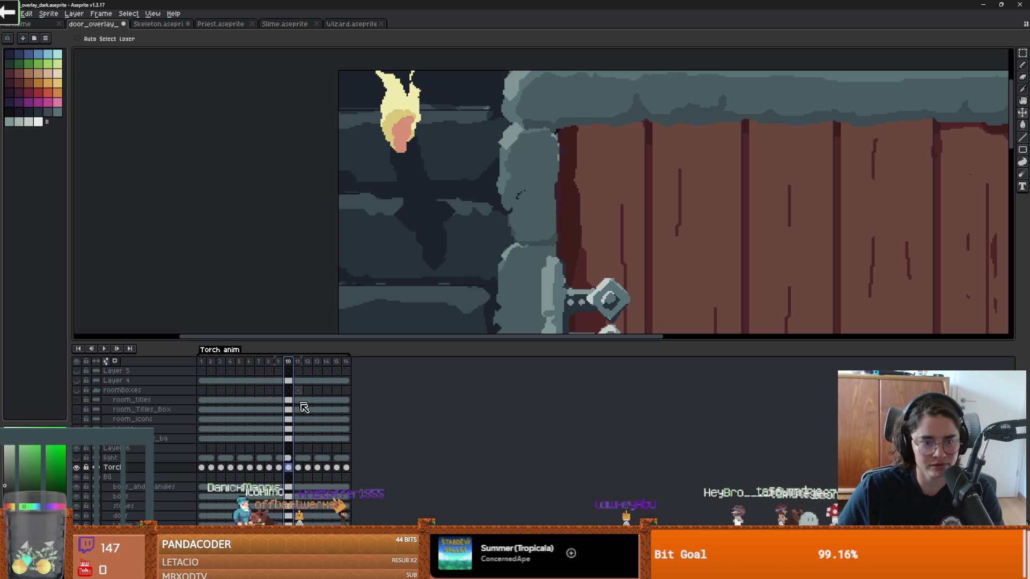
key("Right")
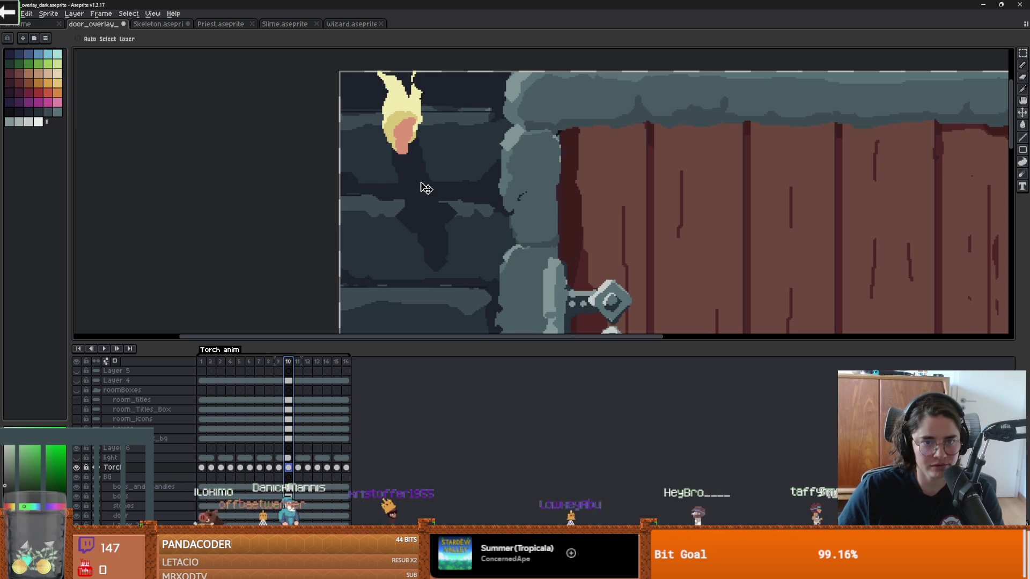
key("Left")
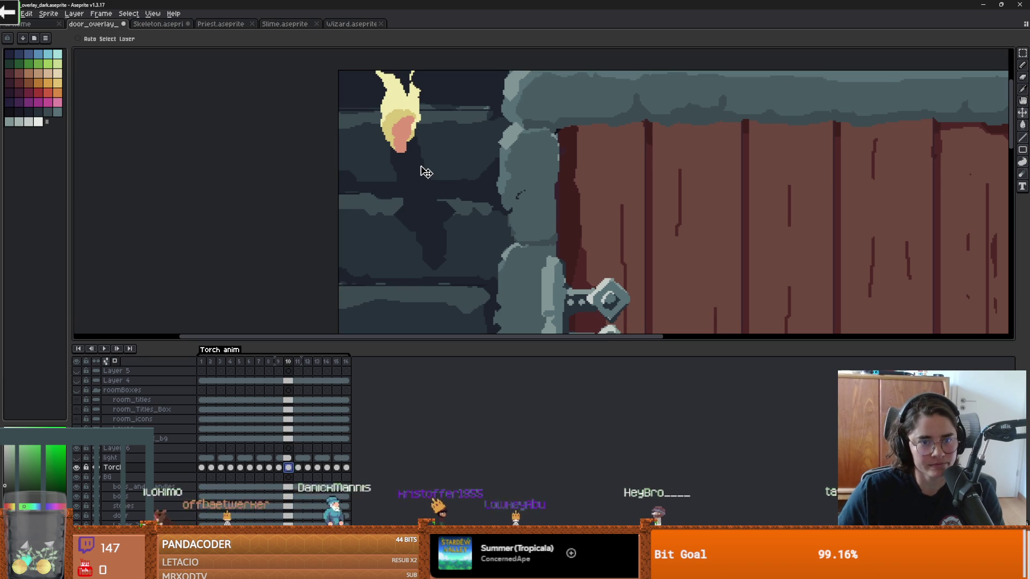
- Fine-tune the frame 10 torch flame with small nudges, then play to check the flicker
left_click_drag(425, 174, 427, 174)
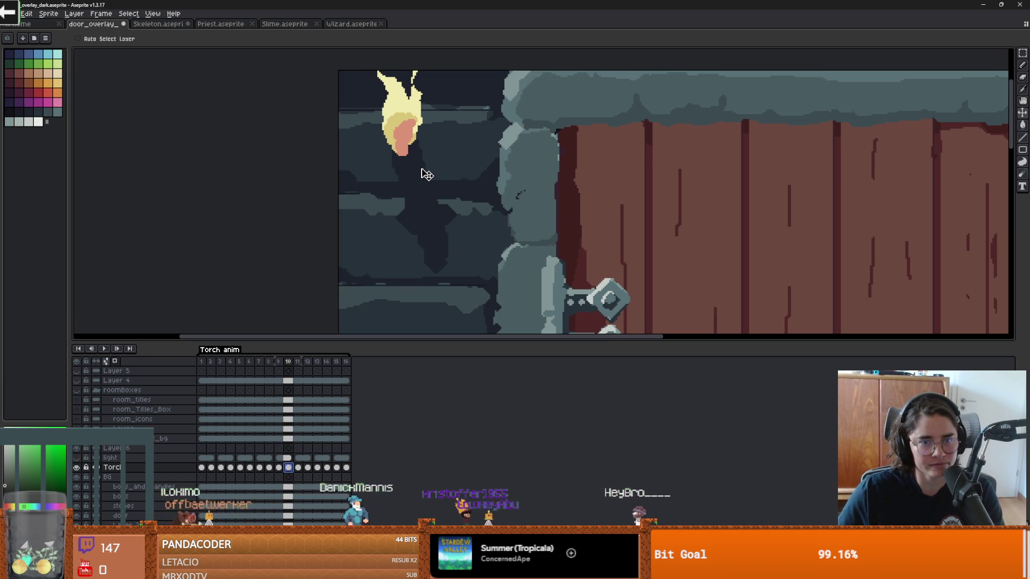
left_click(298, 362)
key("Left")
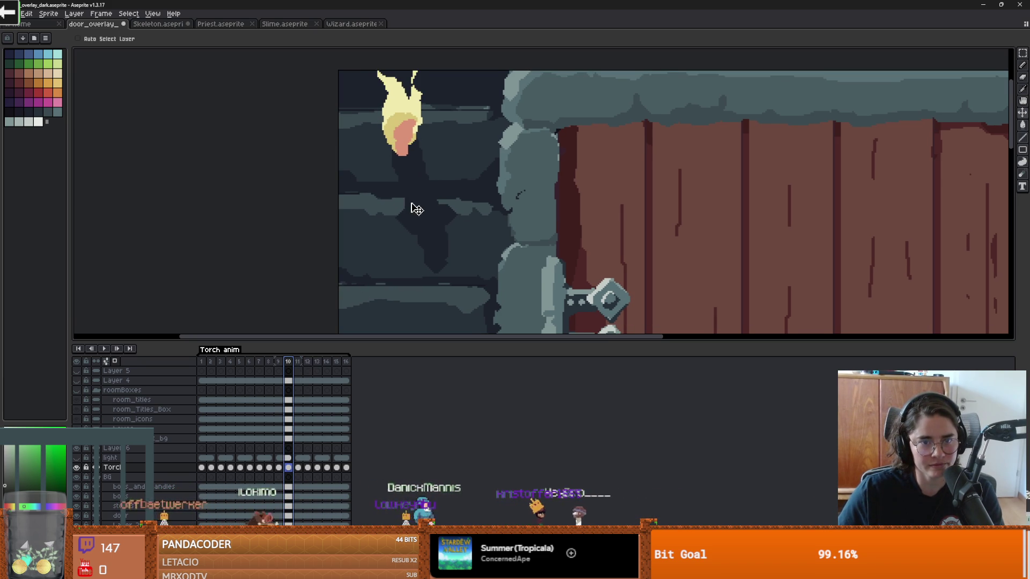
left_click(294, 469)
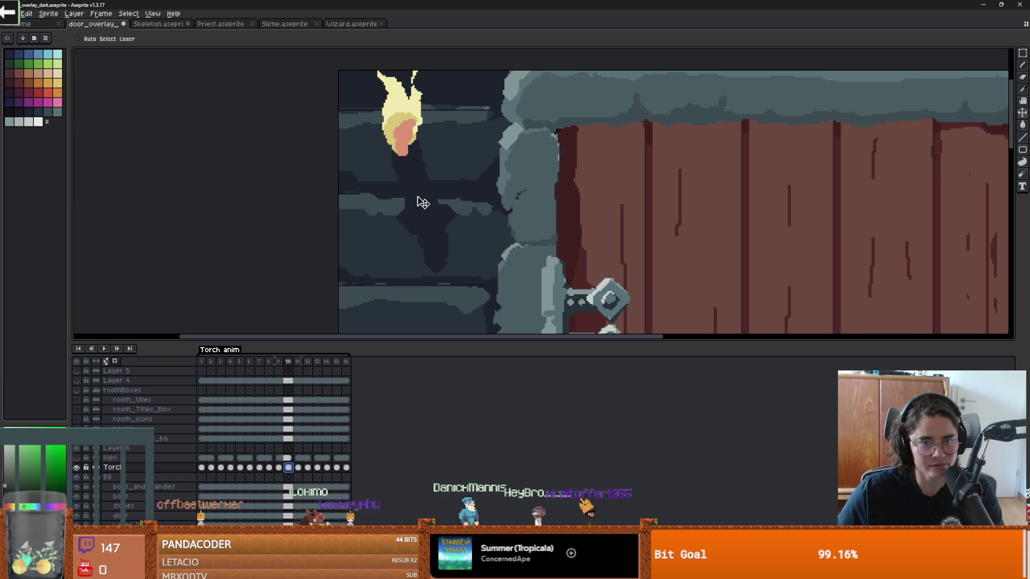
key("Right")
key("Right")
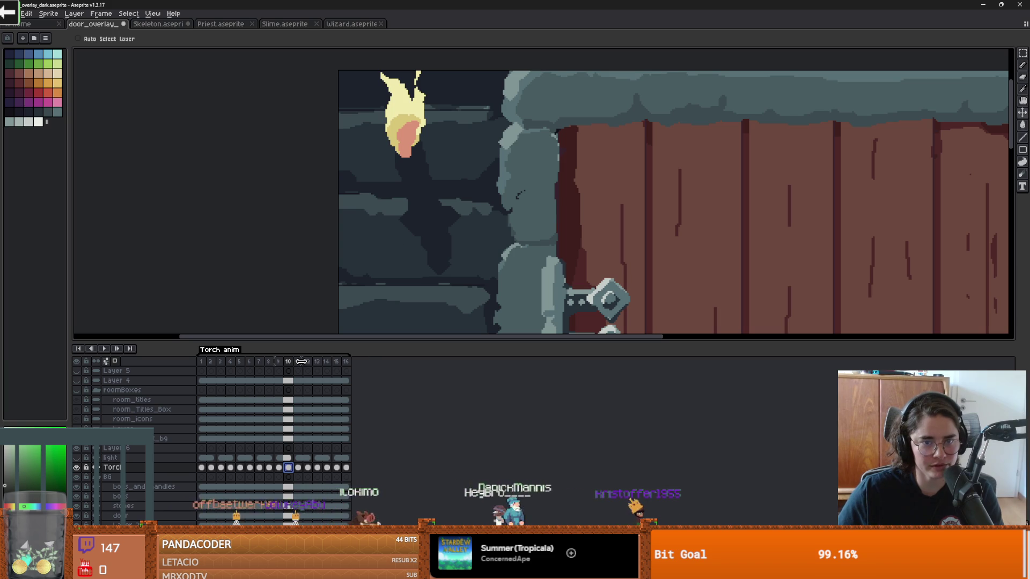
left_click(298, 364)
left_click(293, 365)
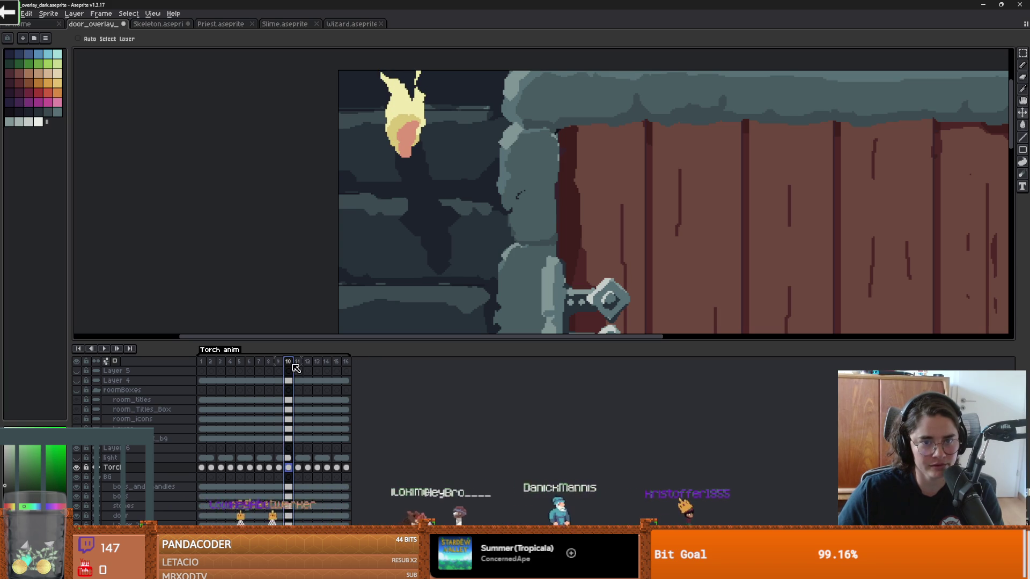
left_click(288, 467)
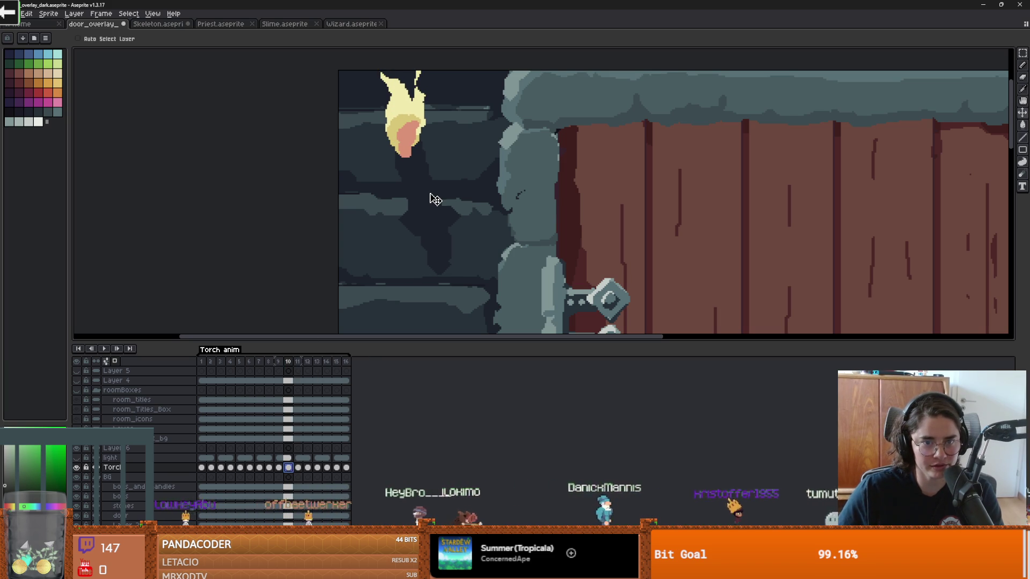
left_click_drag(434, 199, 434, 201)
left_click(299, 362)
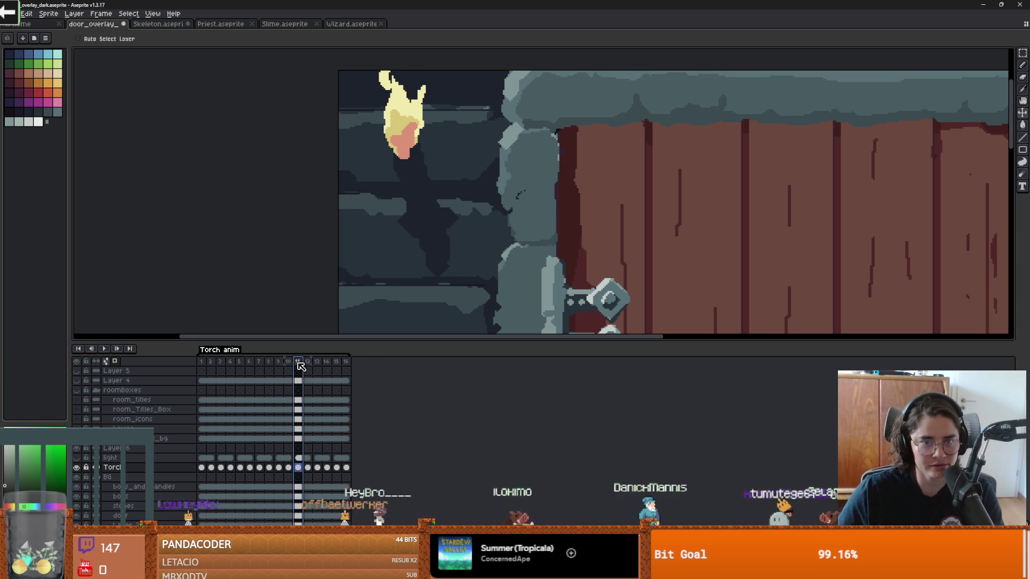
left_click(103, 349)
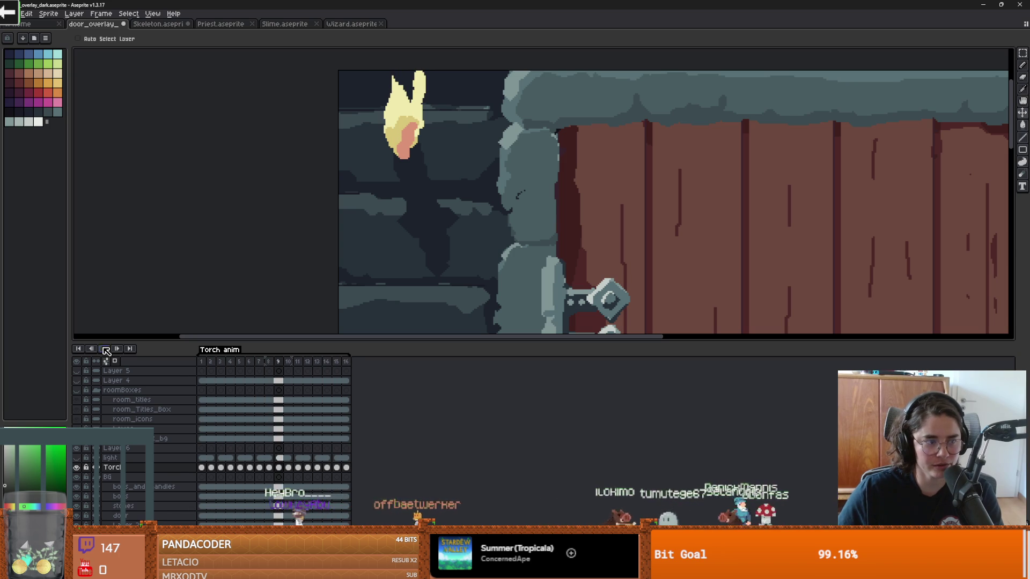
- Re-export door_overlay_dark_spritesheet.png over the existing file and return to Godot
left_click(11, 13)
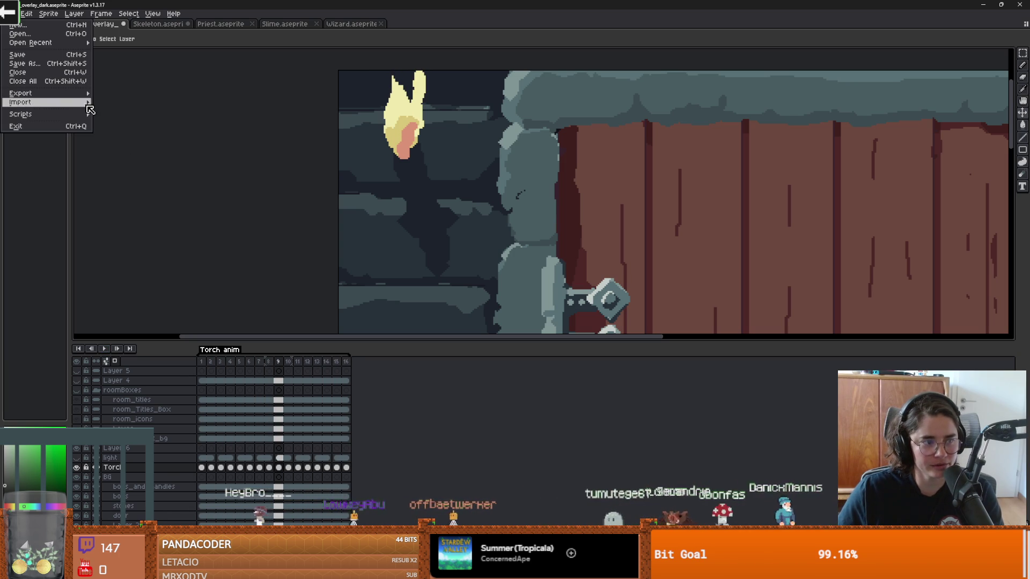
mouse_move(79, 98)
left_click(135, 102)
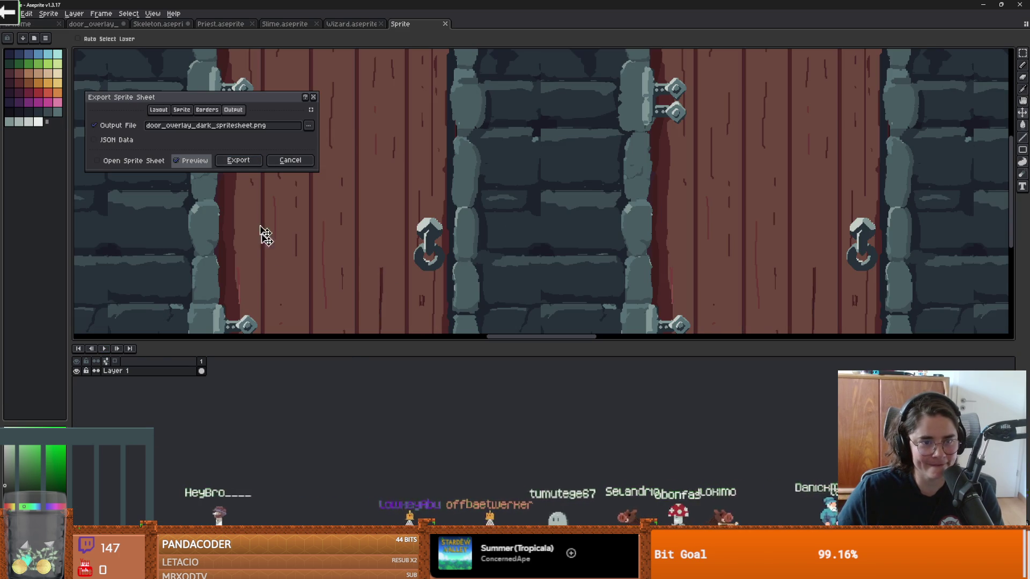
left_click(244, 160)
left_click(486, 310)
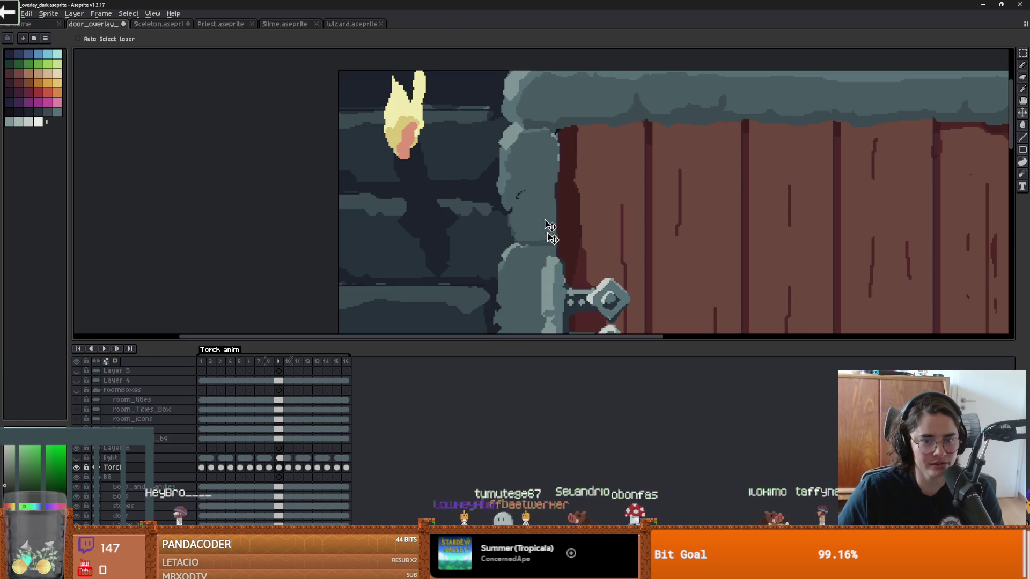
key("alt+Tab")
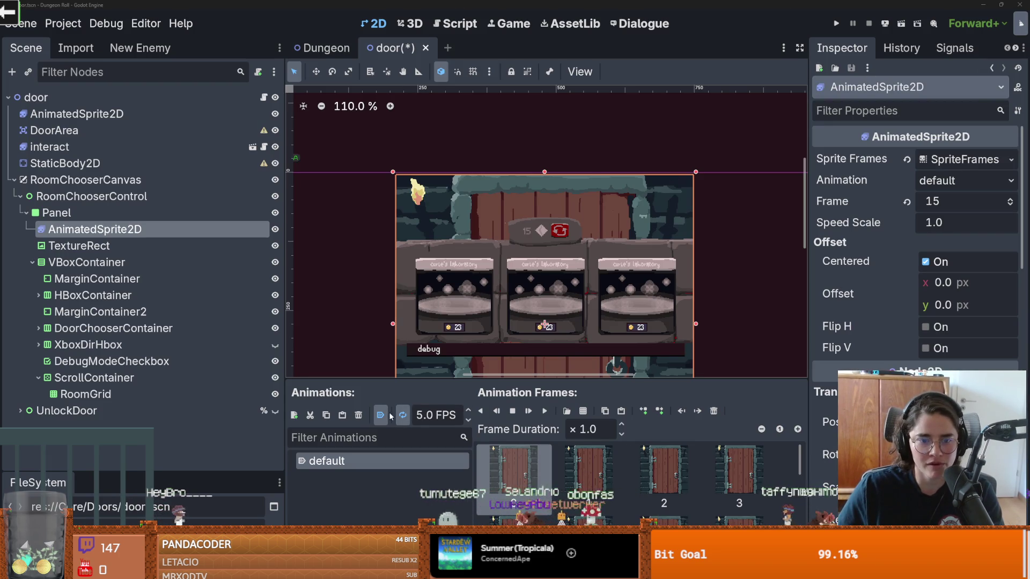
- Play the reimported door animation frames to check the torch, then save door.tscn
left_click(545, 415)
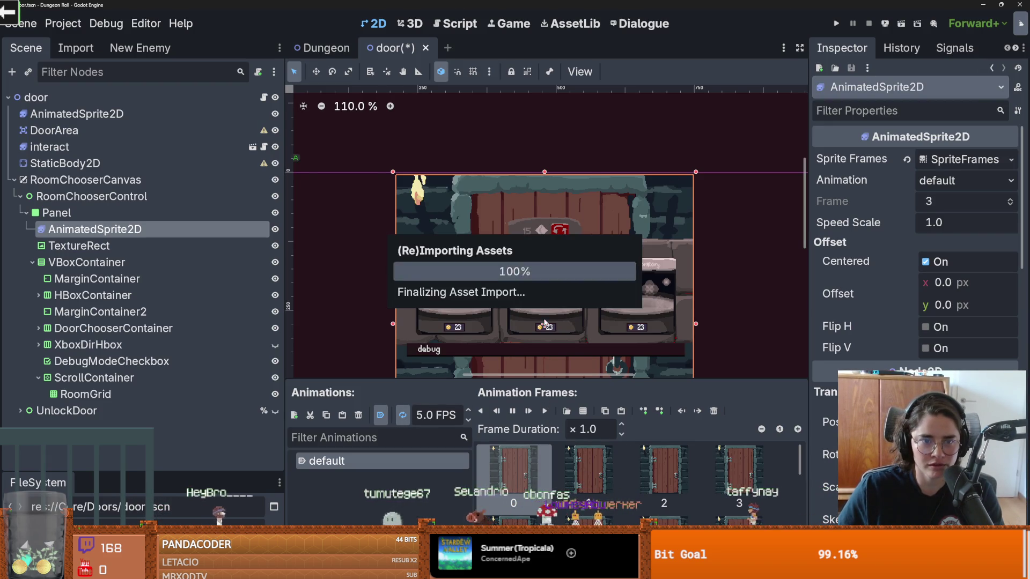
scroll(556, 303, "up", 2)
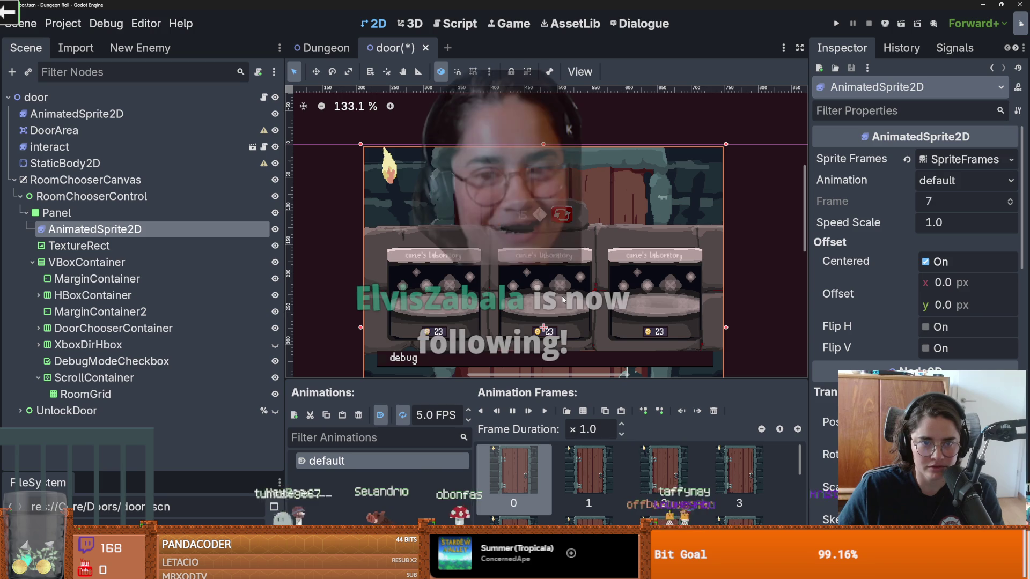
scroll(641, 282, "down", 2)
scroll(642, 282, "up", 2)
key("ctrl+s")
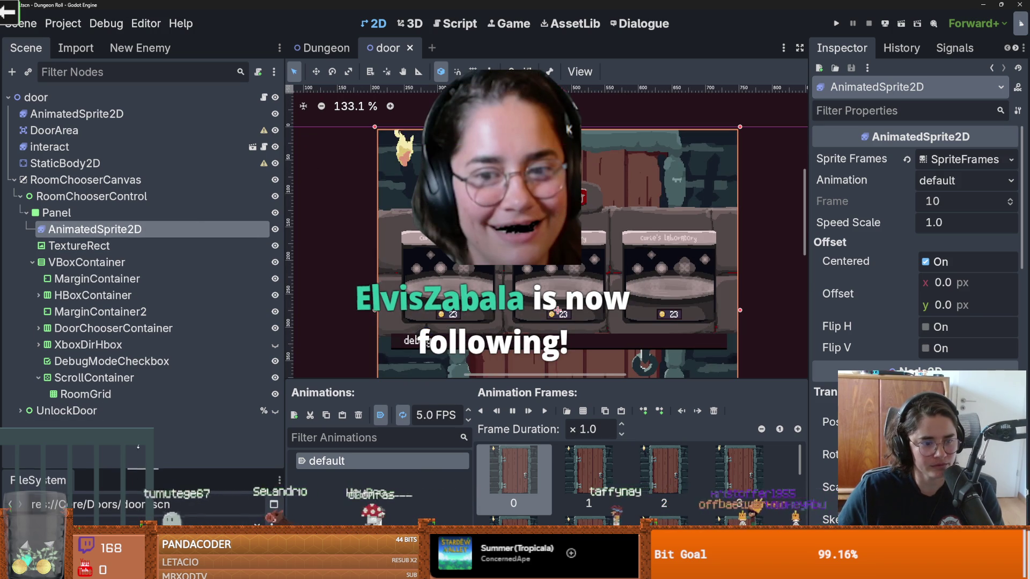
left_click_drag(133, 474, 133, 210)
- Filter the FileSystem for 'torch' and open the down_torch scene
double_click(85, 272)
type("lifh")
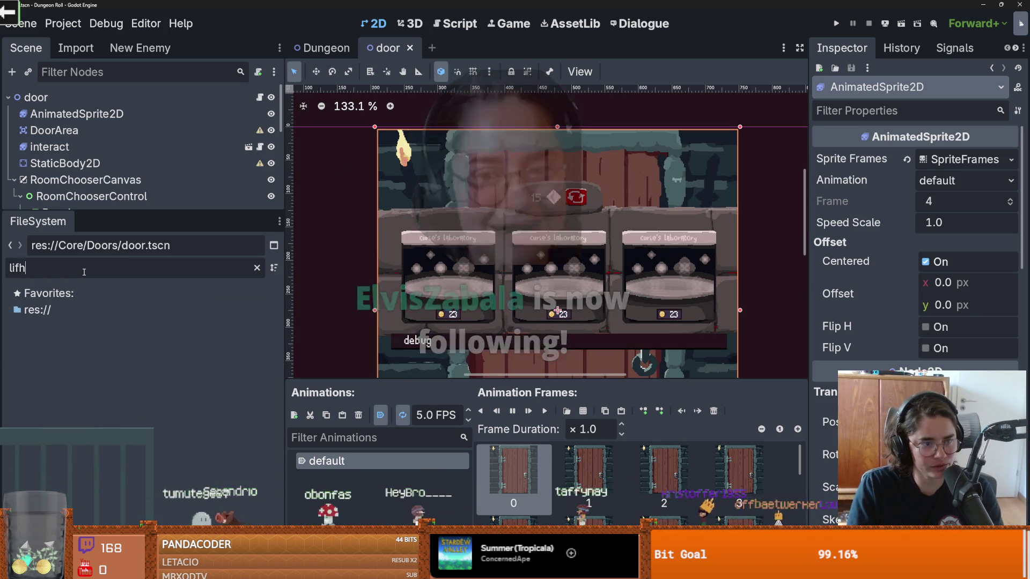
key("BackSpace")
key("BackSpace")
type("torch")
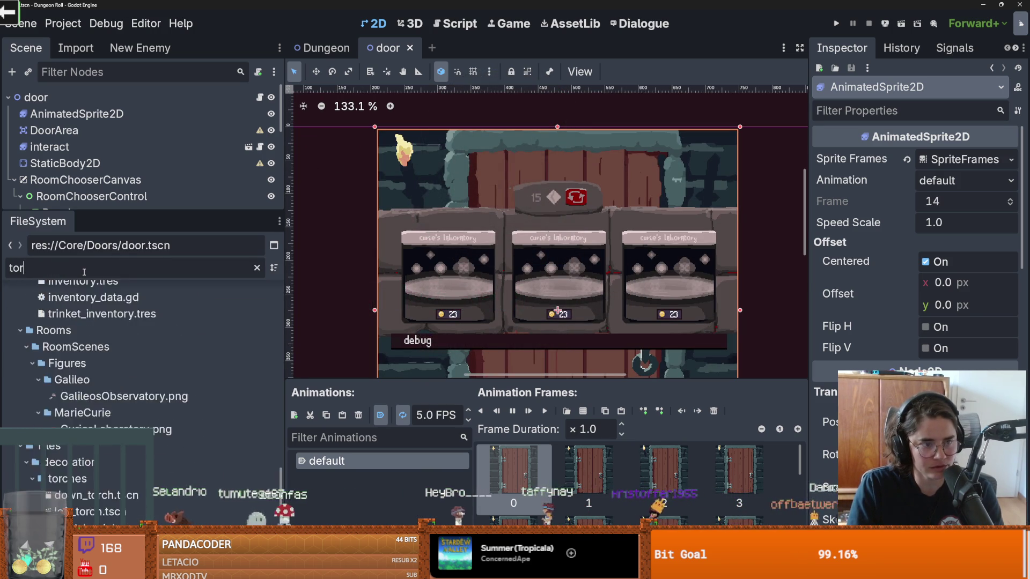
double_click(113, 393)
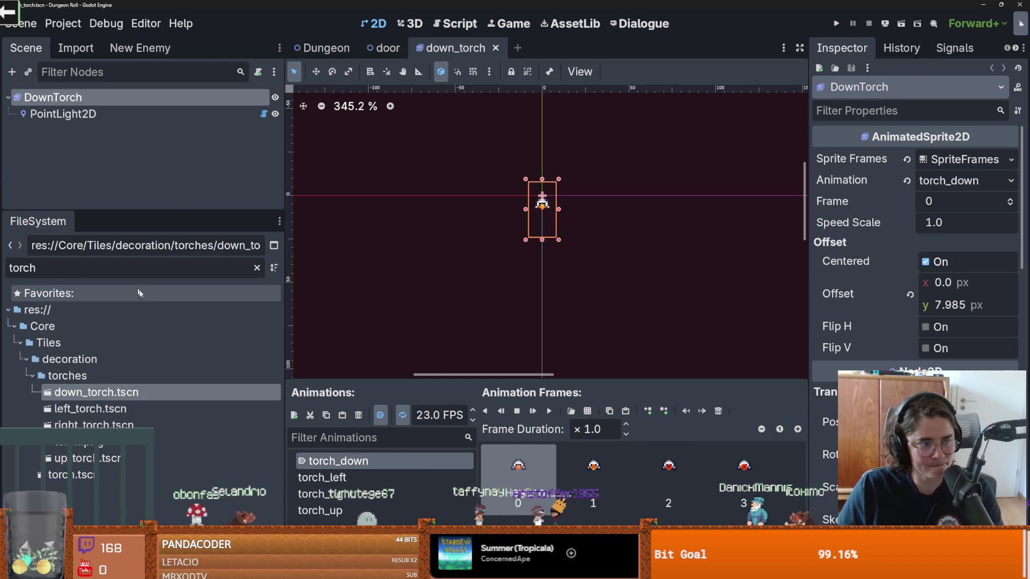
- Copy the torch's PointLight2D node and go back to the door scene tab
left_click_drag(160, 215, 160, 357)
left_click(155, 113)
scroll(542, 225, "up", 3)
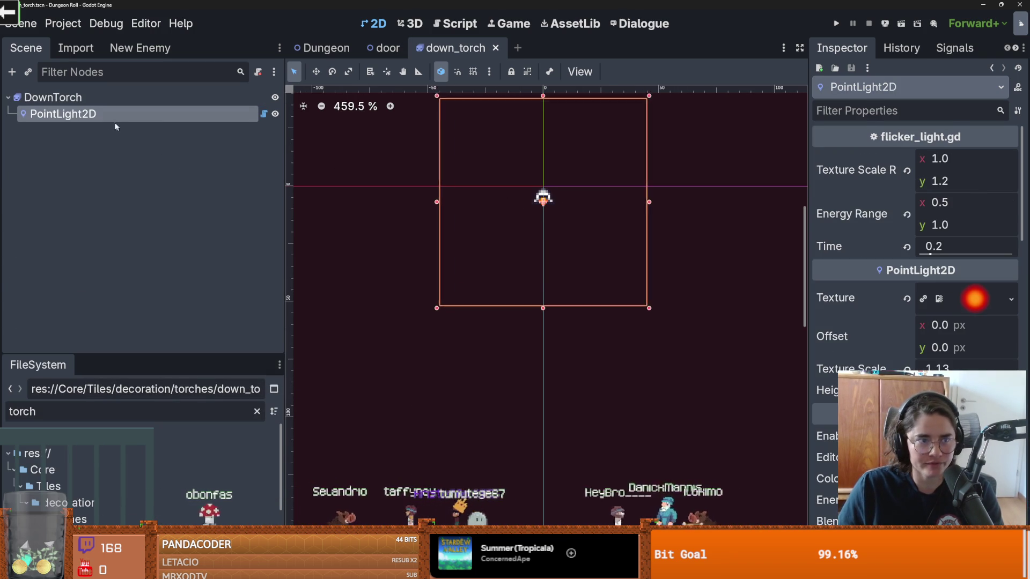
right_click(138, 119)
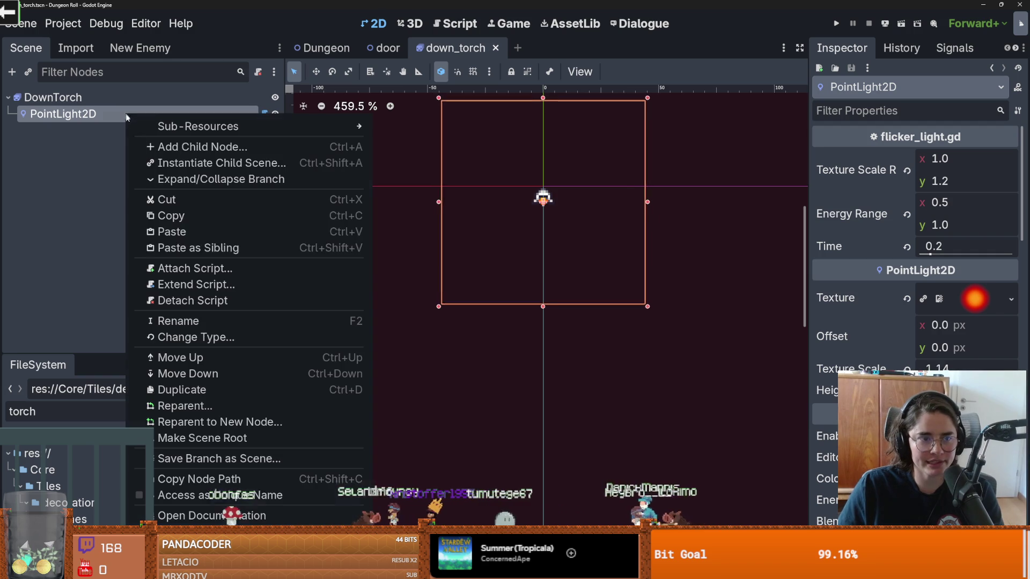
left_click(177, 216)
left_click(388, 48)
- Paste the PointLight2D under AnimatedSprite2D and move it onto the top-left torch flame
key("ctrl+v")
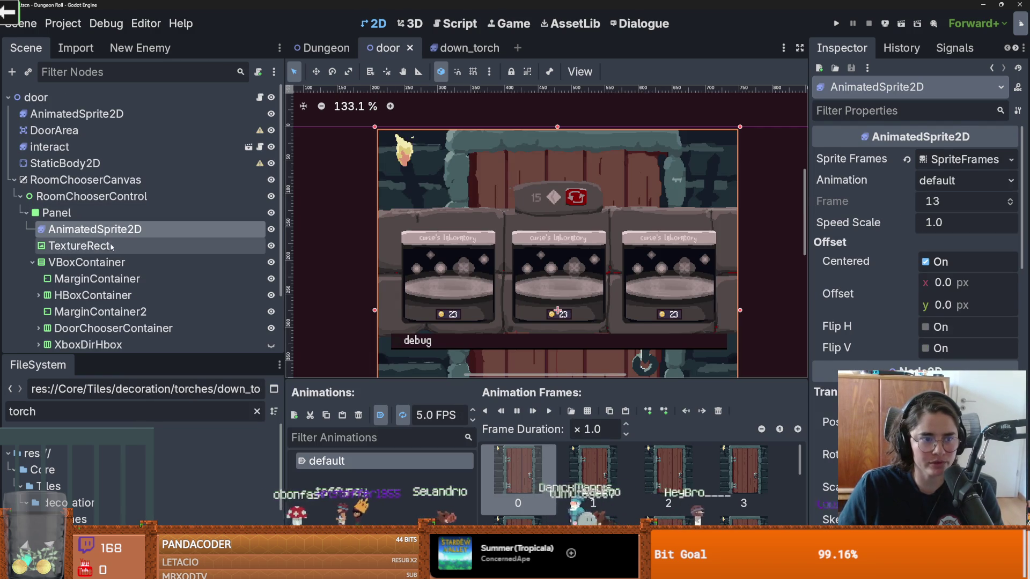
mouse_move(558, 314)
left_mouse_down()
mouse_move(450, 243)
mouse_move(397, 153)
mouse_move(404, 163)
left_mouse_up()
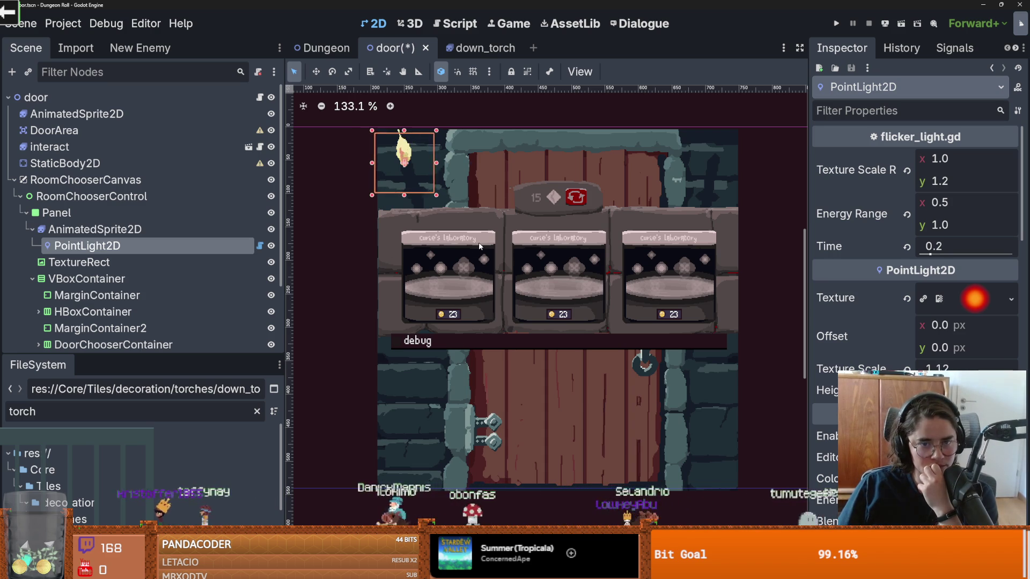
scroll(911, 242, "down", 2)
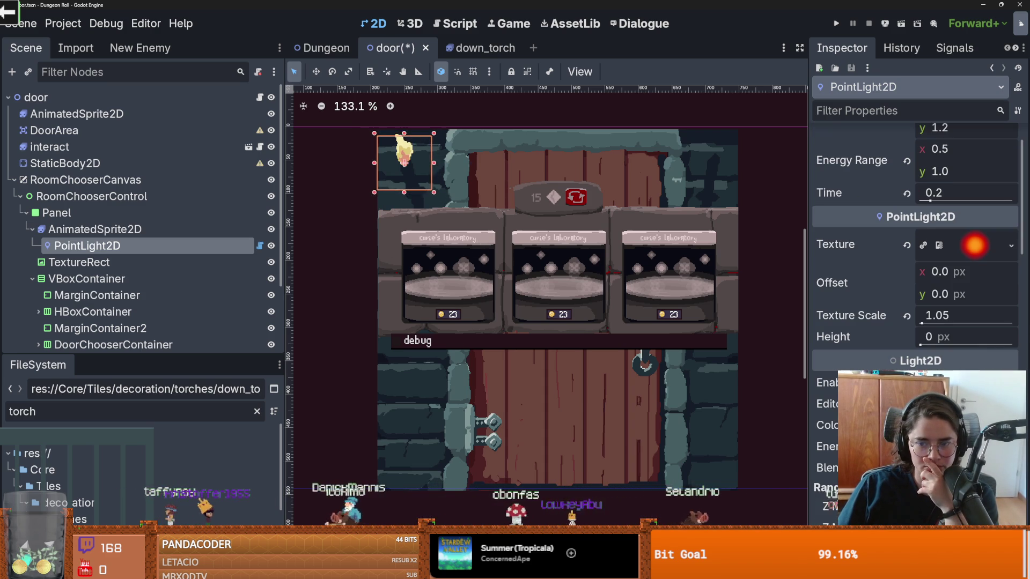
- Enlarge the light's Texture Scale in the Inspector
left_click_drag(926, 324, 934, 324)
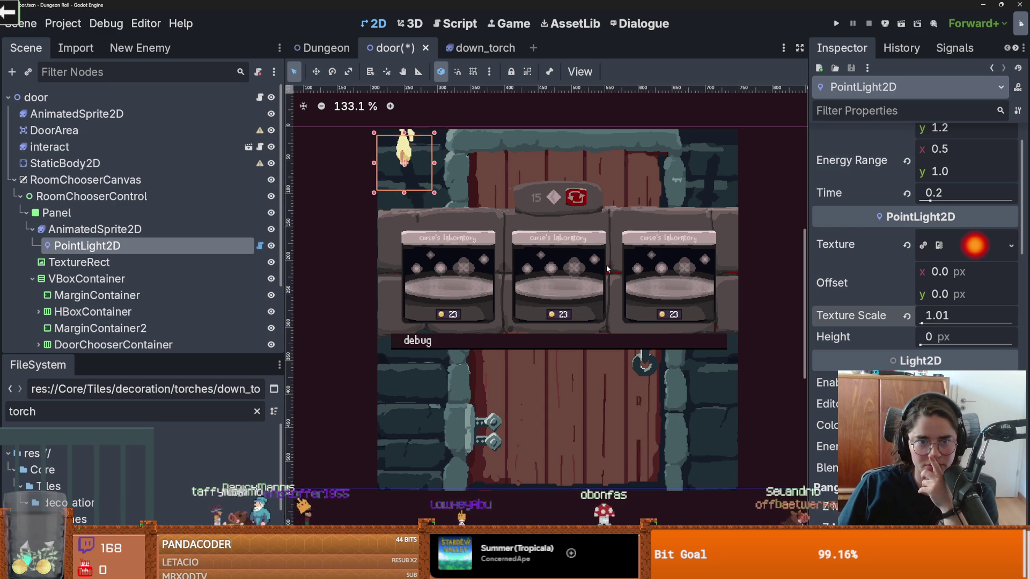
scroll(642, 268, "up", 1)
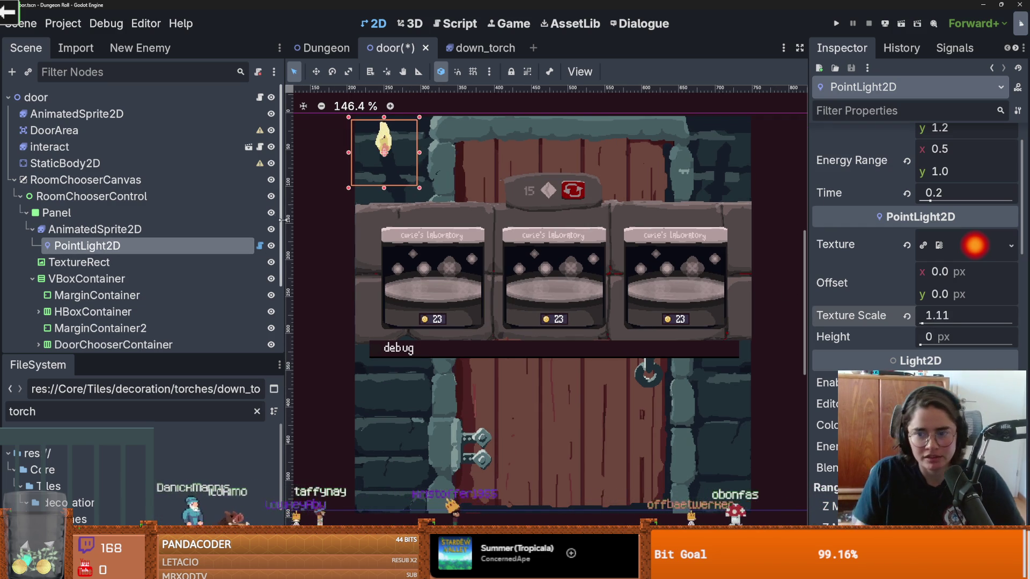
scroll(911, 241, "down", 6)
scroll(954, 360, "down", 8)
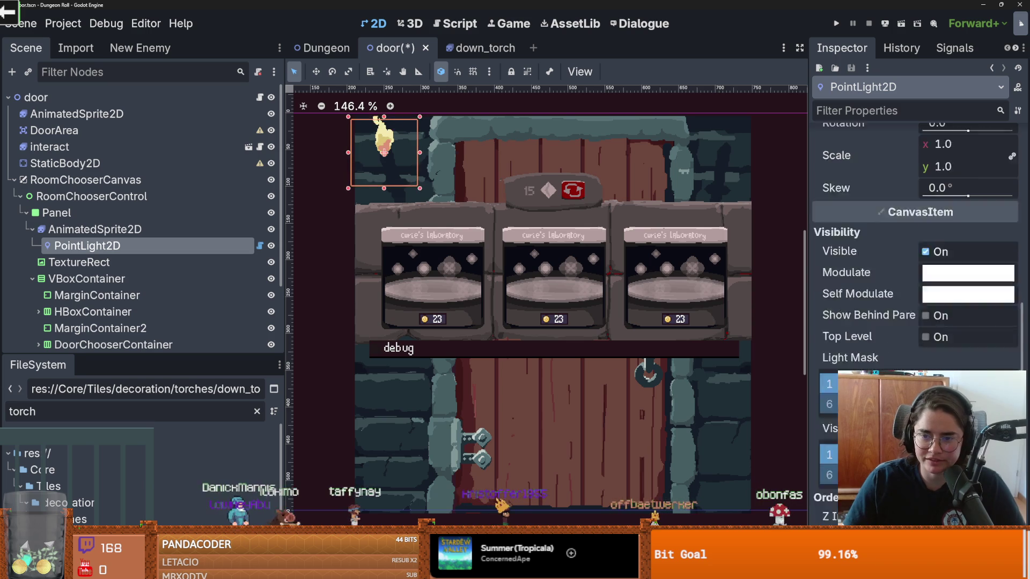
- Raise the light's Z Index so it draws above, then save the door scene
triple_click(1011, 354)
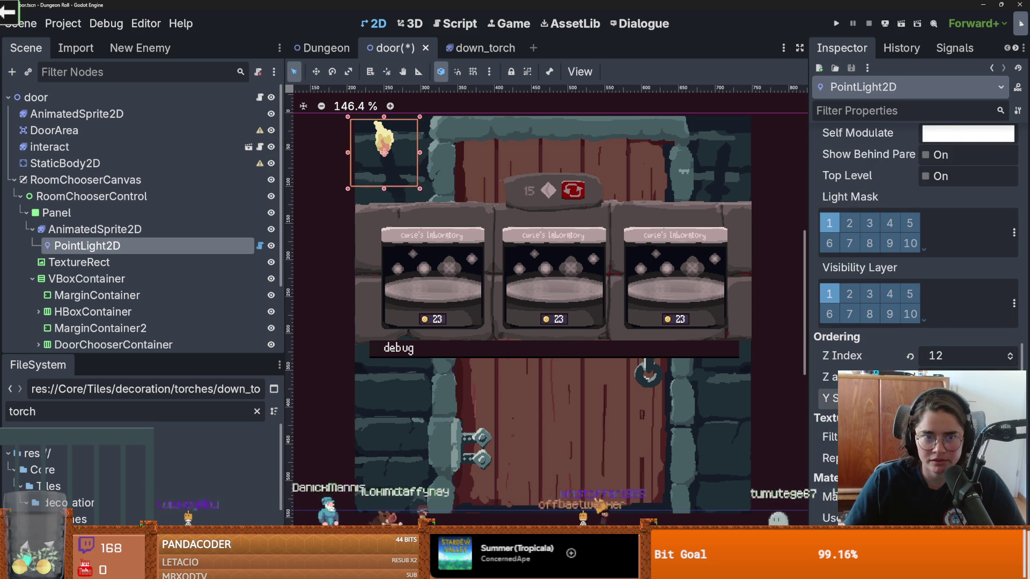
scroll(912, 268, "up", 6)
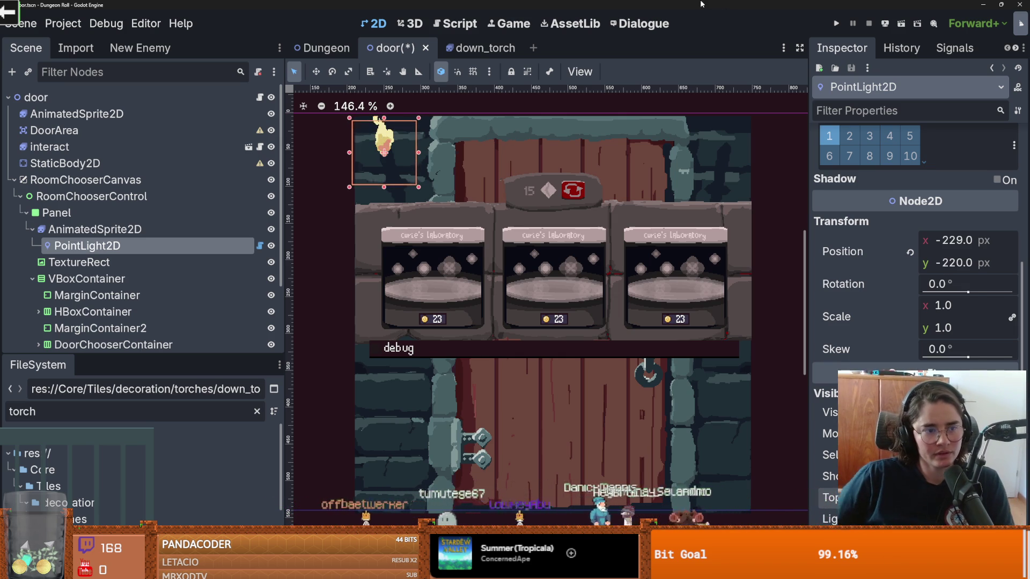
scroll(871, 226, "up", 5)
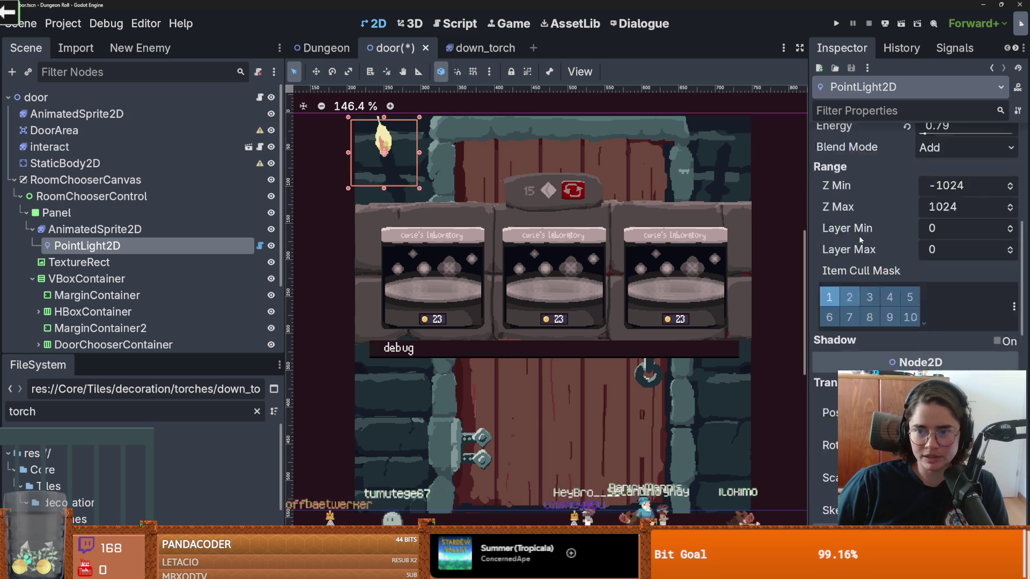
scroll(872, 240, "up", 5)
scroll(880, 243, "down", 3)
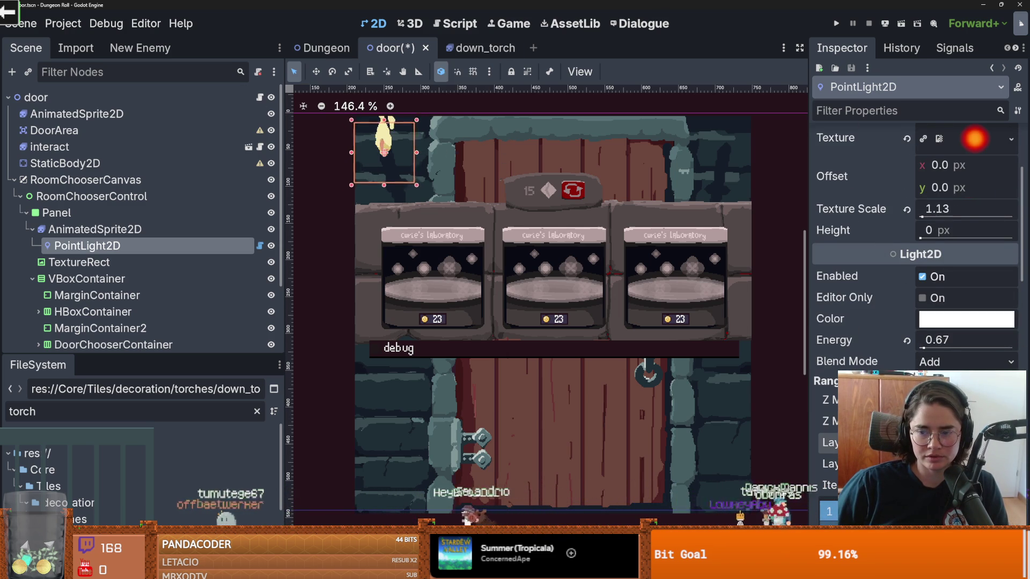
scroll(833, 383, "up", 4)
scroll(832, 383, "down", 5)
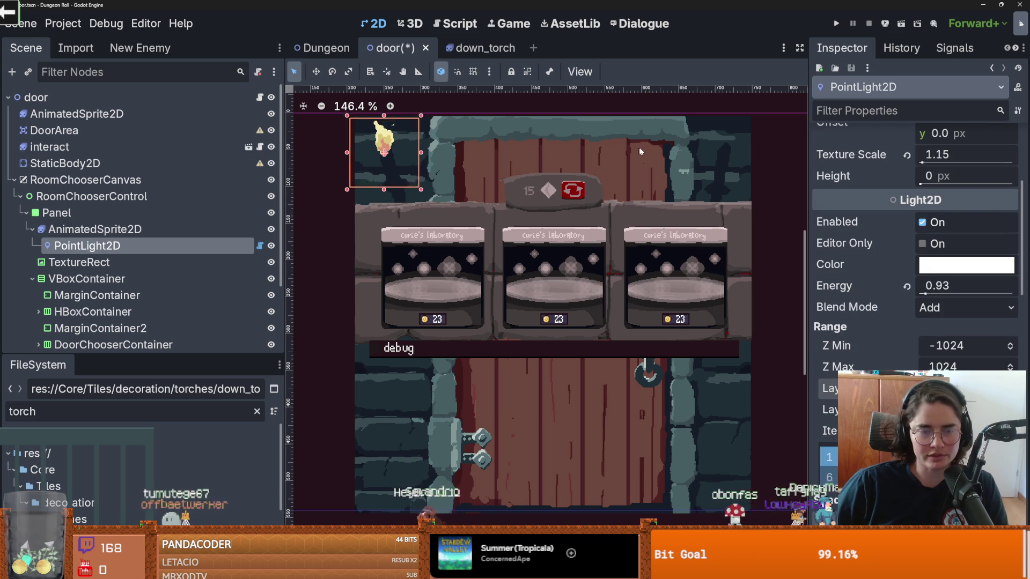
key("ctrl+s")
- Delete the pasted PointLight2D node from the door scene
right_click(142, 245)
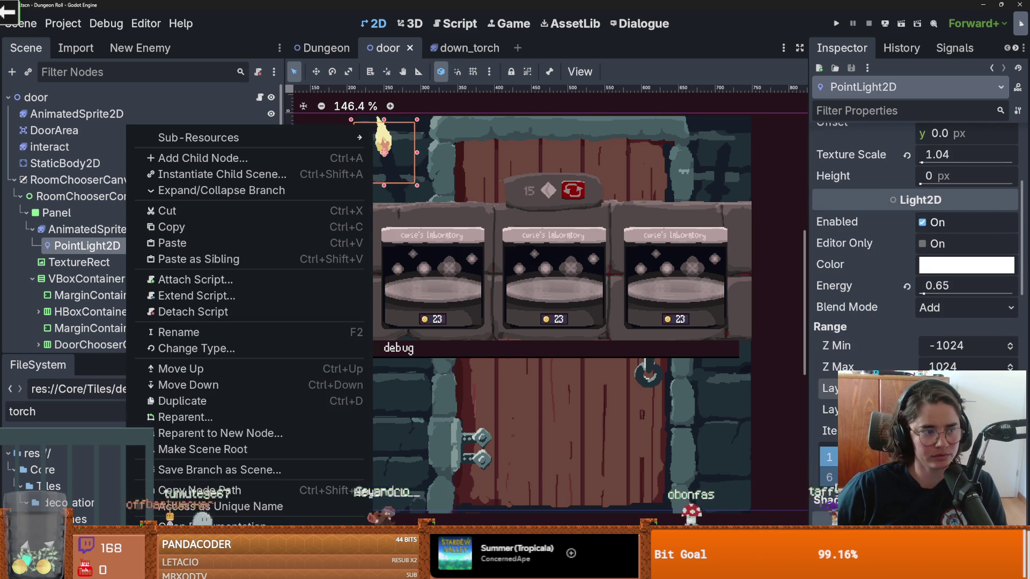
key("Delete")
left_click(479, 302)
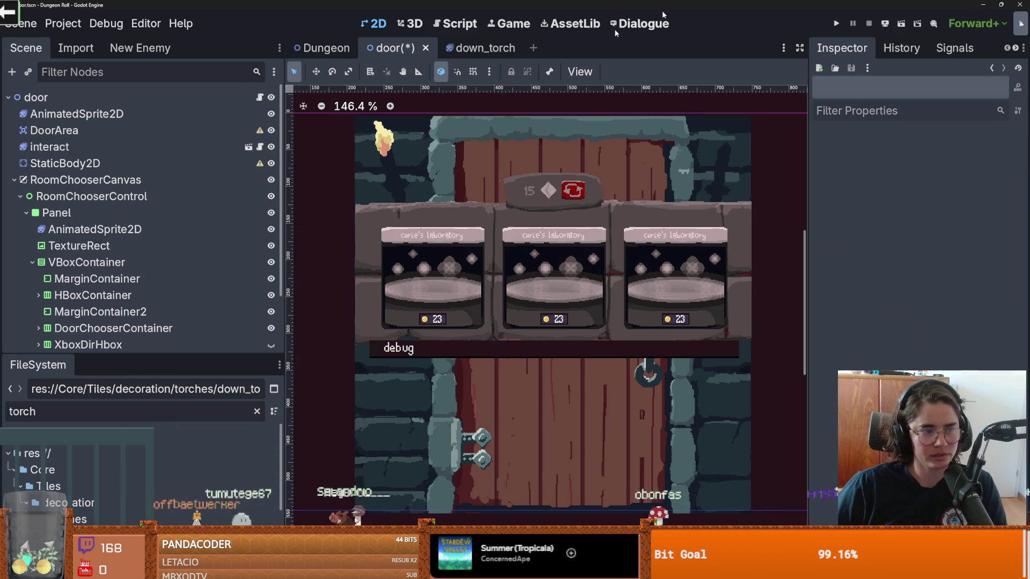
- Test-run the game with a maximized window, then close it
left_click(837, 25)
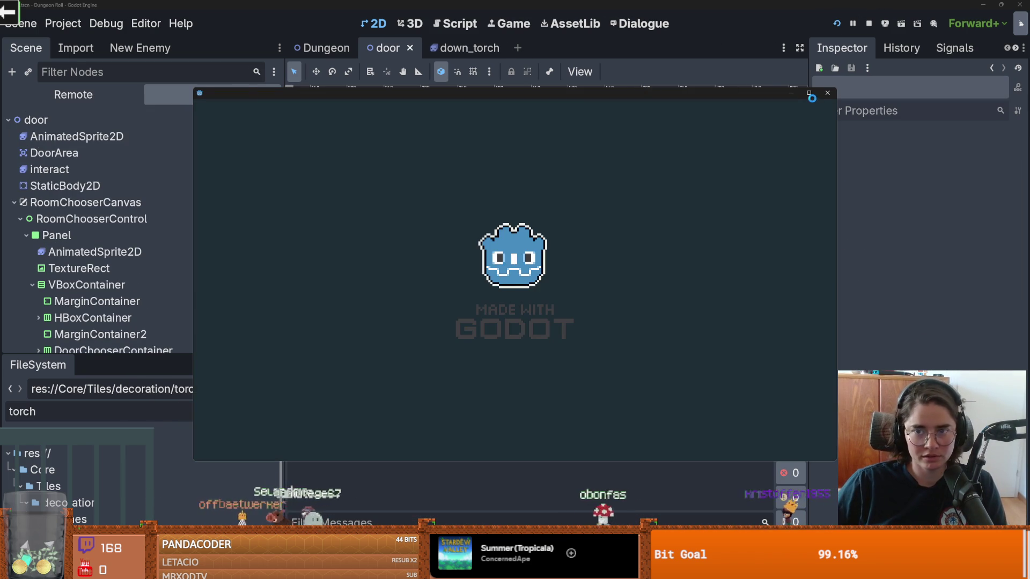
left_click(808, 93)
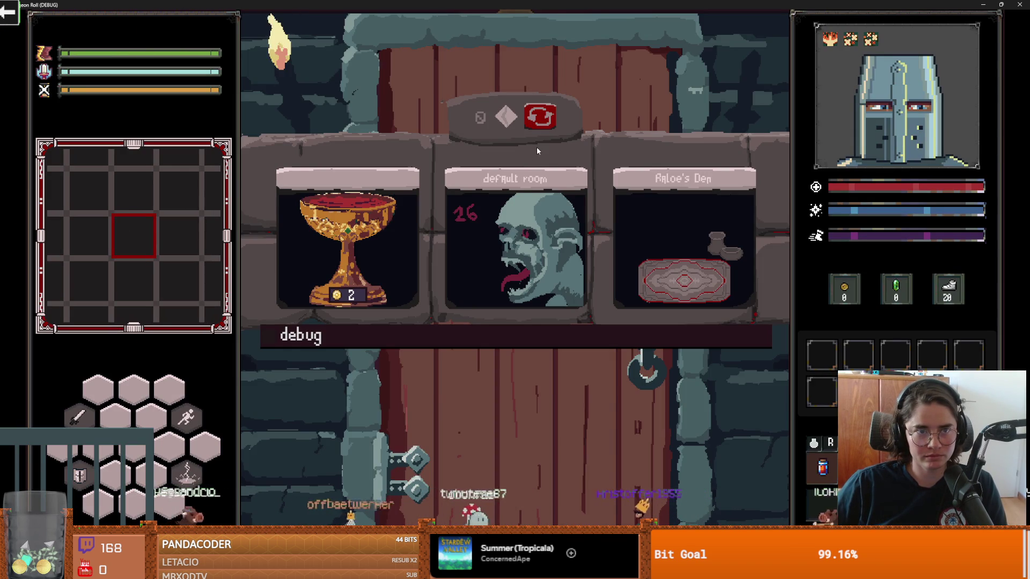
key("F5")
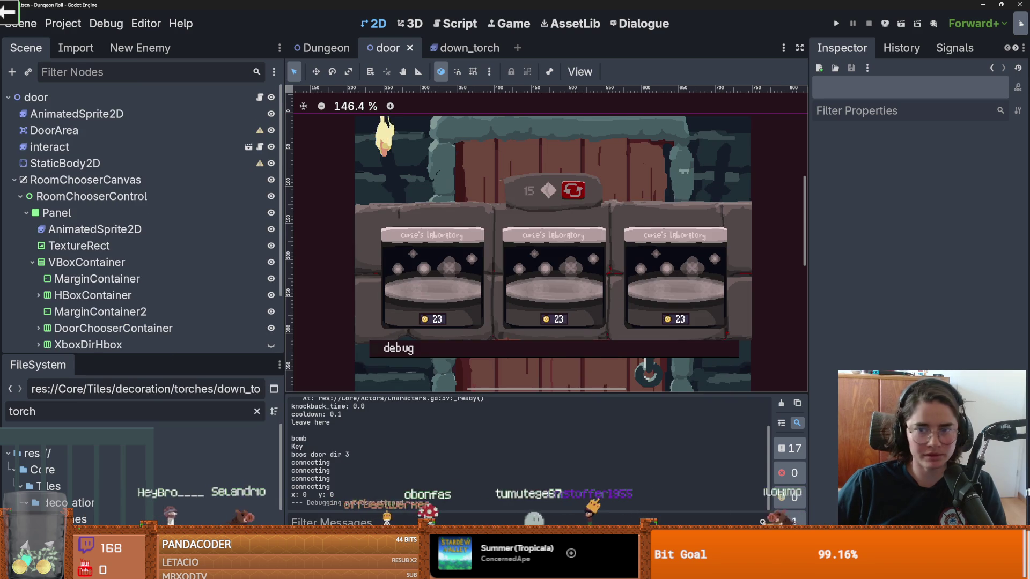
- Switch to the Aseprite door mockup and undo the last change
key("alt+Tab")
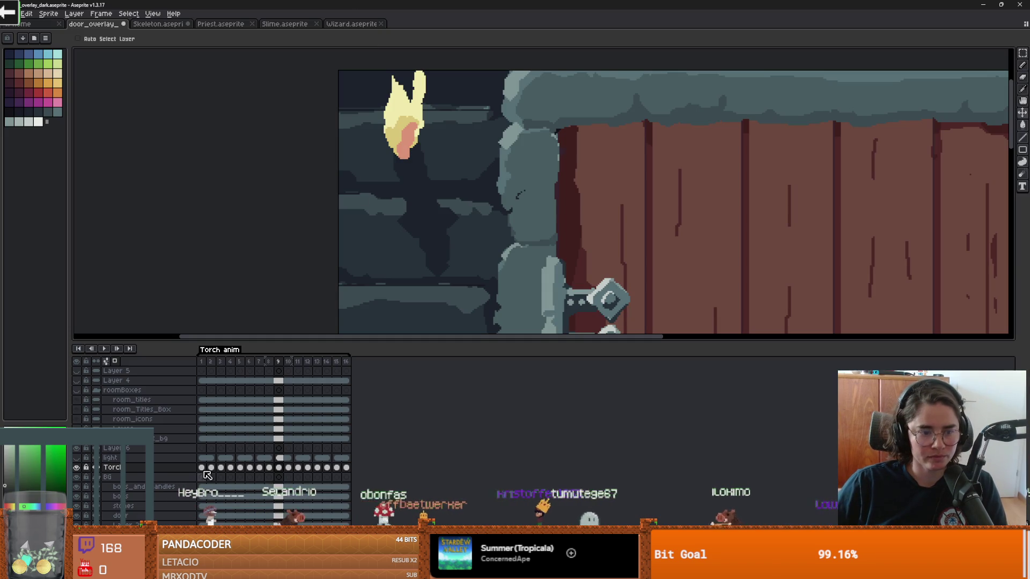
scroll(471, 276, "down", 5)
scroll(475, 268, "up", 1)
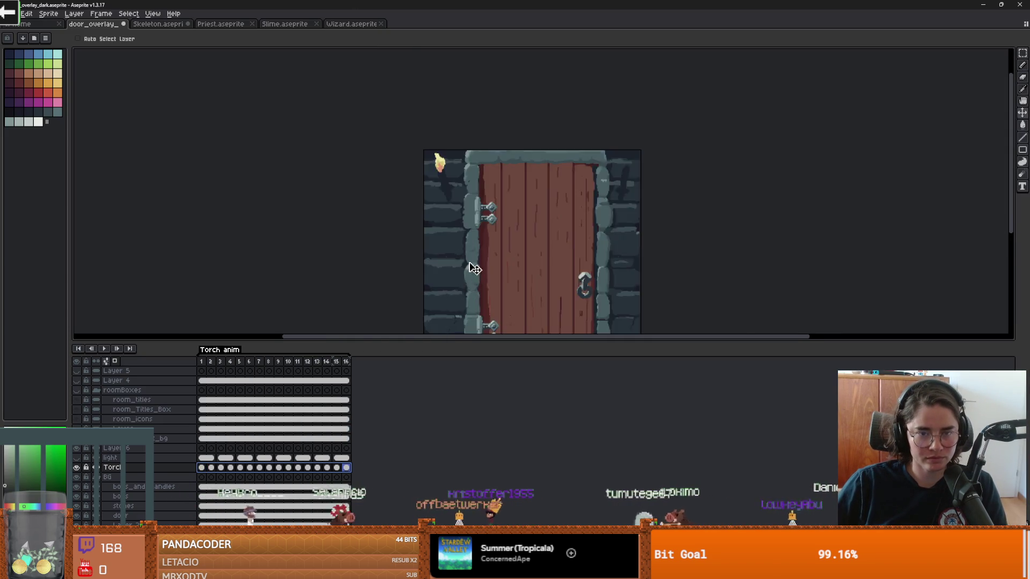
scroll(475, 269, "up", 1)
key("ctrl+z")
key("ctrl+z")
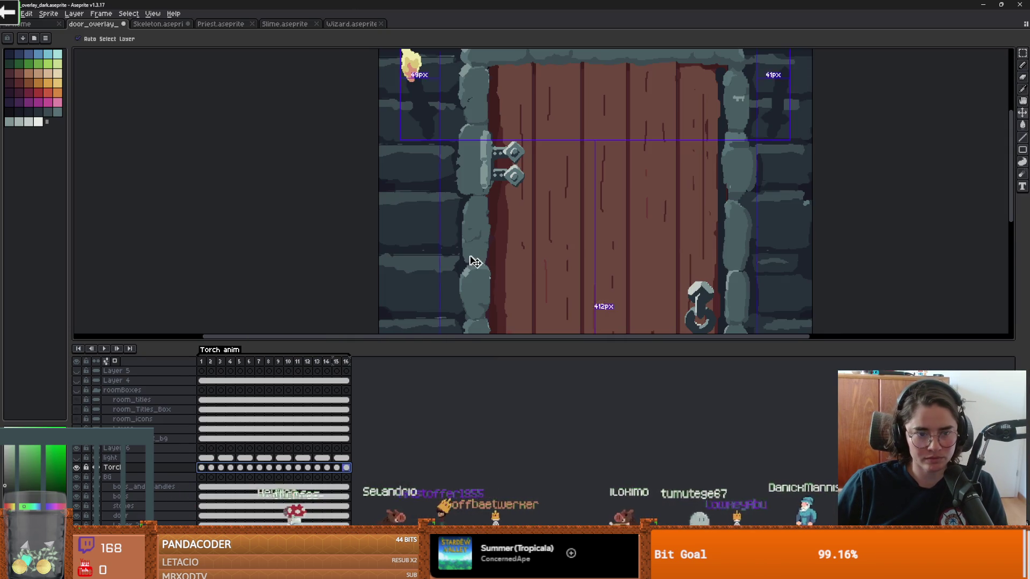
scroll(383, 185, "up", 1)
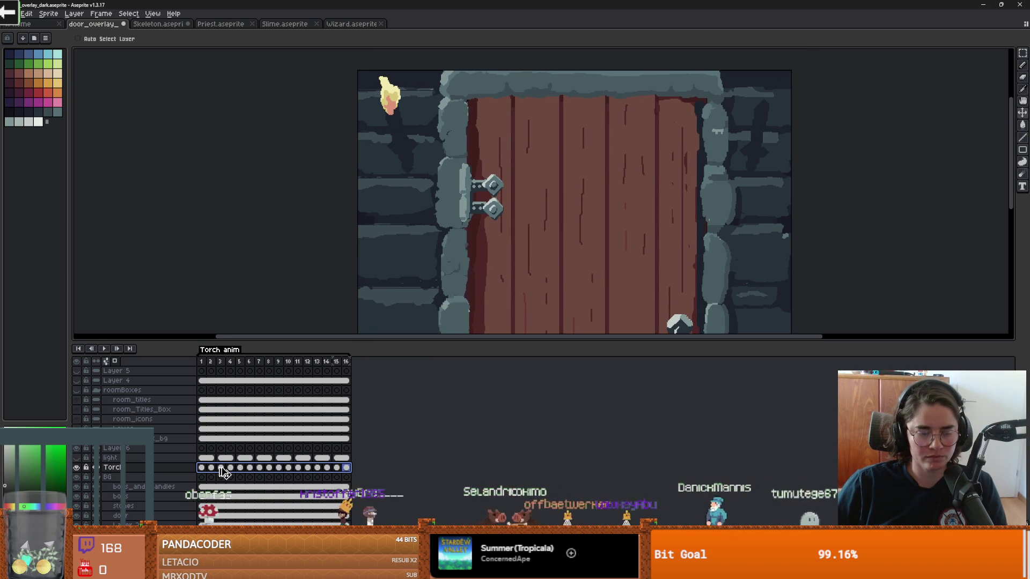
- Paste a copy of the torch and place it at the door's top-right
key("m")
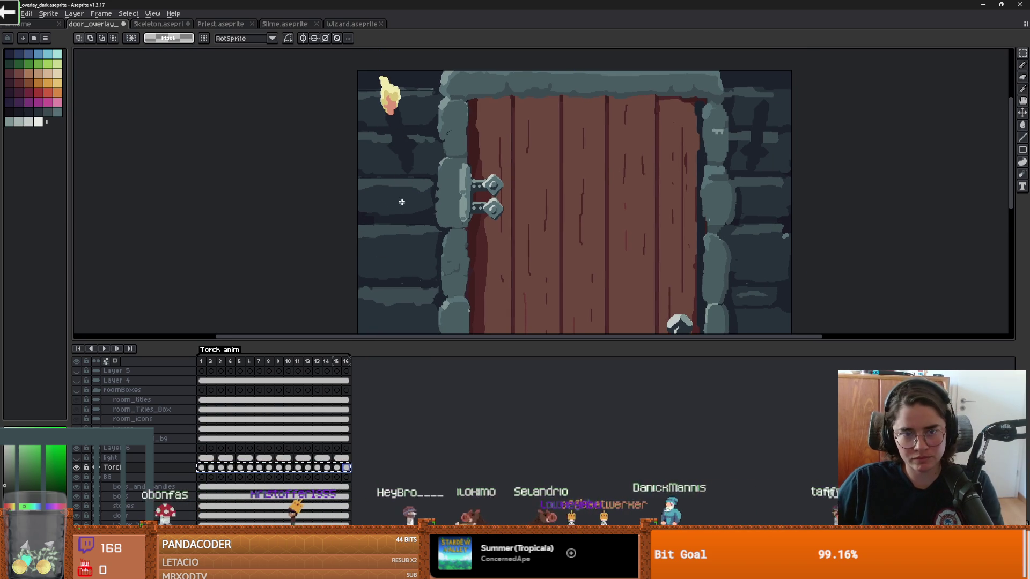
scroll(448, 192, "up", 1)
key("ctrl+v")
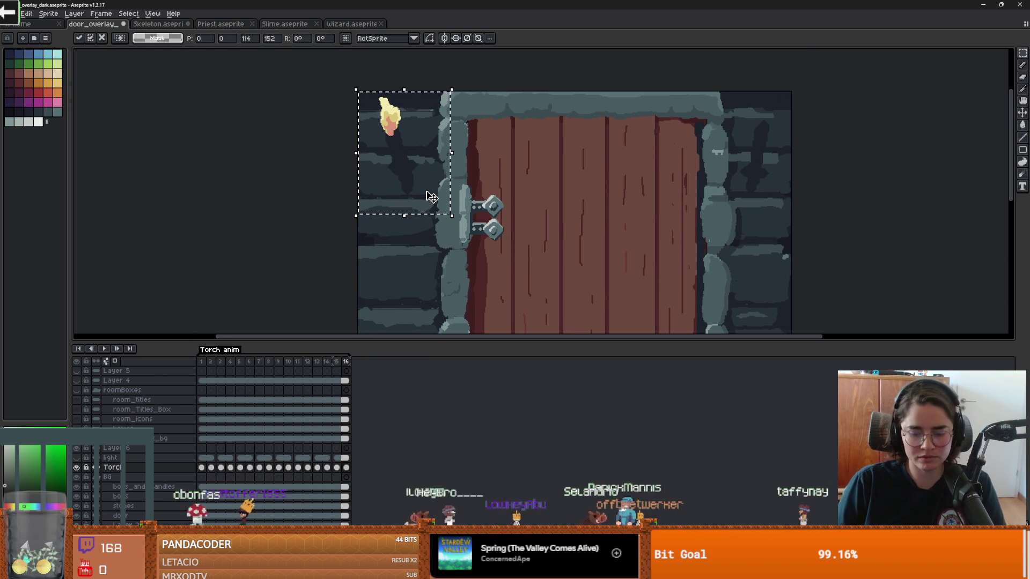
mouse_move(432, 197)
left_mouse_down()
mouse_move(710, 166)
mouse_move(763, 174)
left_mouse_up()
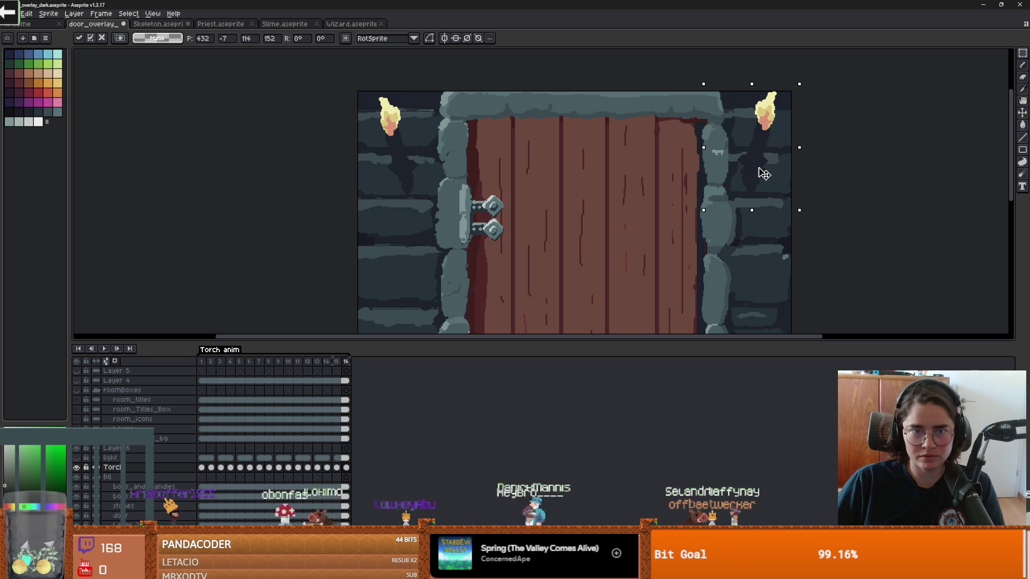
left_click(115, 350)
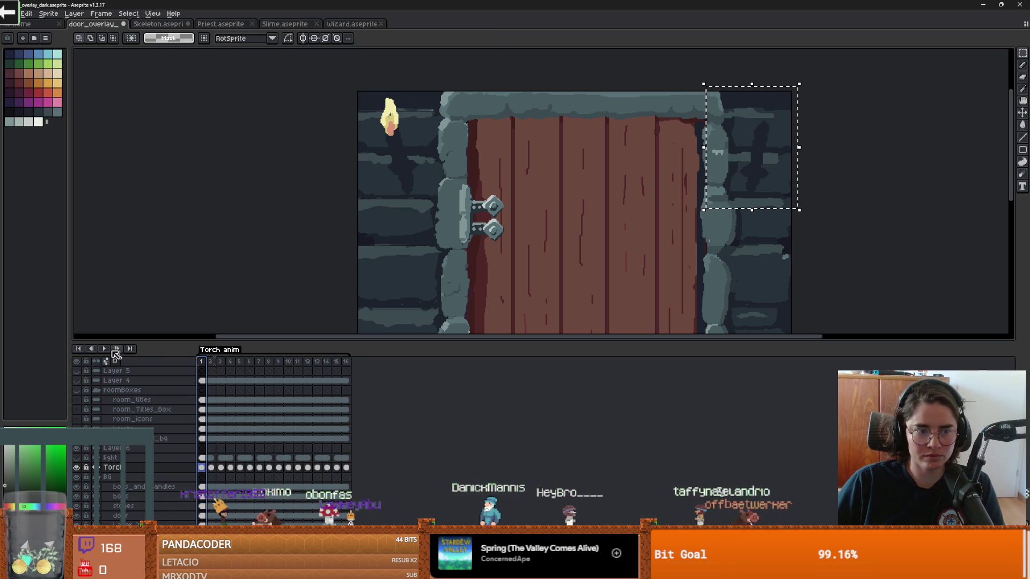
- Undo the torch copy, clear the selection, and return to Godot
key("ctrl+z")
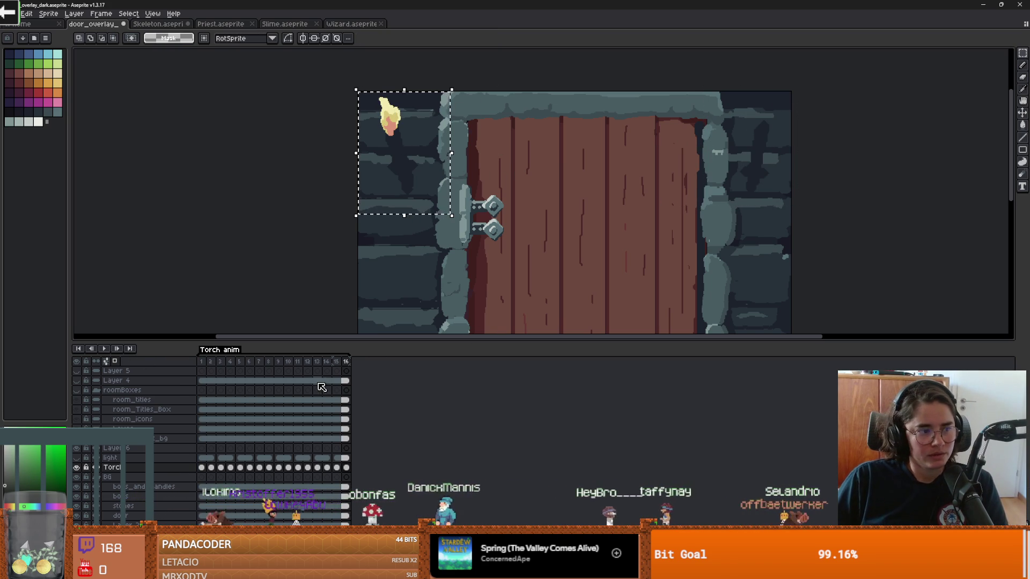
key("ctrl+z")
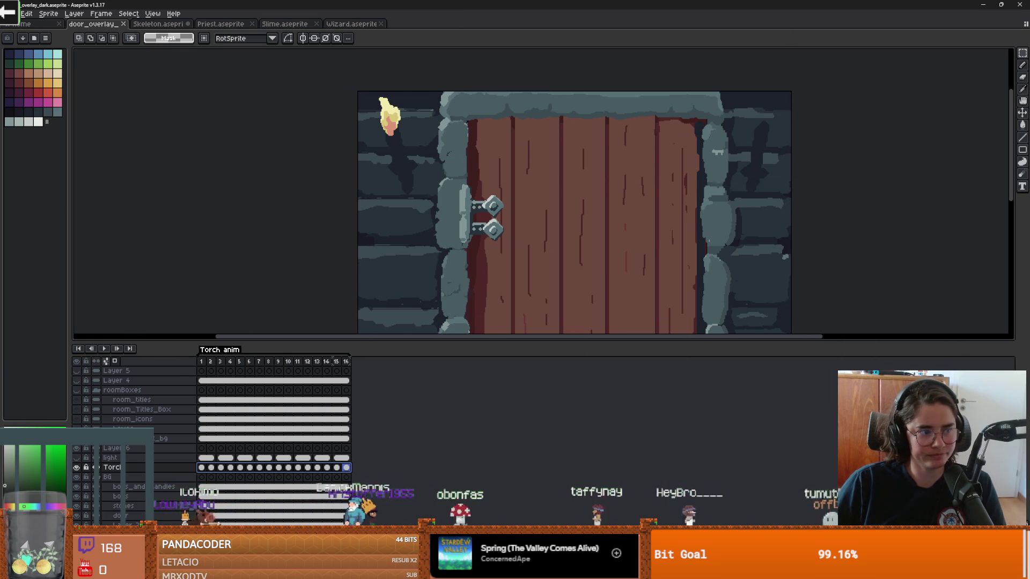
key("alt+Tab")
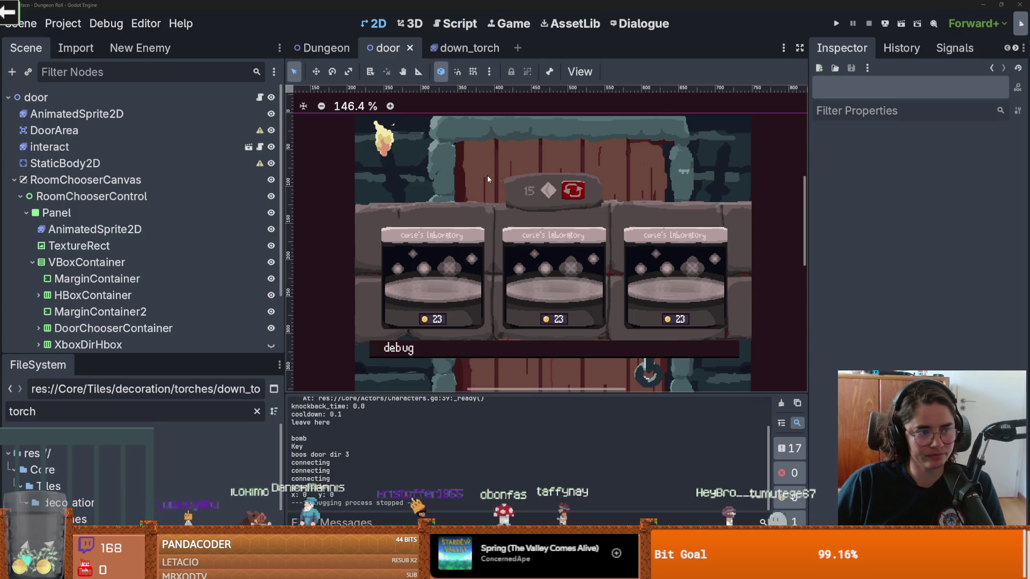
- Raise the door AnimatedSprite2D's animation speed to 10 FPS and save
left_click(475, 194)
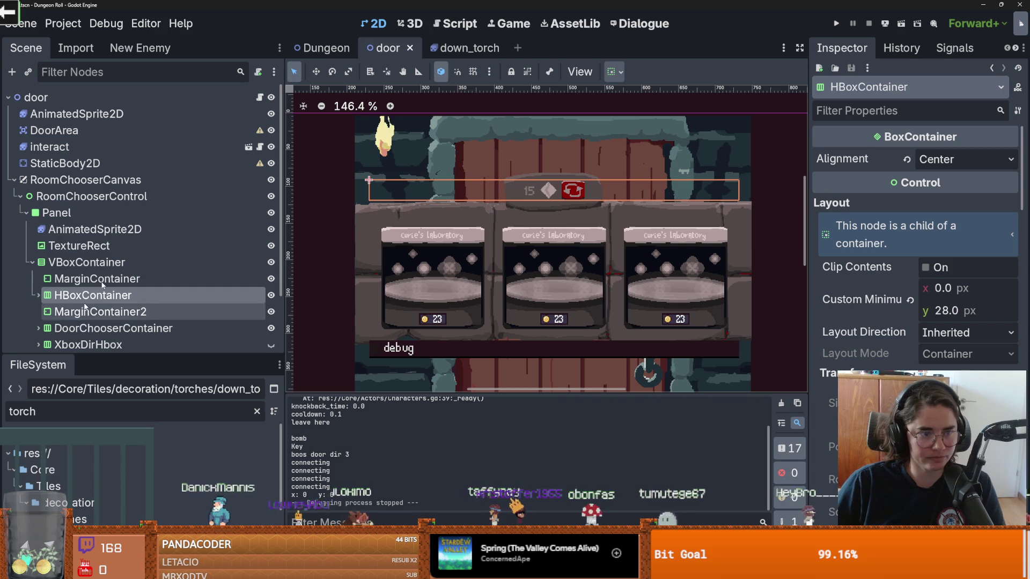
left_click(95, 229)
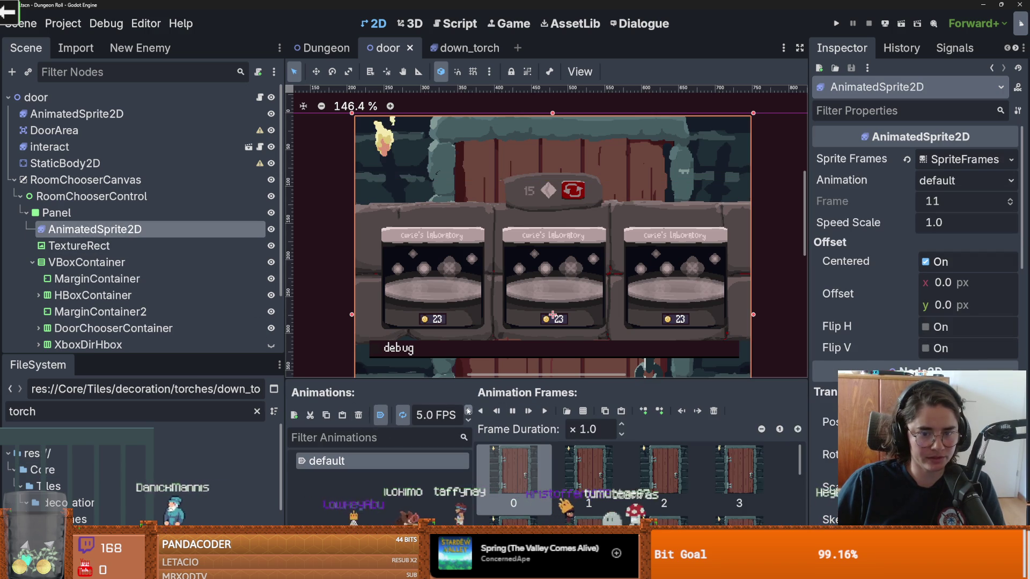
left_click(468, 410)
left_click(468, 411)
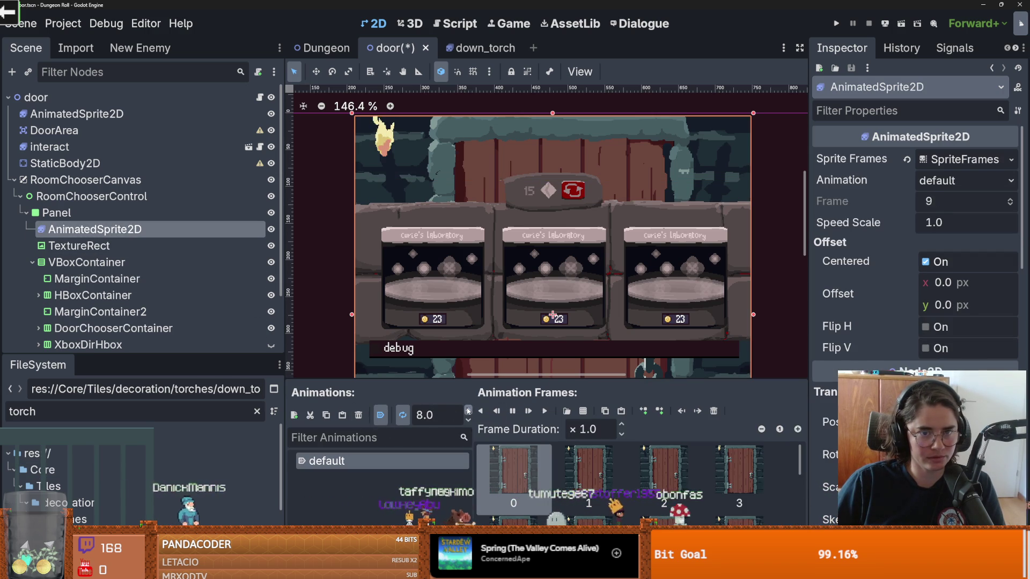
left_click(468, 411)
left_click(468, 410)
scroll(454, 307, "down", 1)
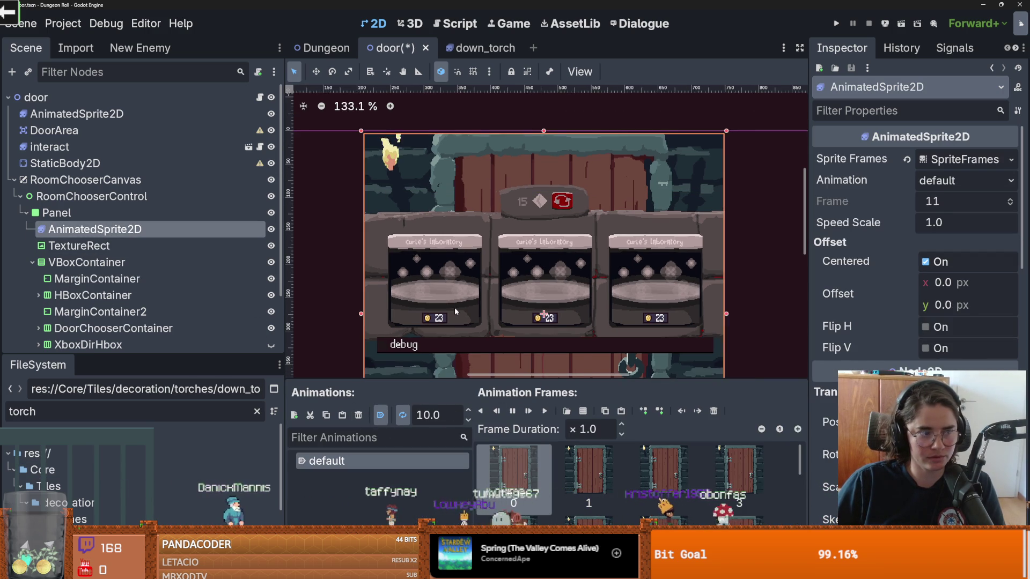
scroll(455, 308, "up", 1)
key("ctrl+s")
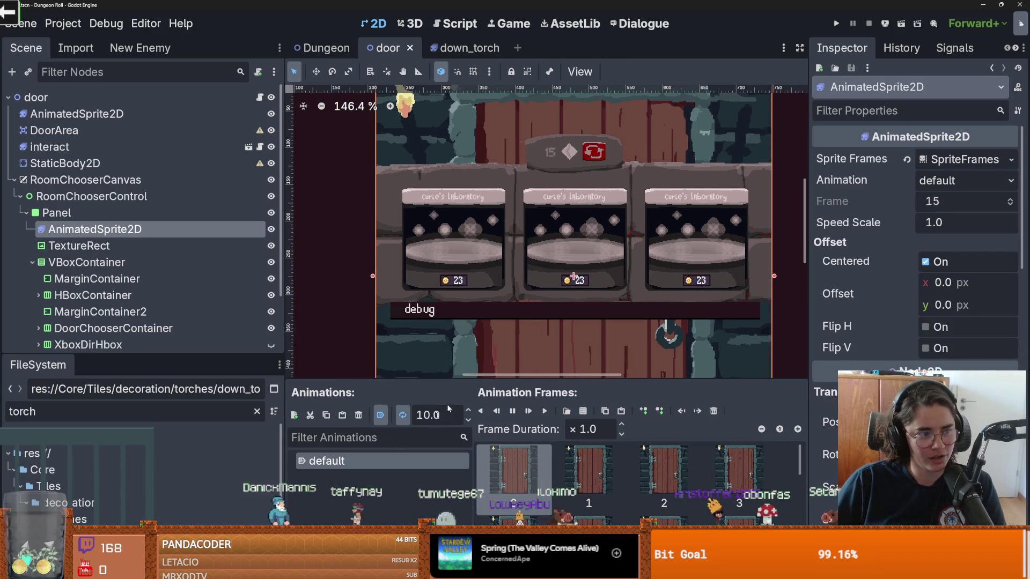
- Clear the torch file filter, collapse folders to Tiles, resize the panels, and save again
scroll(102, 520, "down", 3)
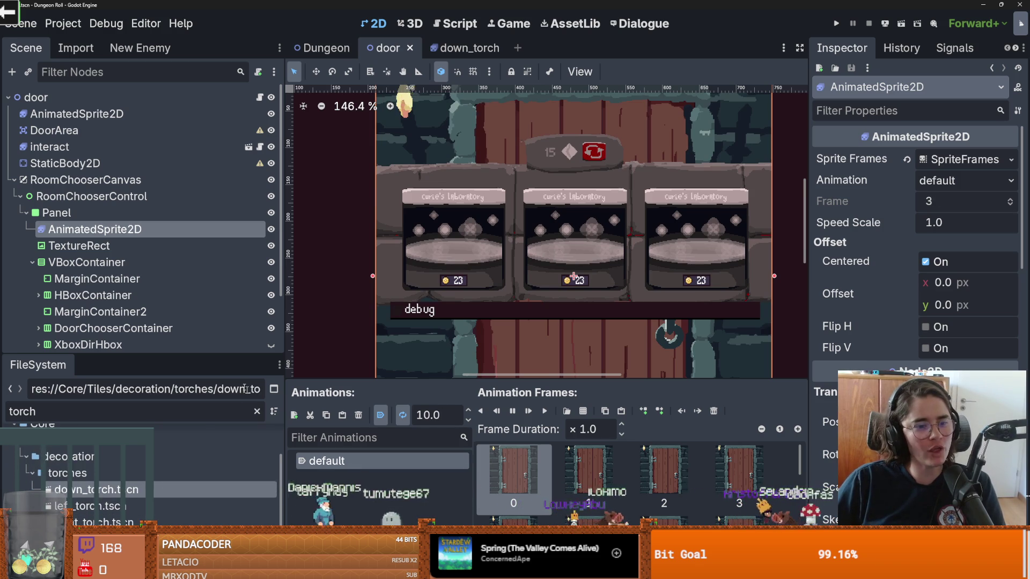
left_click_drag(229, 356, 231, 204)
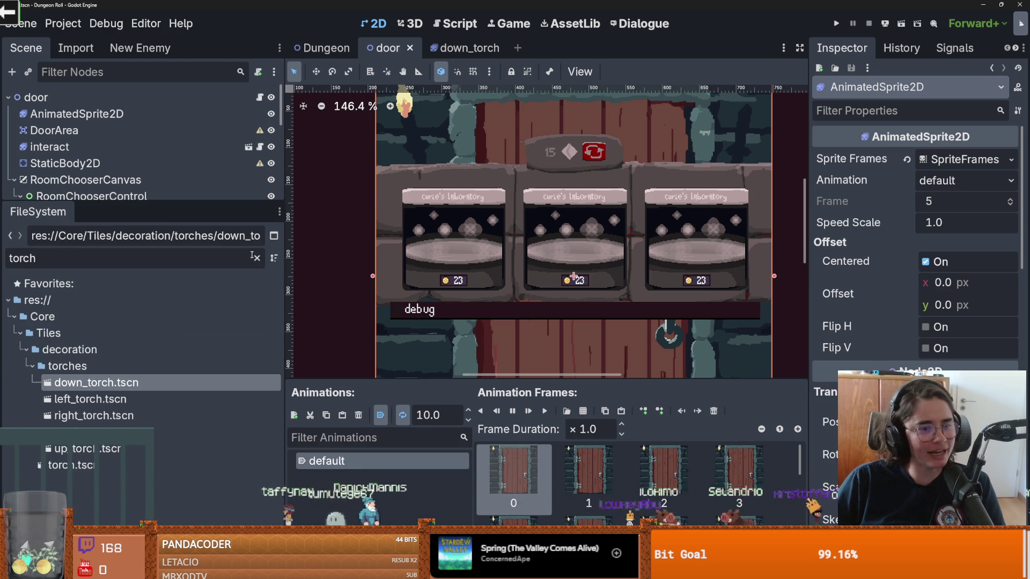
left_click(257, 258)
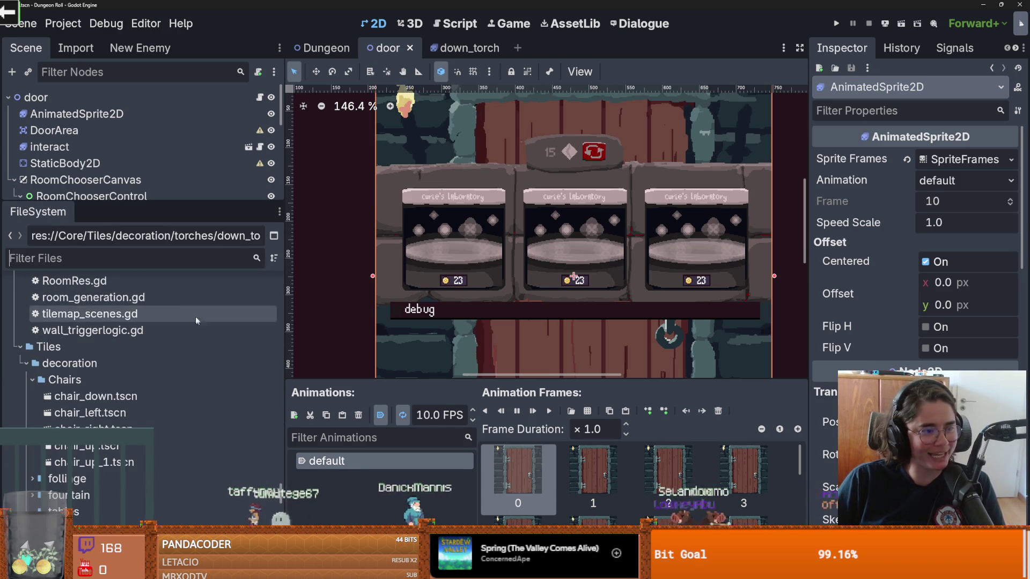
left_click_drag(195, 204, 195, 147)
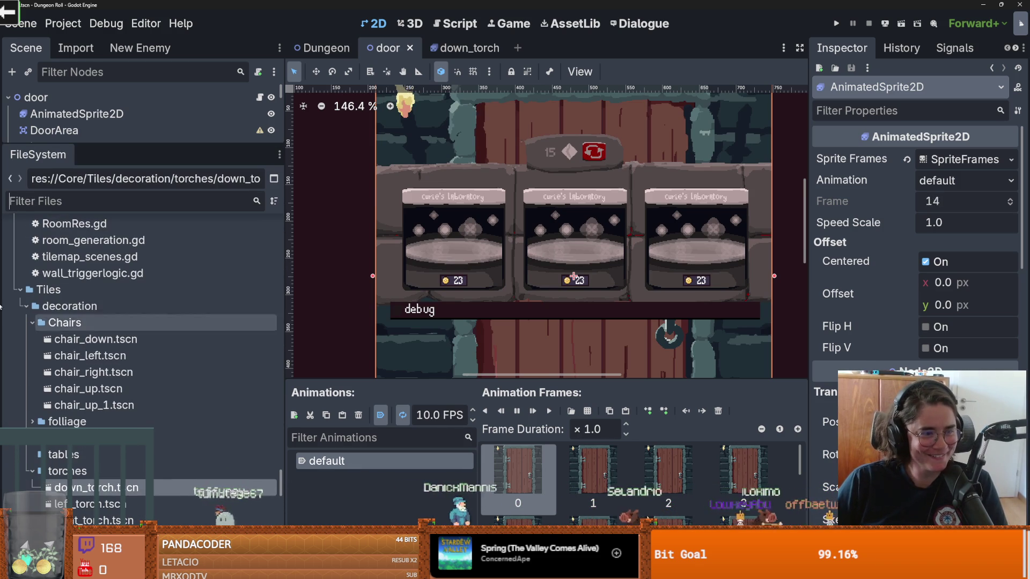
key("Left")
key("Left")
key("Left")
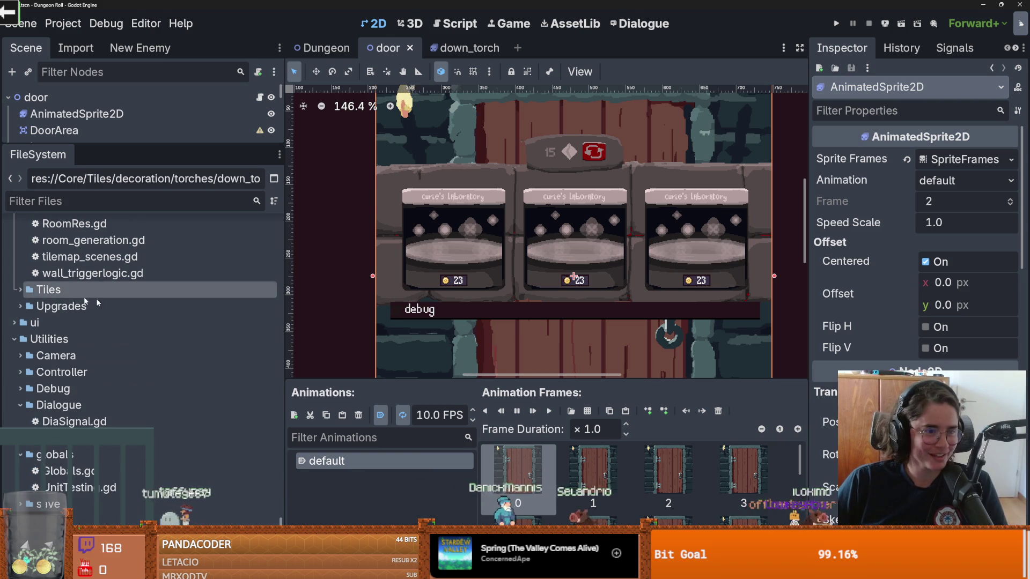
key("ctrl+s")
left_click_drag(182, 146, 182, 353)
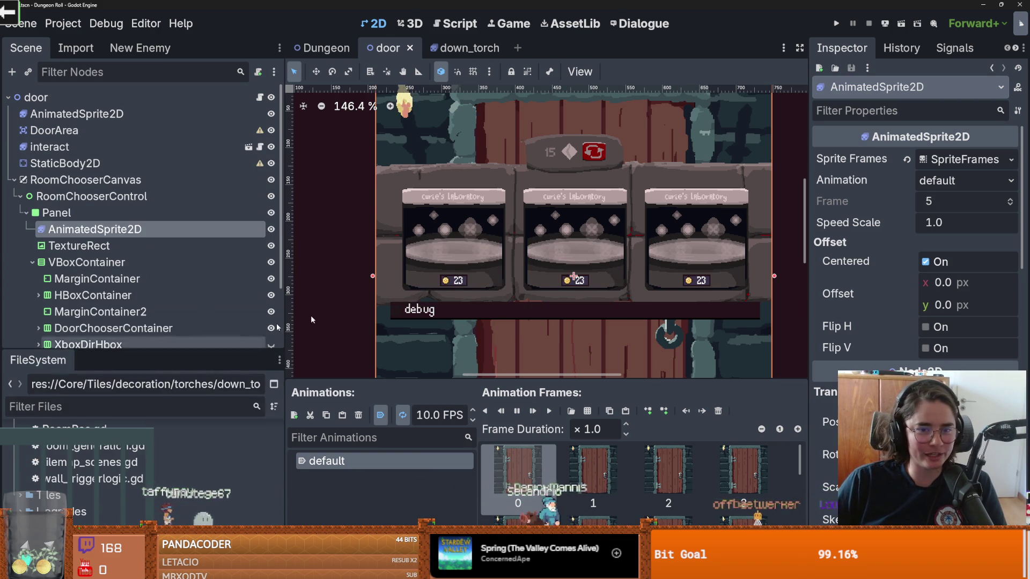
scroll(484, 274, "down", 2)
key("ctrl+s")
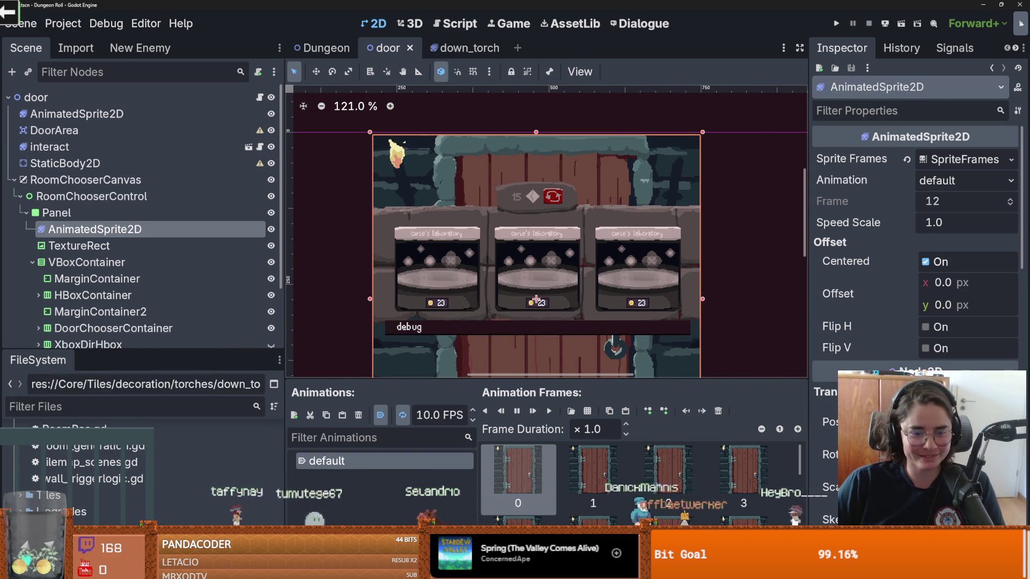
- Run the game, walk the player to the door's room chooser, then stop it
scroll(616, 271, "down", 2)
left_click(836, 23)
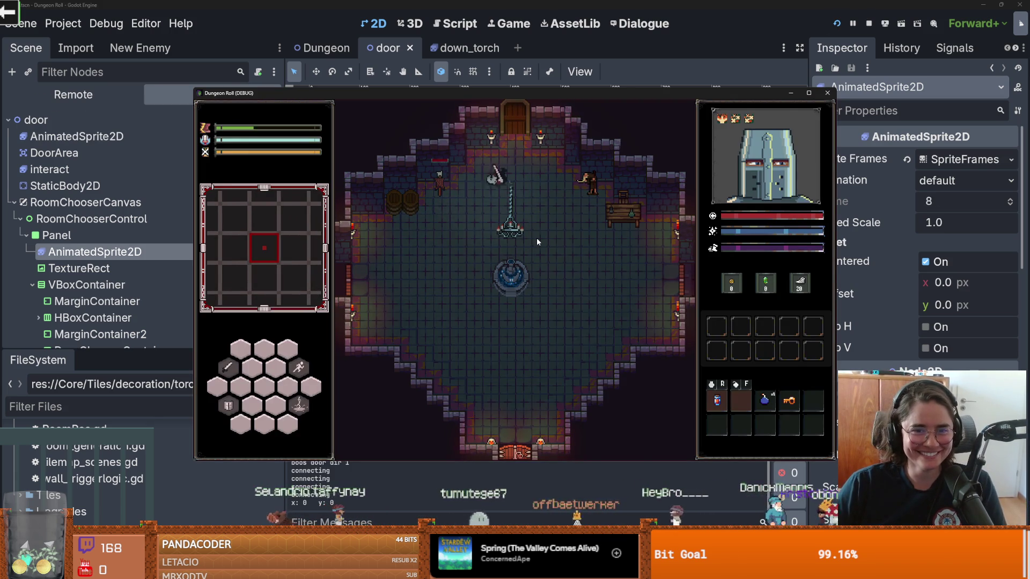
key("a")
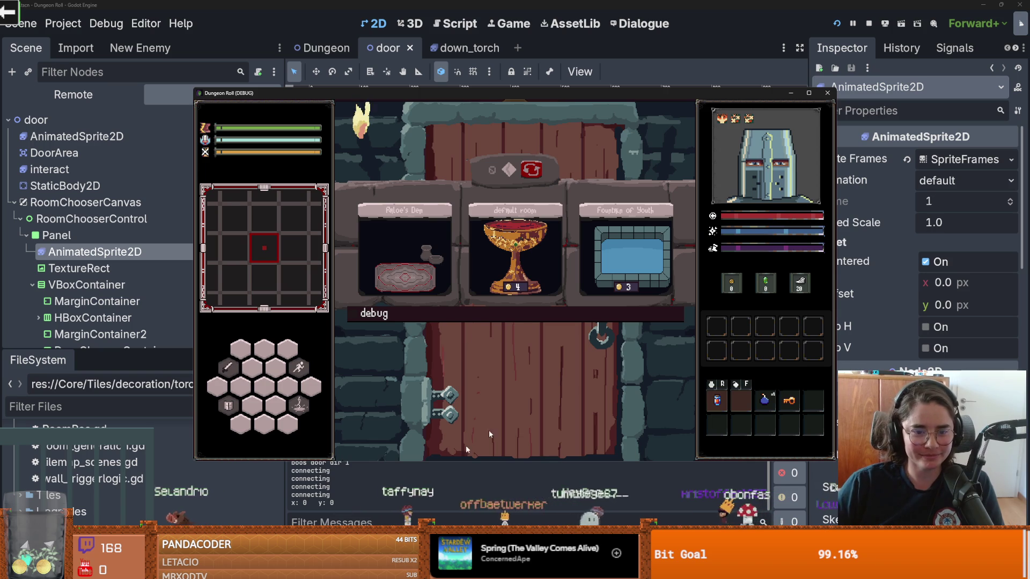
left_click(827, 94)
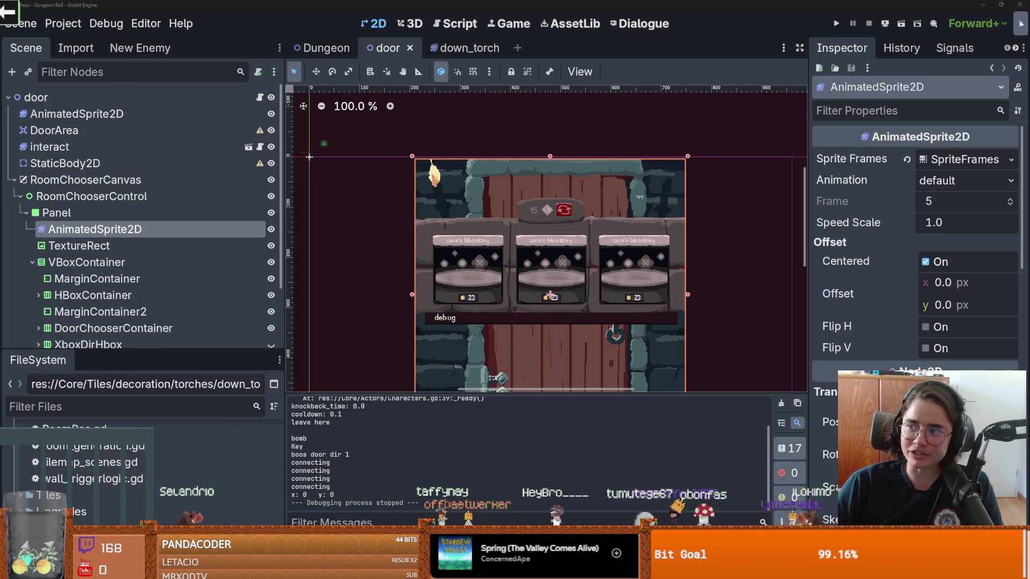
- Glance at the Aseprite mockup, then enlarge Godot's project file tree
key("alt+Tab")
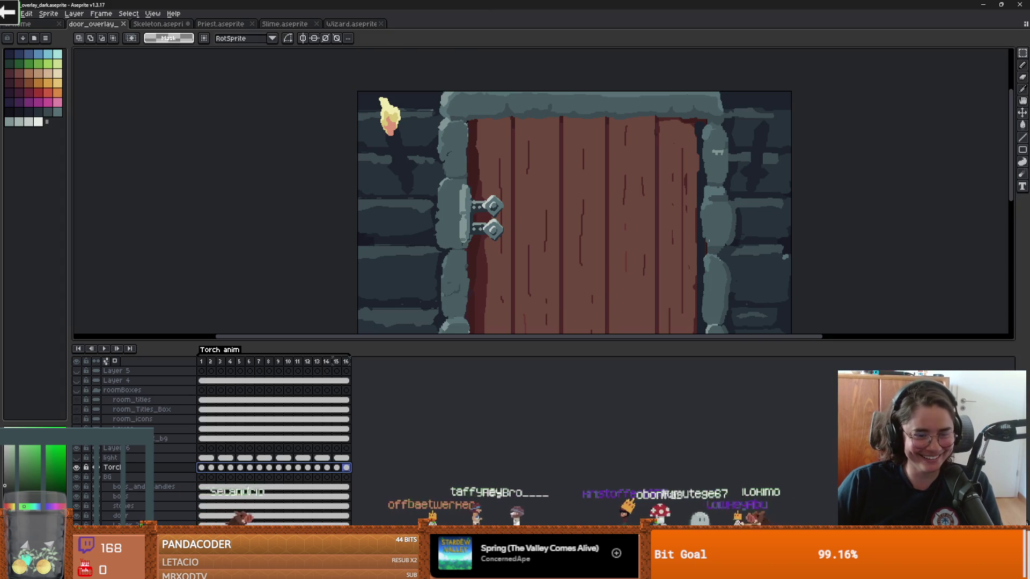
key("alt+Tab")
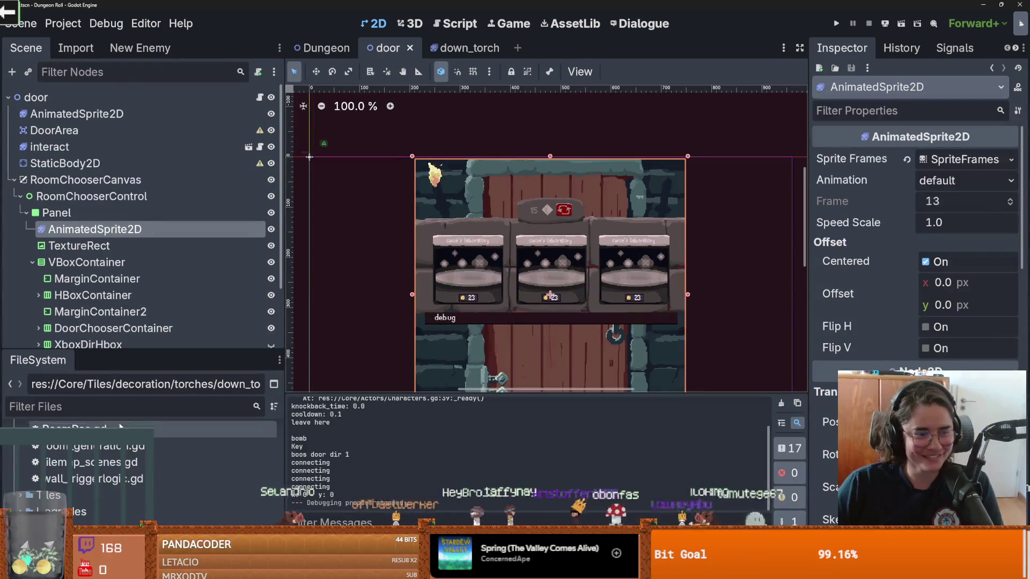
left_click_drag(128, 346, 107, 187)
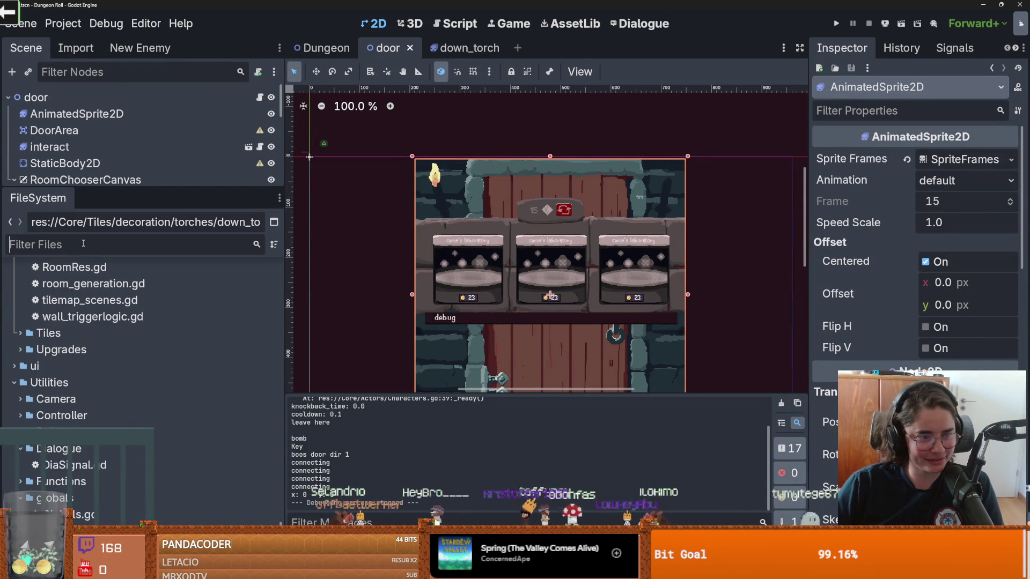
- Filter for 'door_ov', select door_overlay.png in the ui folder, and open that folder in the file manager
left_click(83, 244)
type("door_")
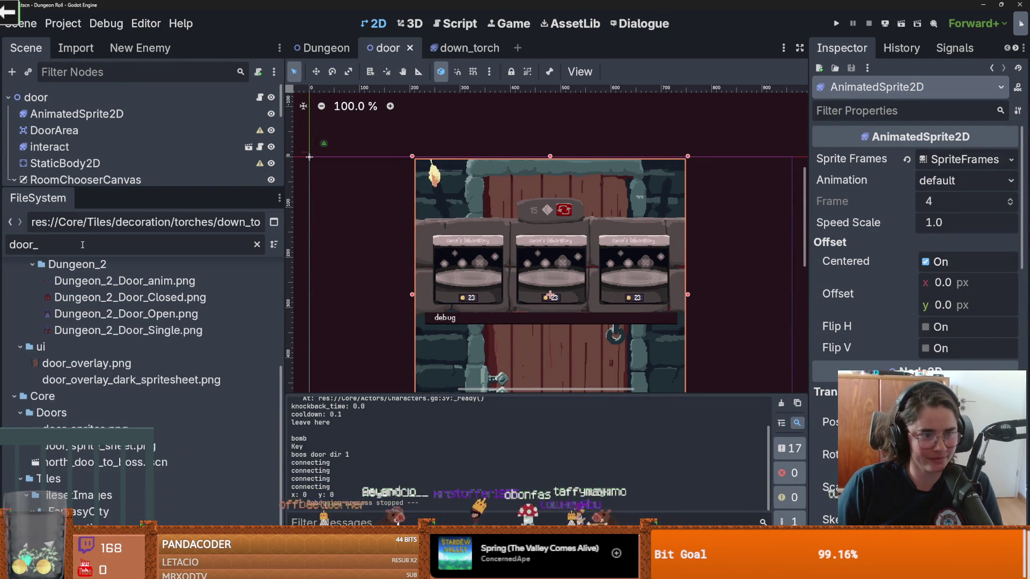
type("over")
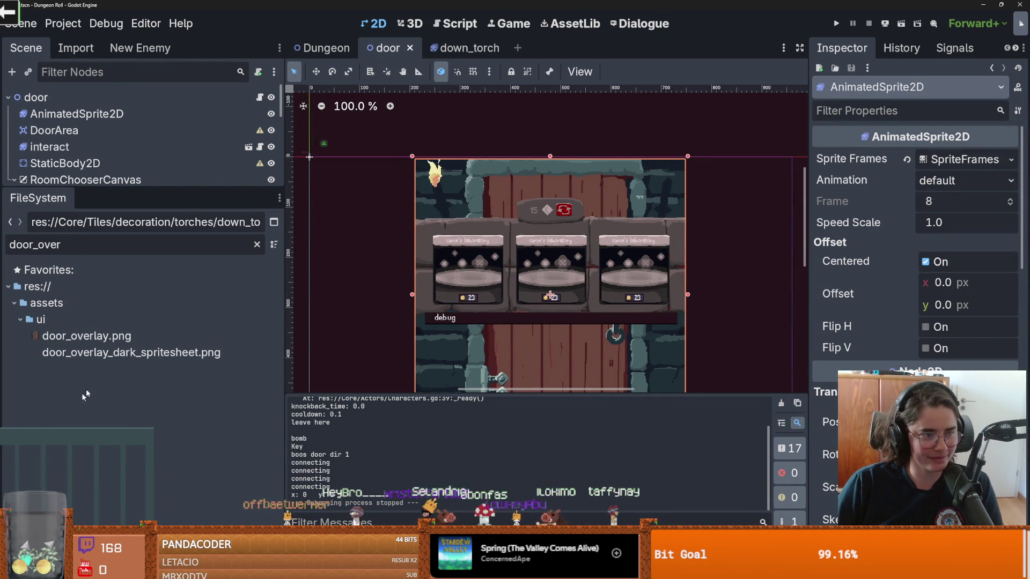
left_click(97, 319)
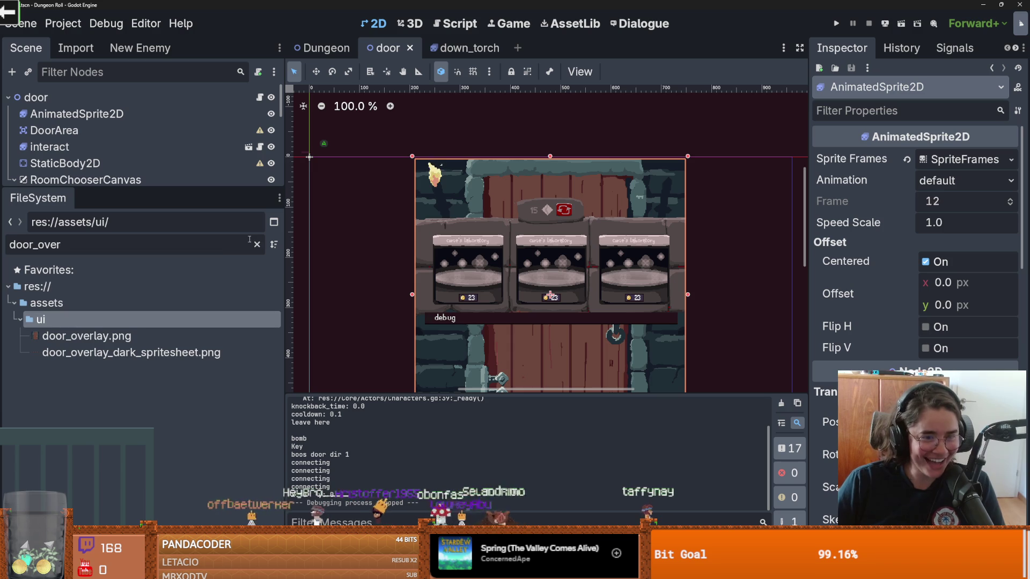
left_click(257, 244)
scroll(162, 355, "down", 5)
left_click(92, 343)
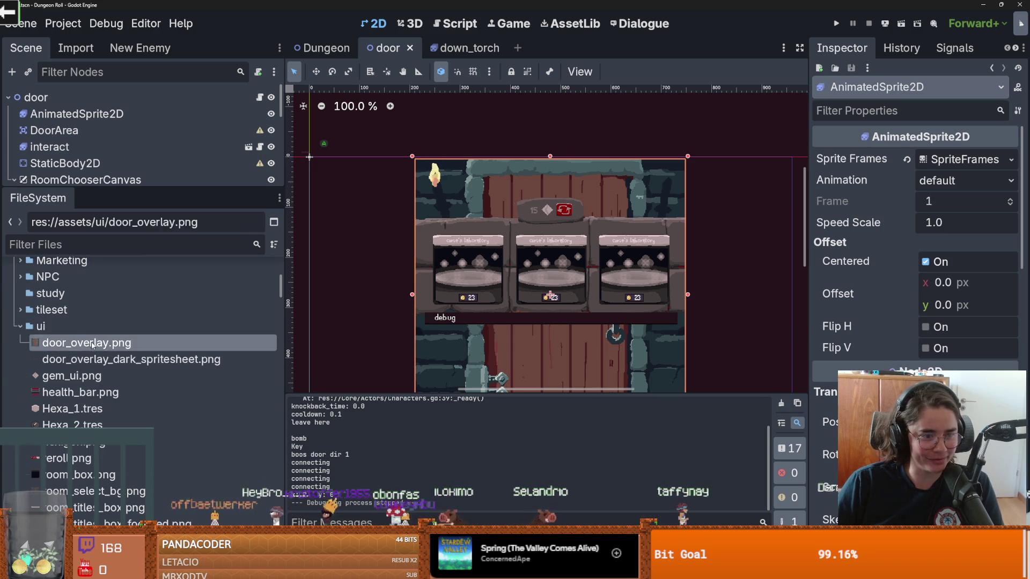
right_click(52, 325)
key("Escape")
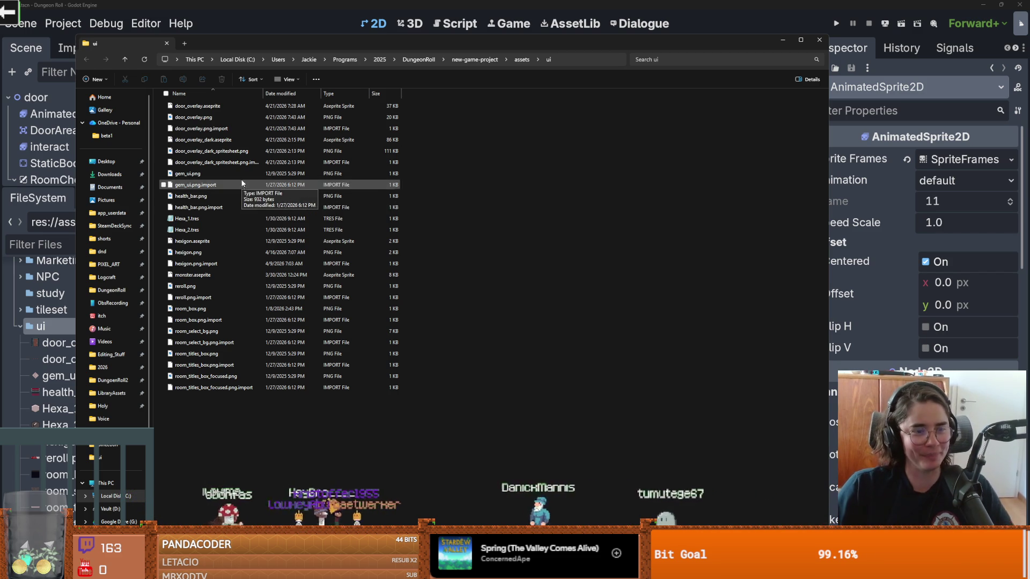
- Open door_overlay.aseprite, zoom to fit the bare door artwork, then switch back to Godot
double_click(194, 105)
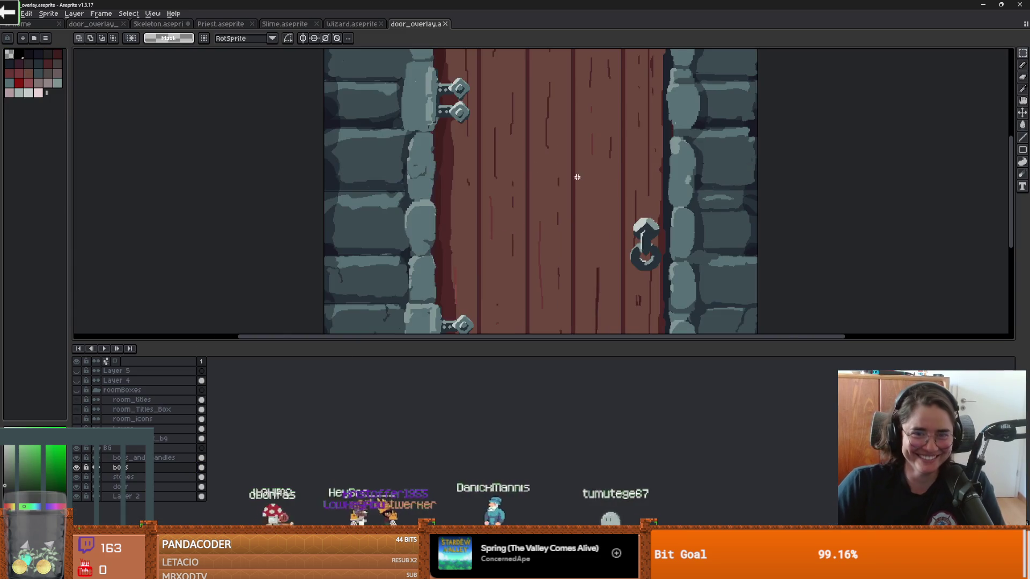
scroll(577, 177, "down", 3)
scroll(541, 188, "up", 3)
scroll(503, 187, "down", 1)
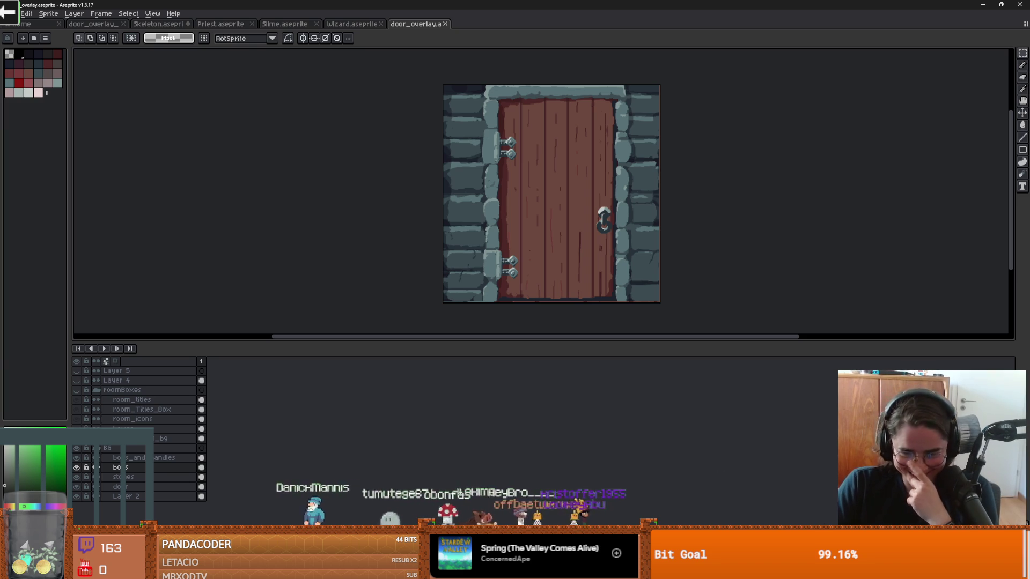
key("alt+Tab")
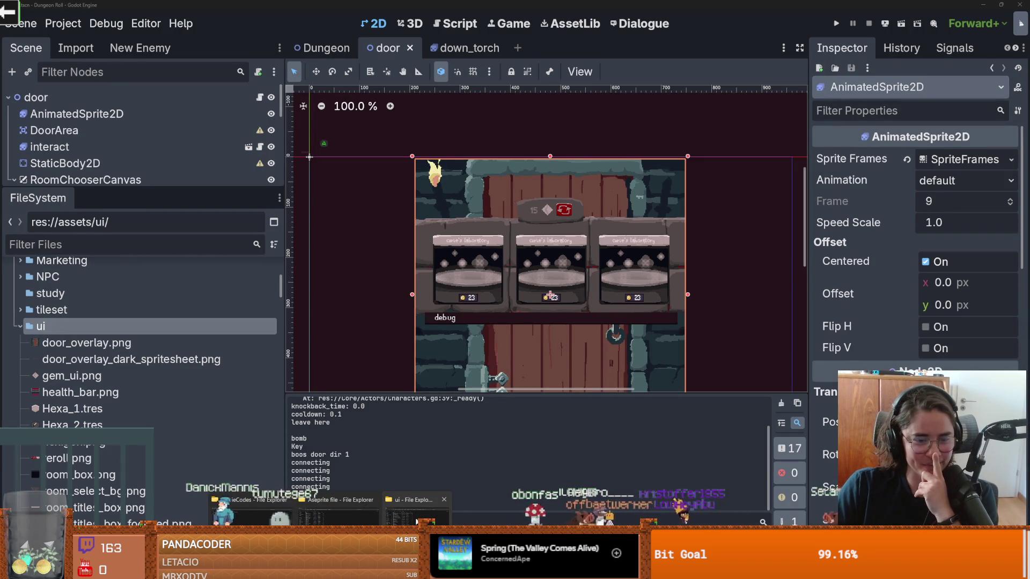
- Select door_overlay.png in the ui folder, then bring up the browser's Discord room-chooser screenshot
left_click(417, 517)
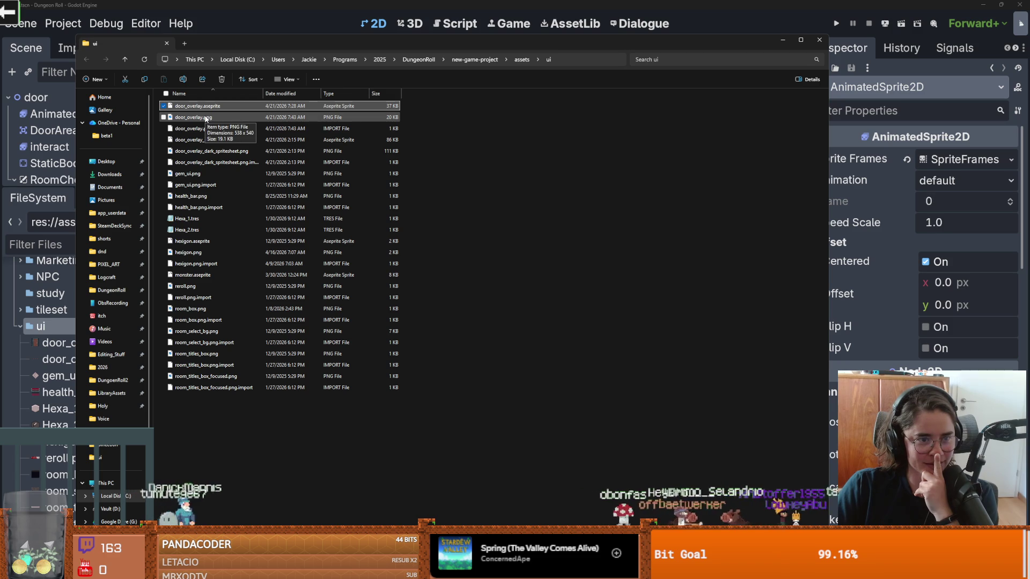
left_click(259, 116)
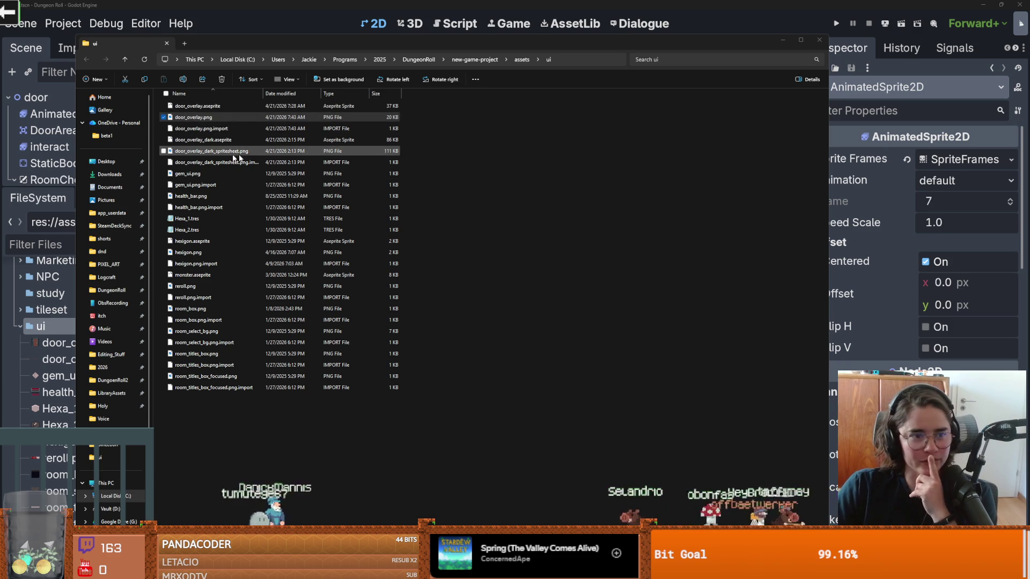
mouse_move(339, 567)
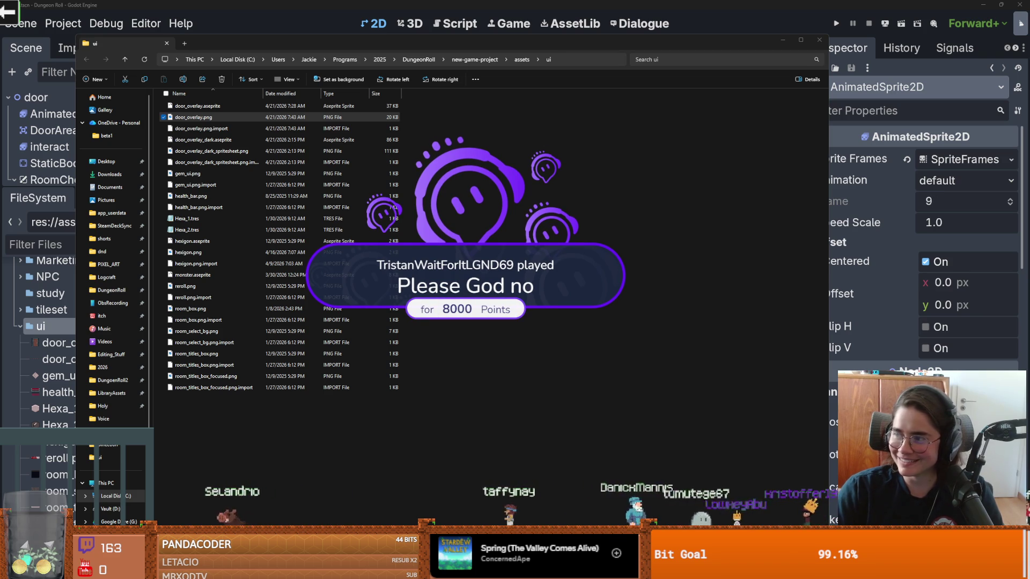
key("alt+Tab")
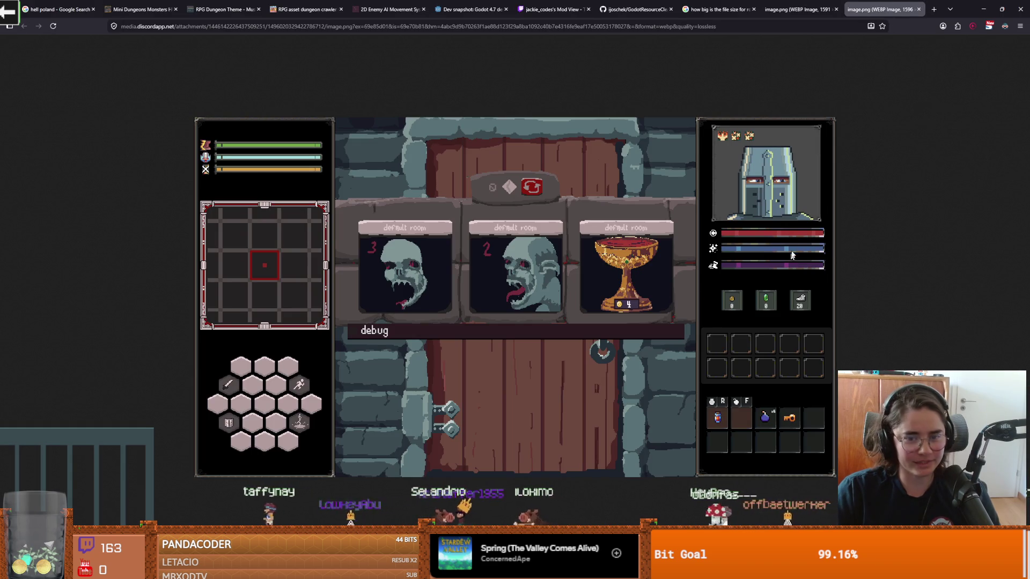
- Flip between the Grace/Fountain of Youth and default-room door screenshots, then minimize Firefox
left_click(797, 6)
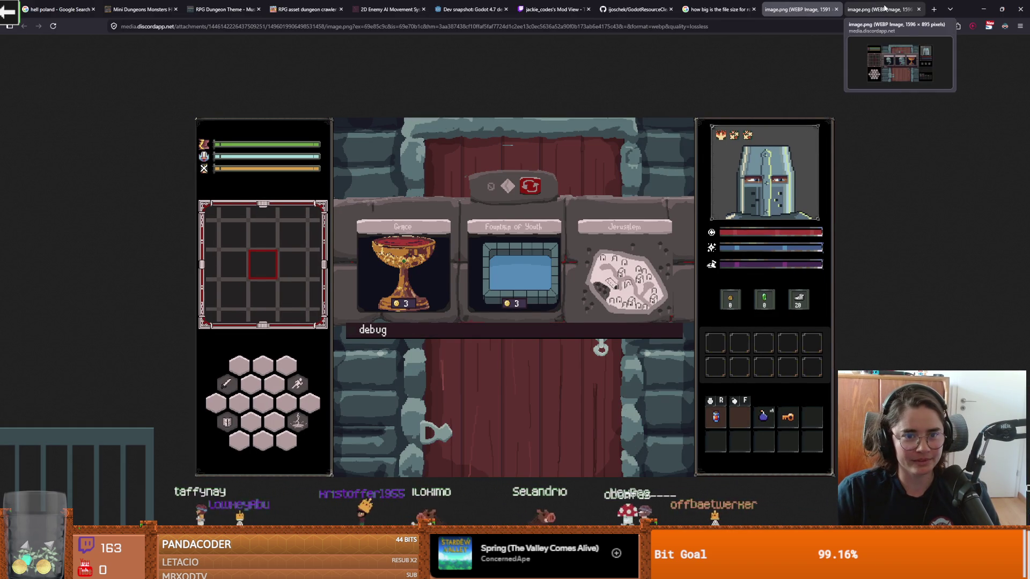
left_click(883, 8)
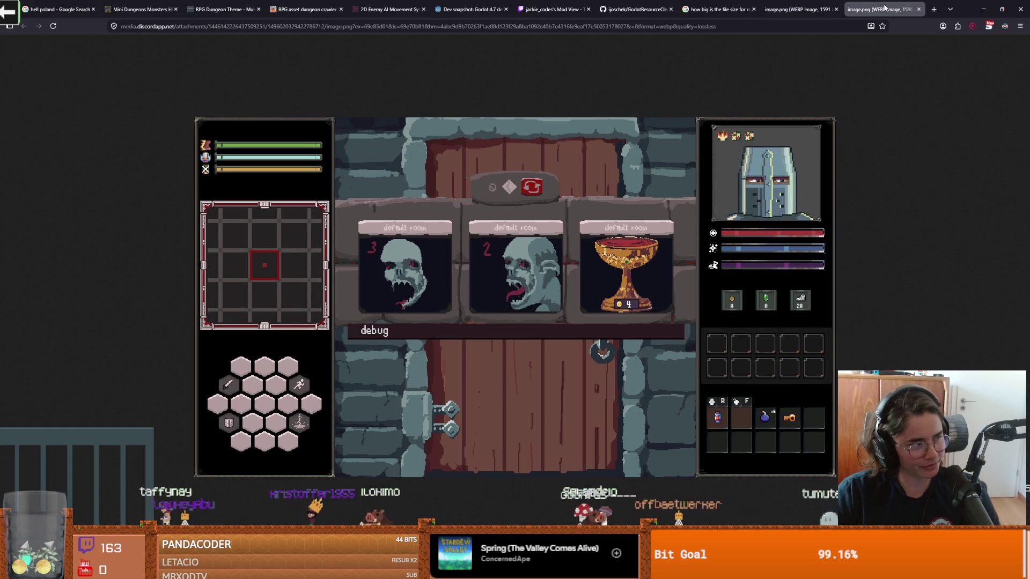
key("ctrl+Page_Up")
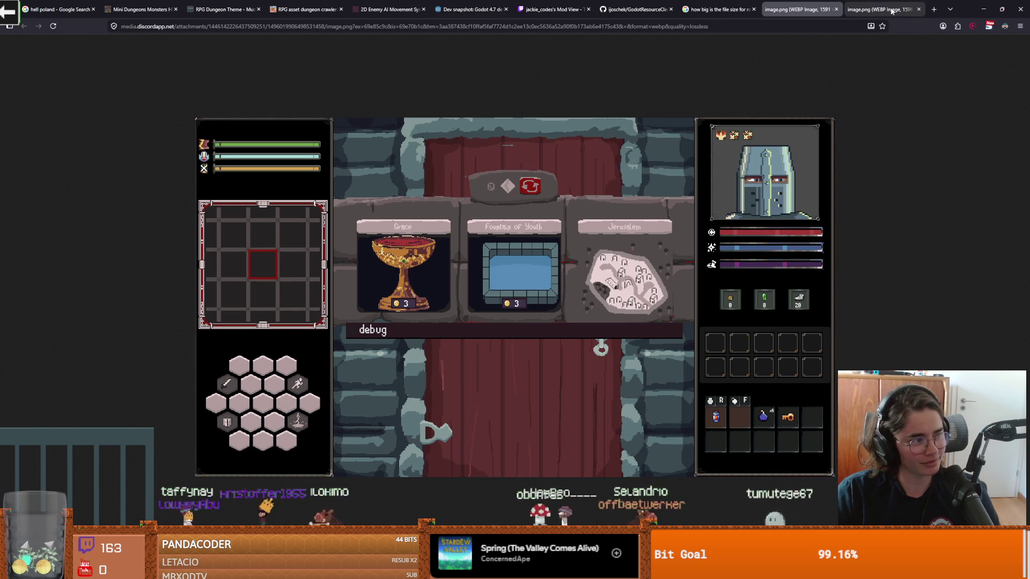
left_click(880, 5)
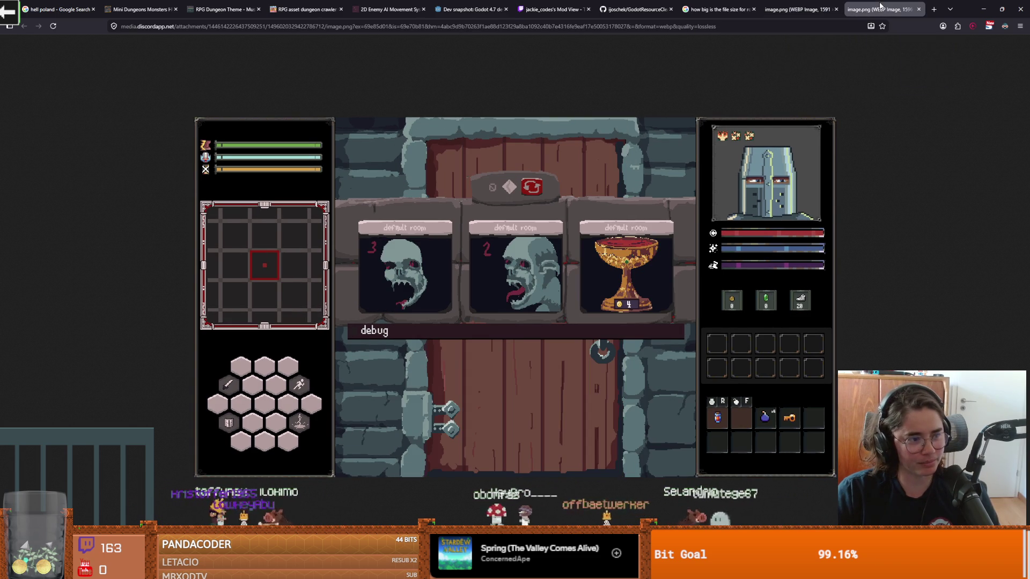
left_click(781, 11)
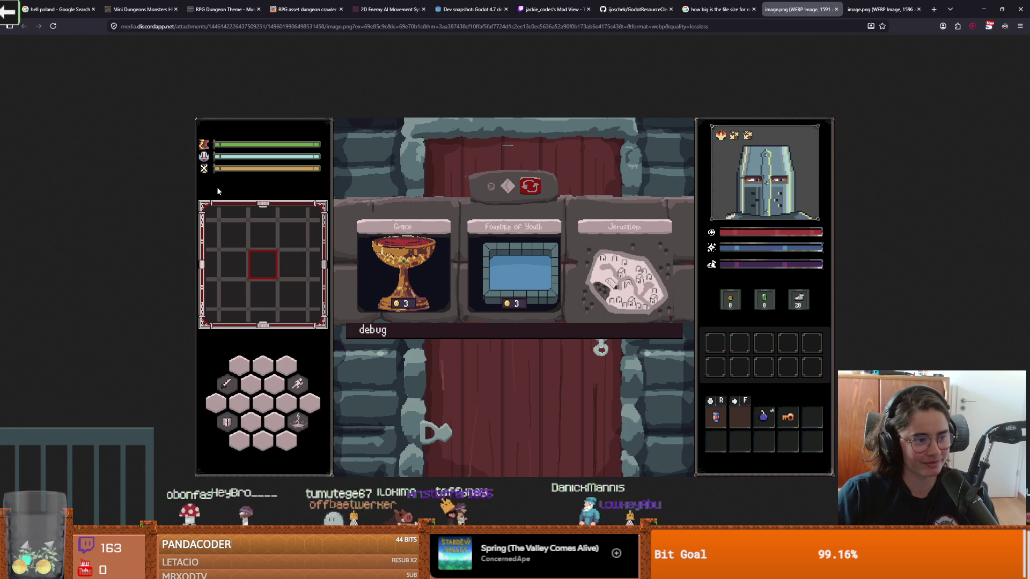
left_click(879, 9)
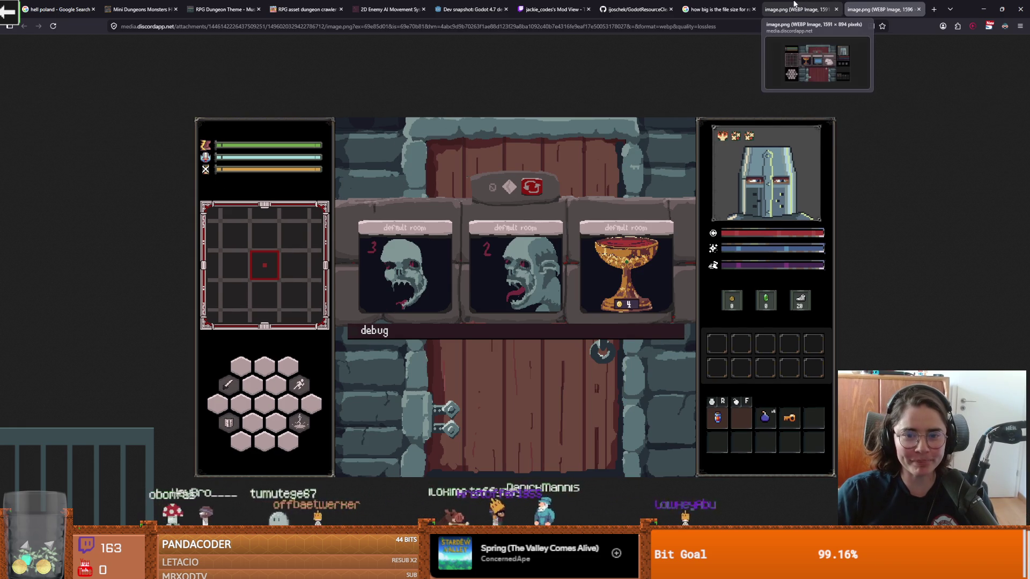
left_click(794, 7)
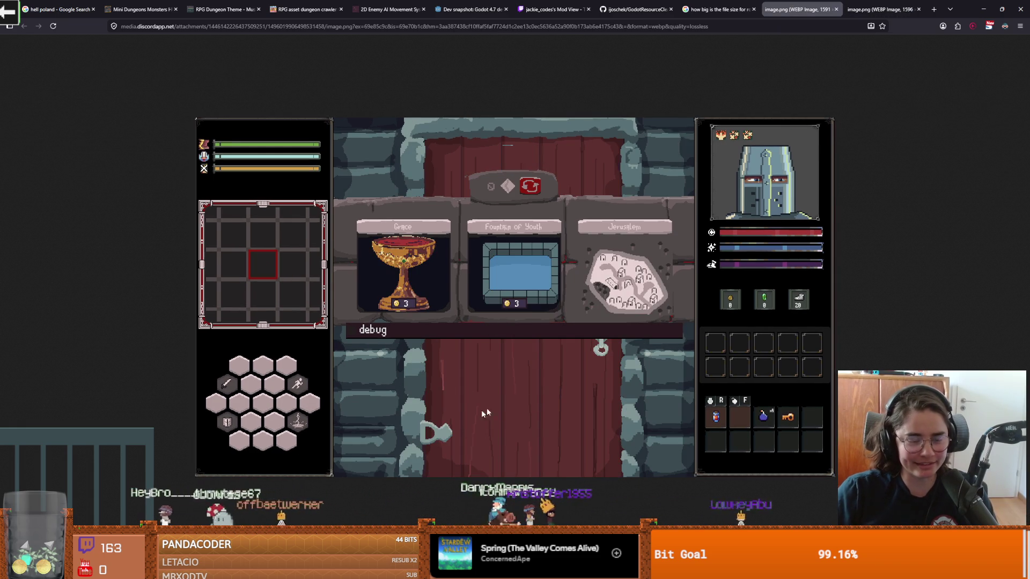
left_click(855, 4)
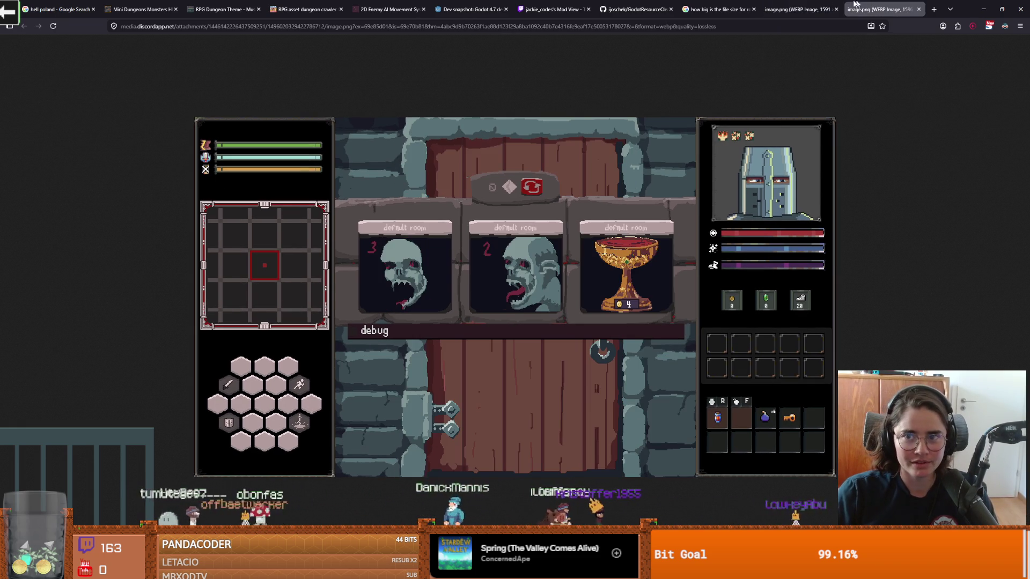
left_click(795, 7)
left_click(882, 4)
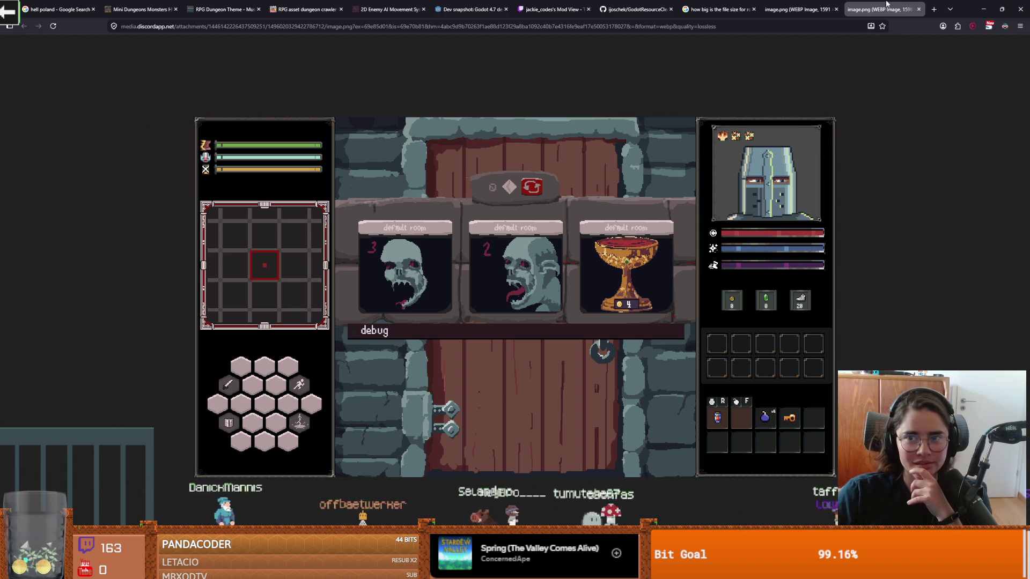
left_click(983, 9)
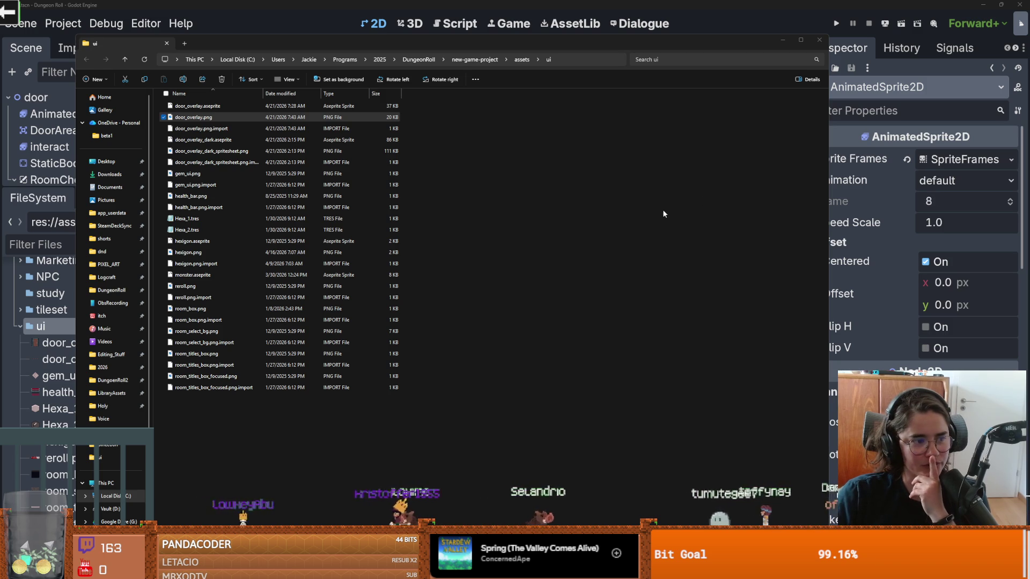
- Close the ui folder window and open door_overlay_dark.aseprite in Aseprite
left_click(820, 40)
scroll(579, 210, "down", 1)
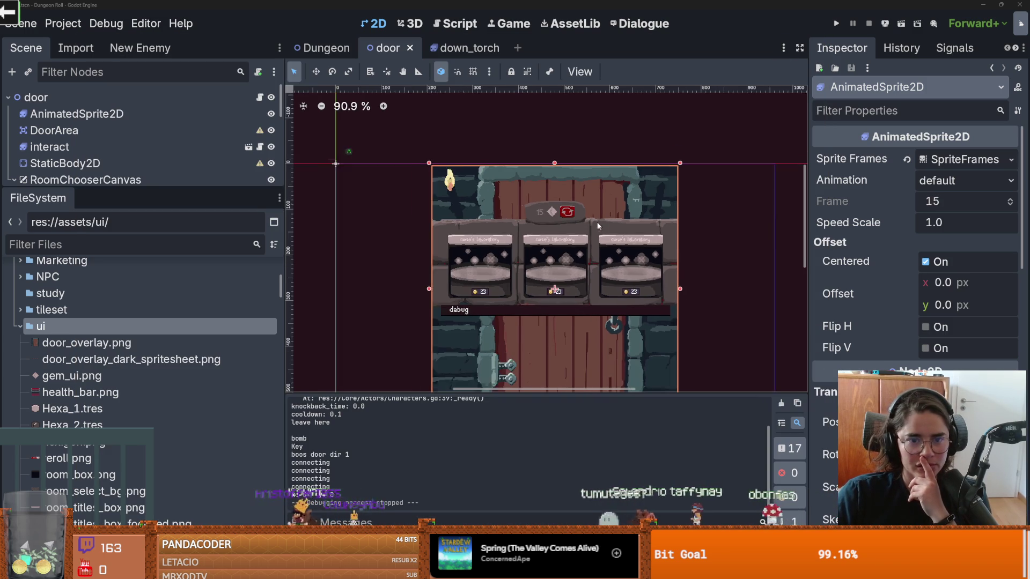
scroll(580, 210, "up", 1)
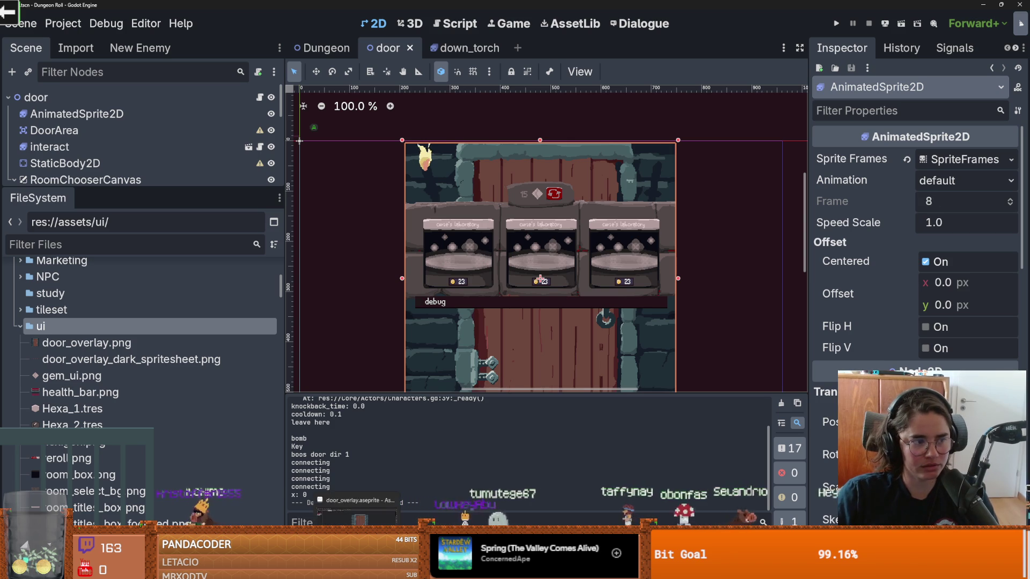
left_click(357, 499)
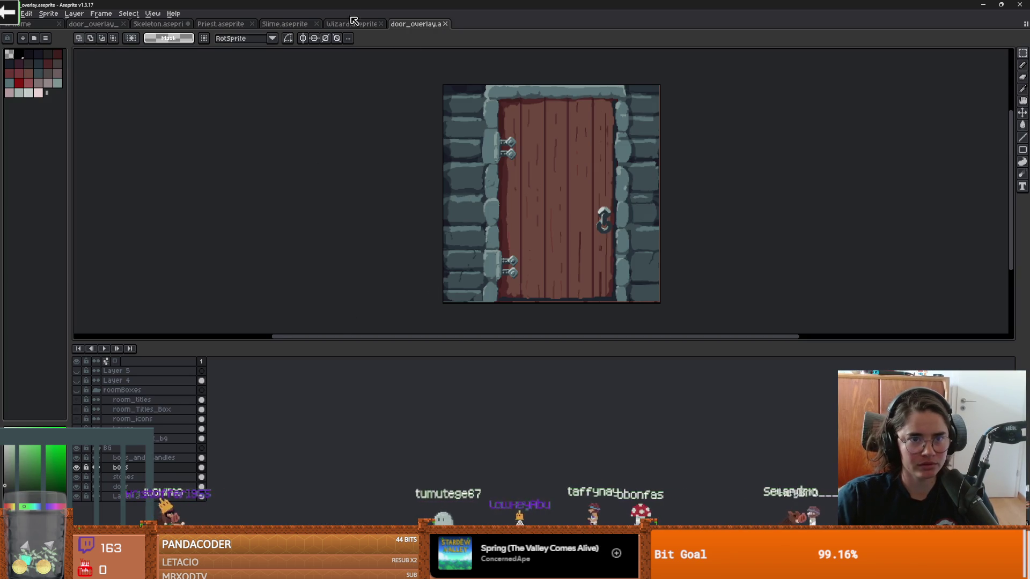
left_click(92, 23)
scroll(319, 314, "down", 1)
scroll(319, 315, "up", 1)
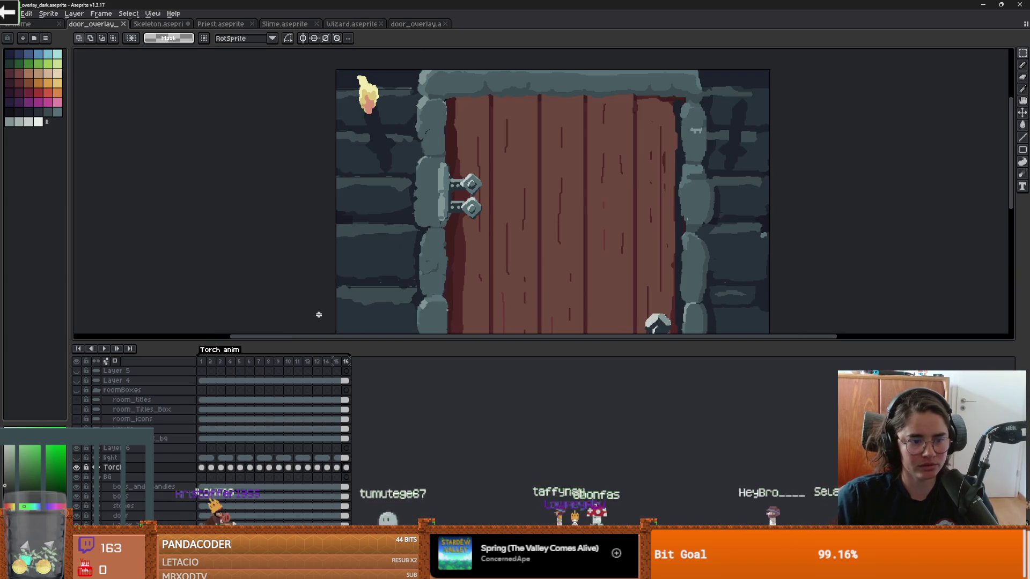
- Select the Torch cels 1–16, move the torch slightly lower, then return to Godot
left_click_drag(206, 474, 346, 477)
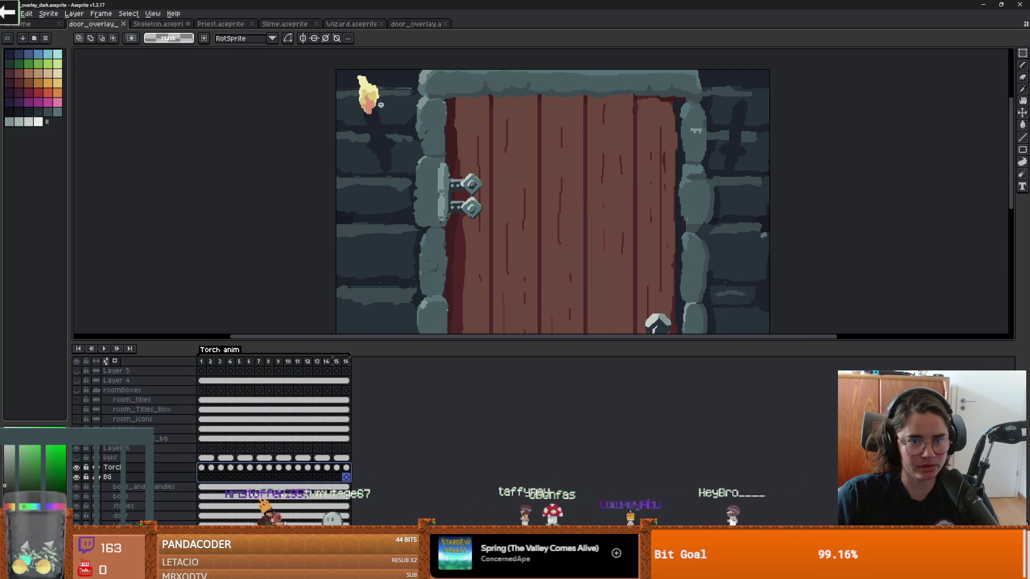
key("ctrl+d")
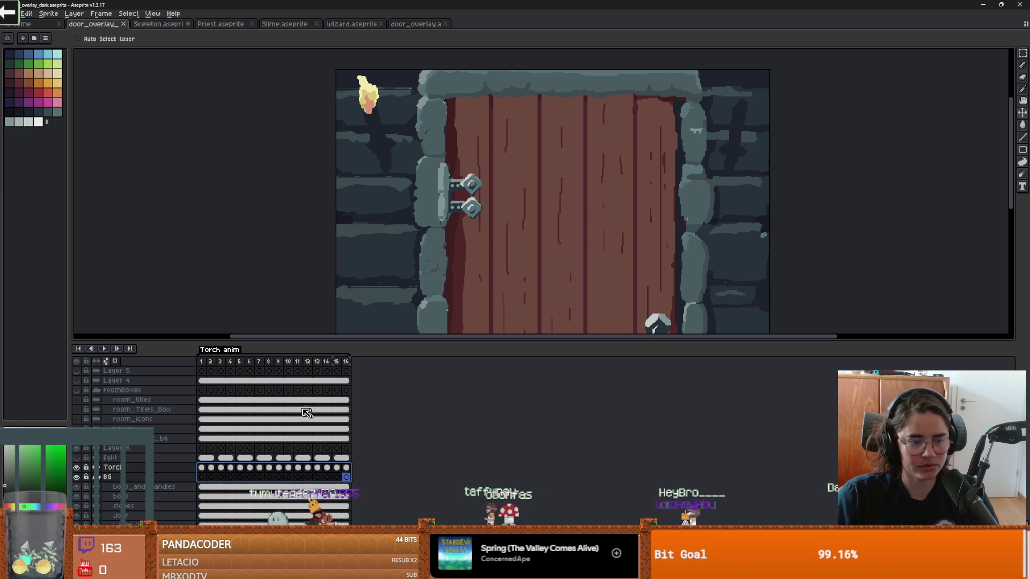
left_click_drag(201, 468, 349, 469)
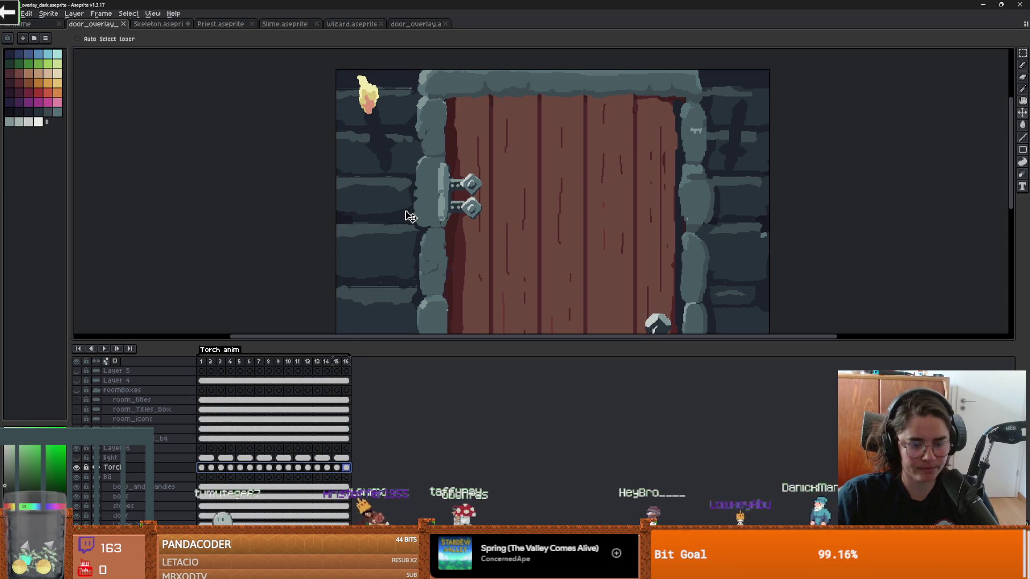
left_click_drag(381, 136, 382, 141)
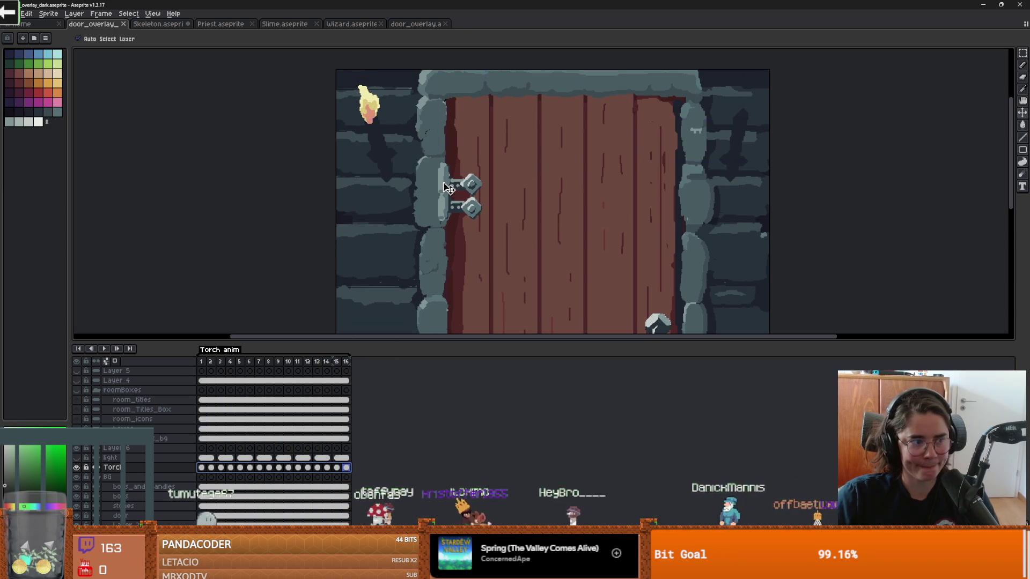
key("ctrl")
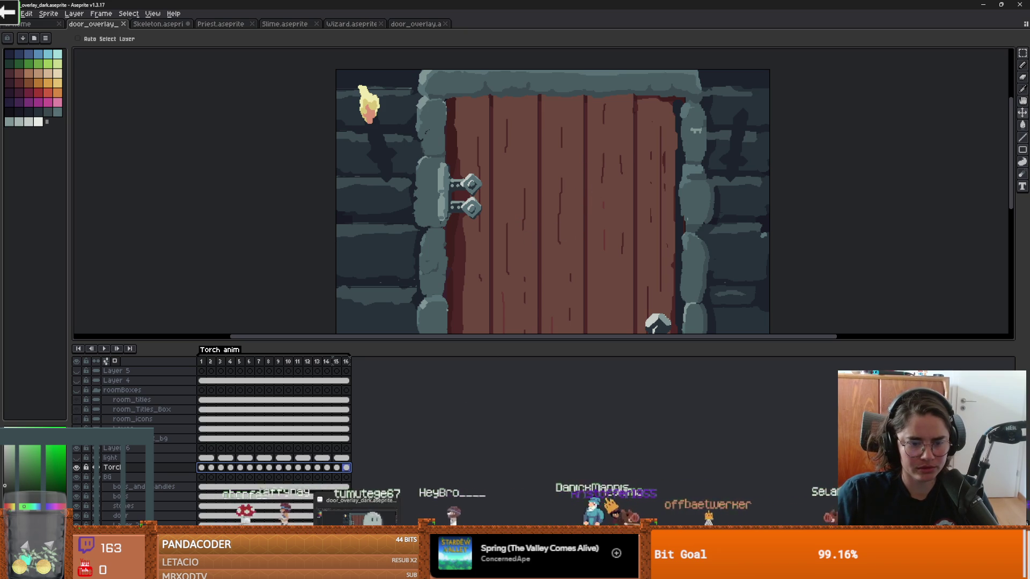
key("alt+Tab")
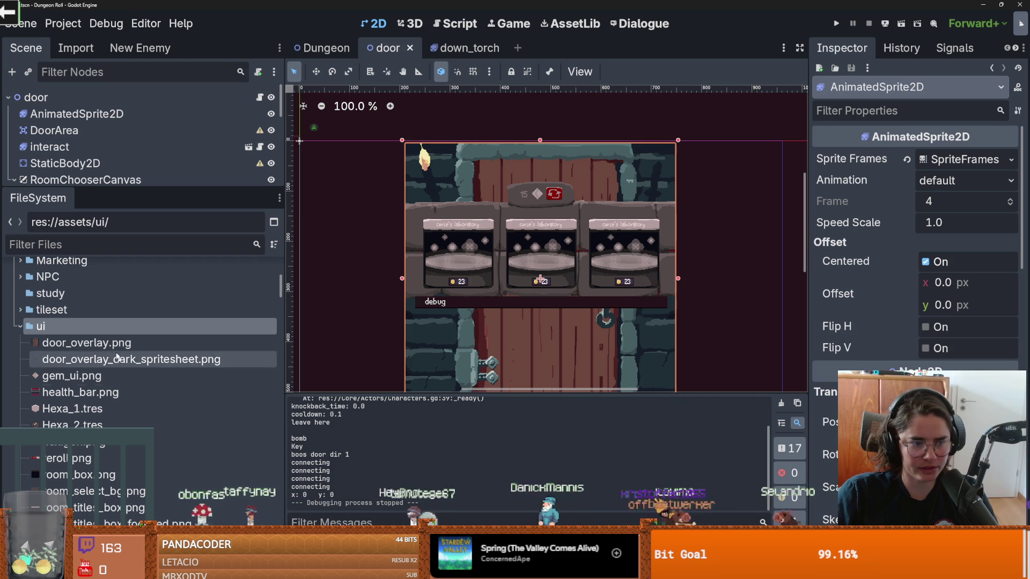
- Show the project's assets/ui folder in File Explorer
right_click(76, 326)
left_click(134, 527)
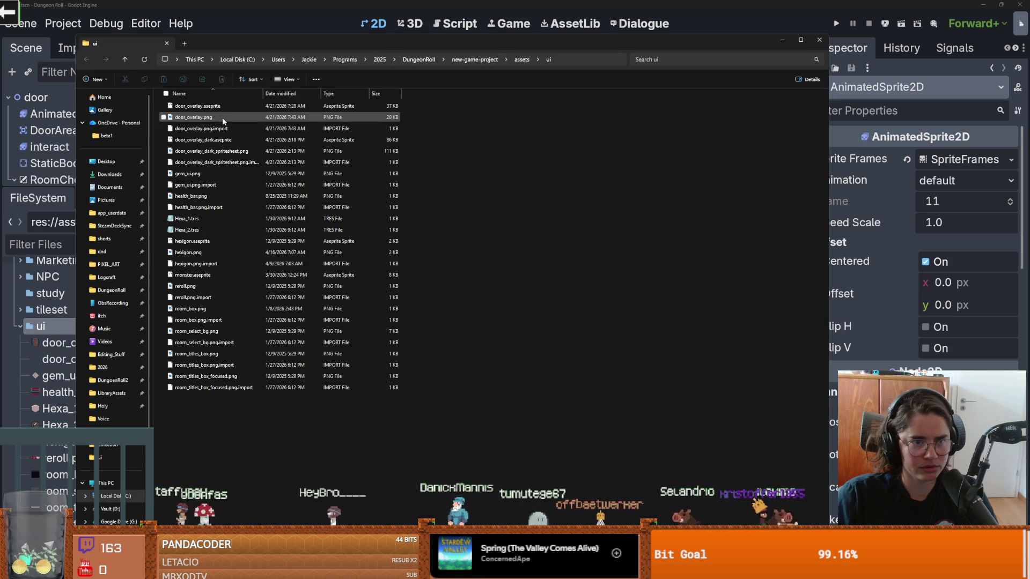
left_click(527, 60)
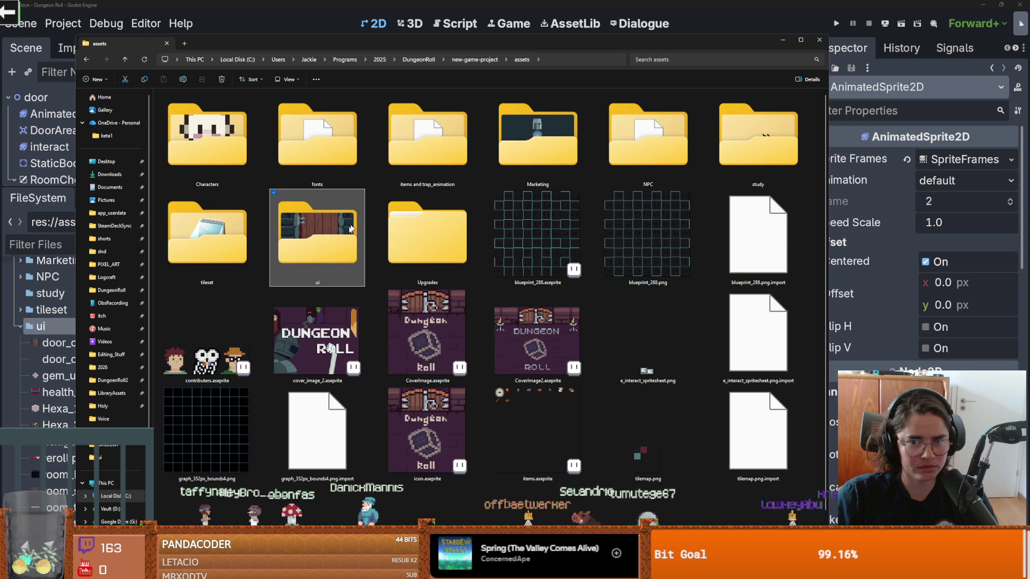
double_click(340, 239)
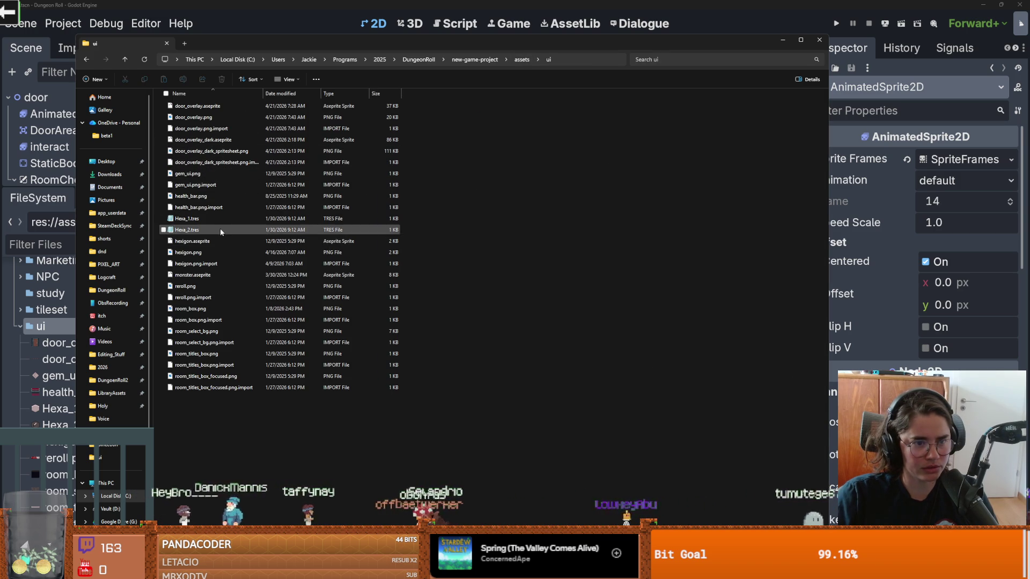
- Preview room_select_bg.png and room_box.png, then close the image viewer and Explorer
double_click(217, 332)
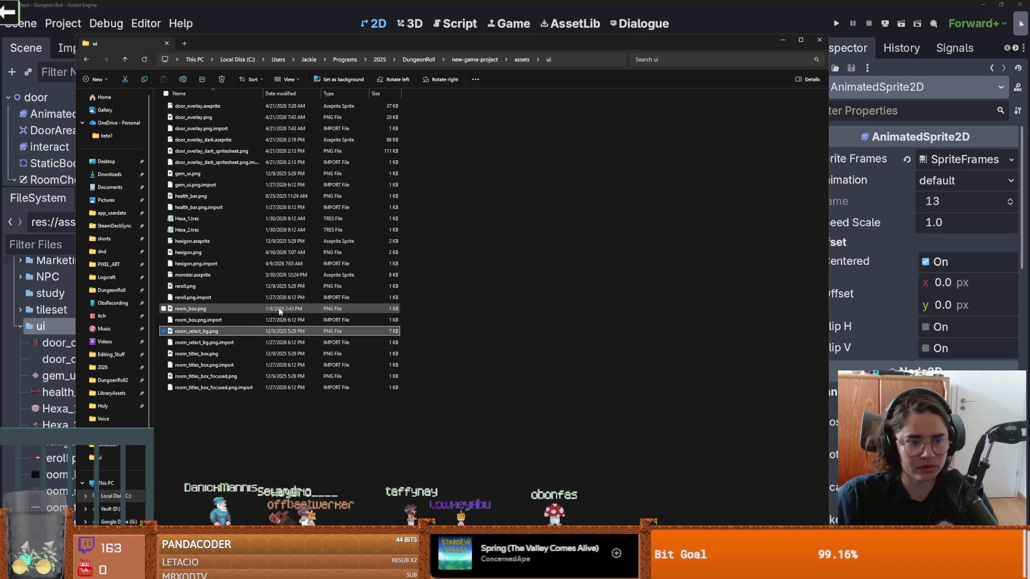
double_click(220, 310)
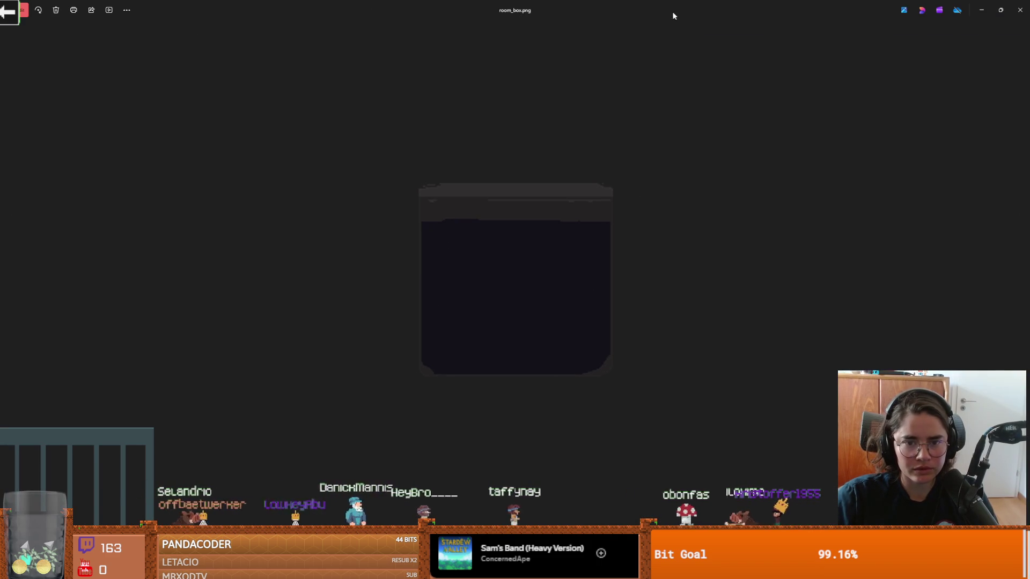
left_click_drag(648, 4, 503, 156)
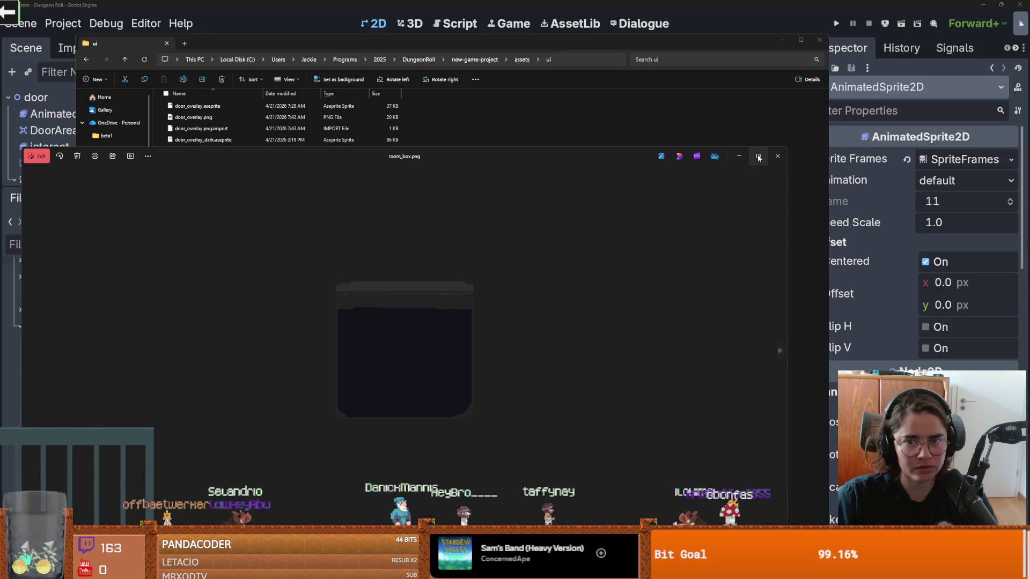
left_click(777, 156)
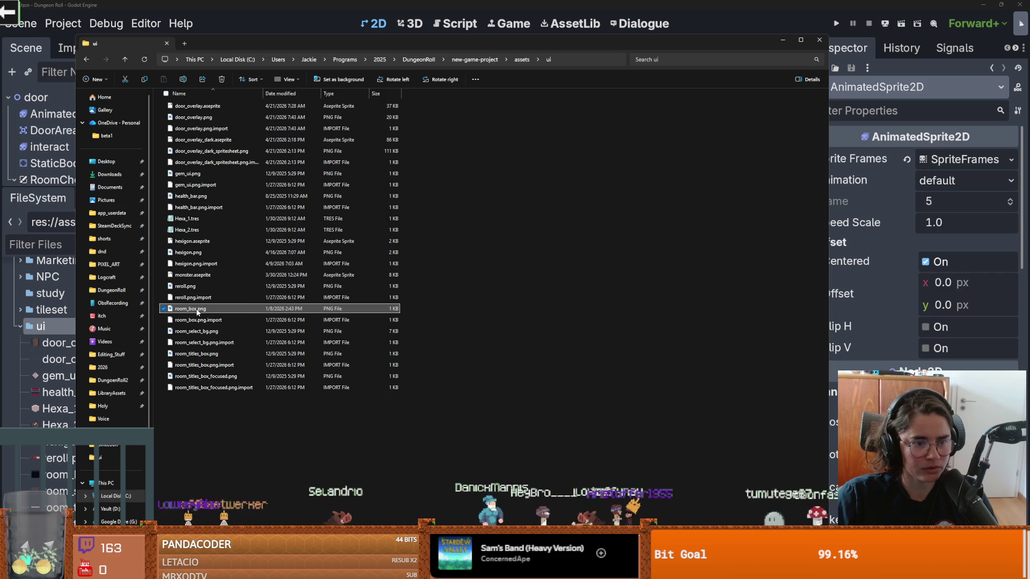
left_click(199, 275)
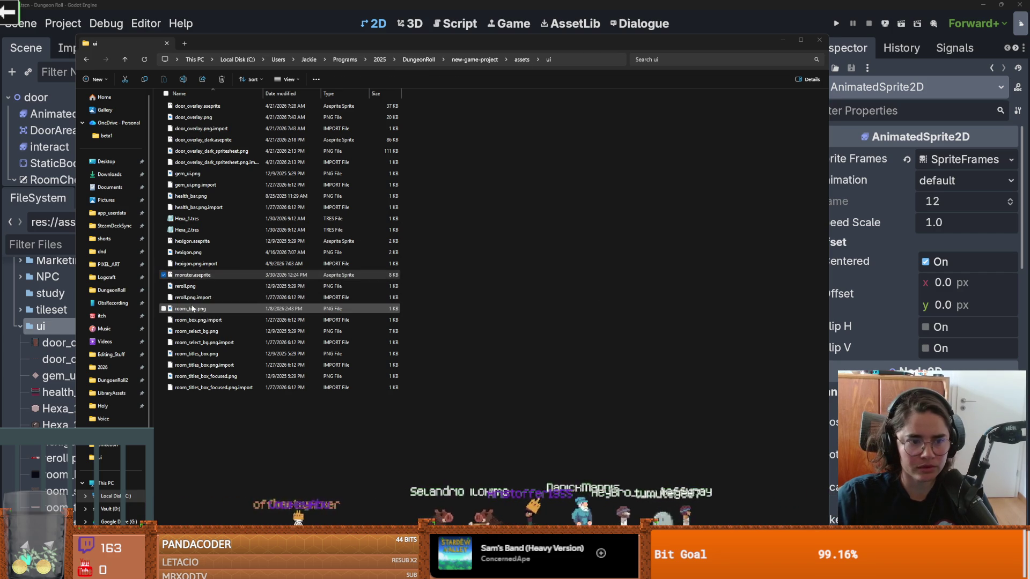
left_click(817, 41)
- Open RoomChooserContainer's room_chooser scene and toggle ChooseButton's visibility off and back on
scroll(422, 229, "up", 5)
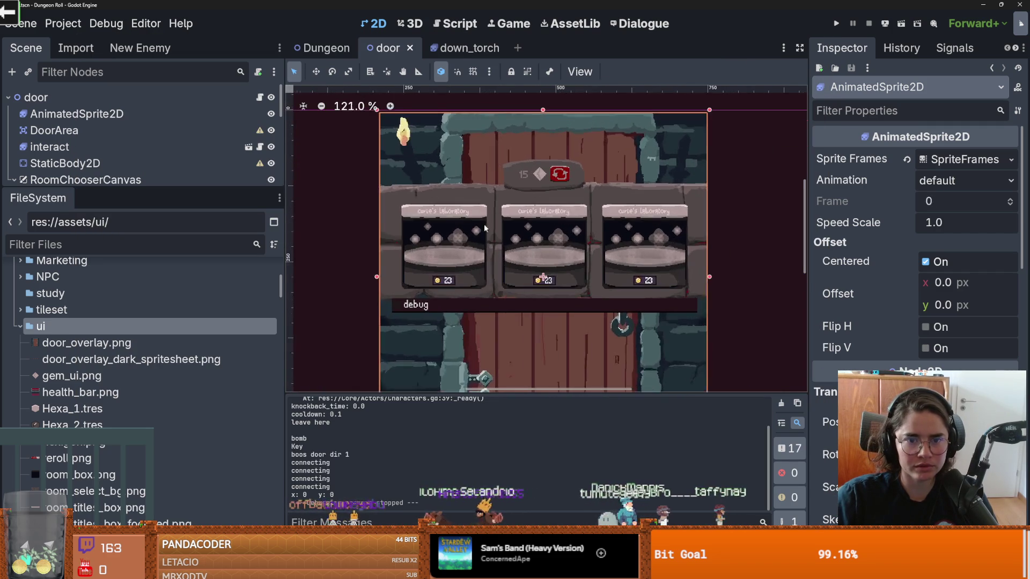
left_click(422, 229)
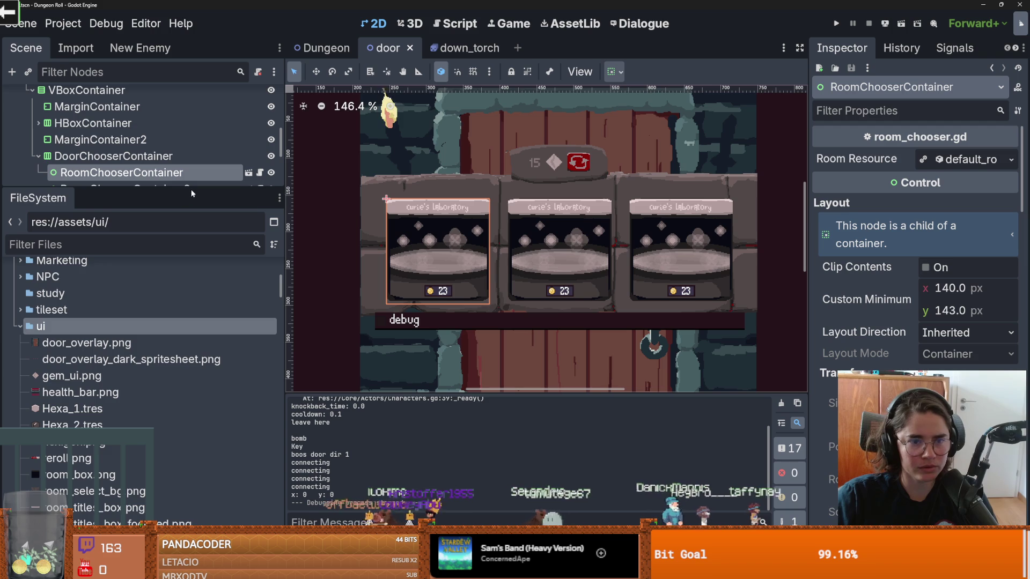
left_click_drag(191, 193, 193, 314)
left_click(161, 196)
left_click(226, 180)
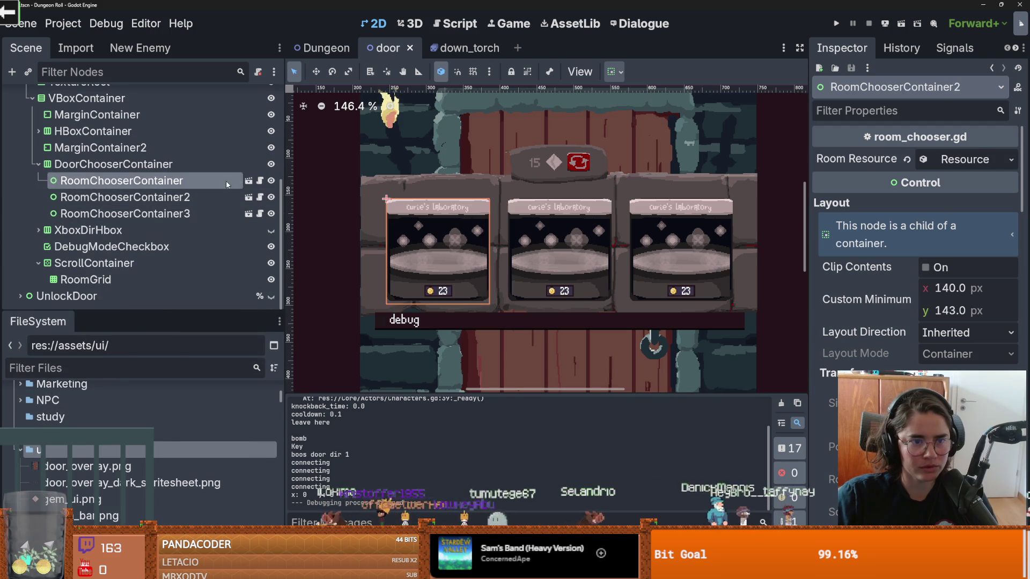
left_click(248, 181)
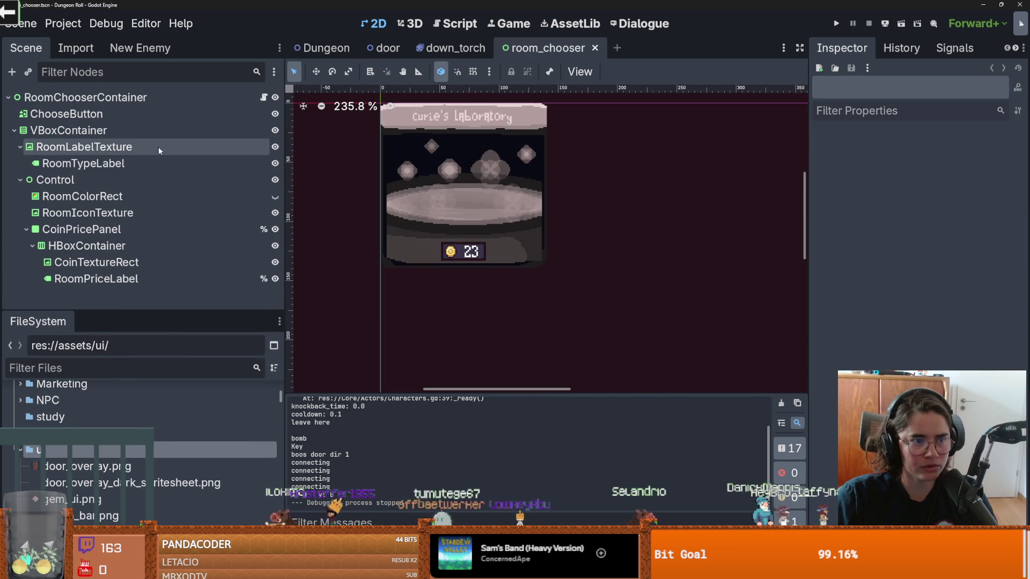
left_click(275, 114)
left_click(275, 114)
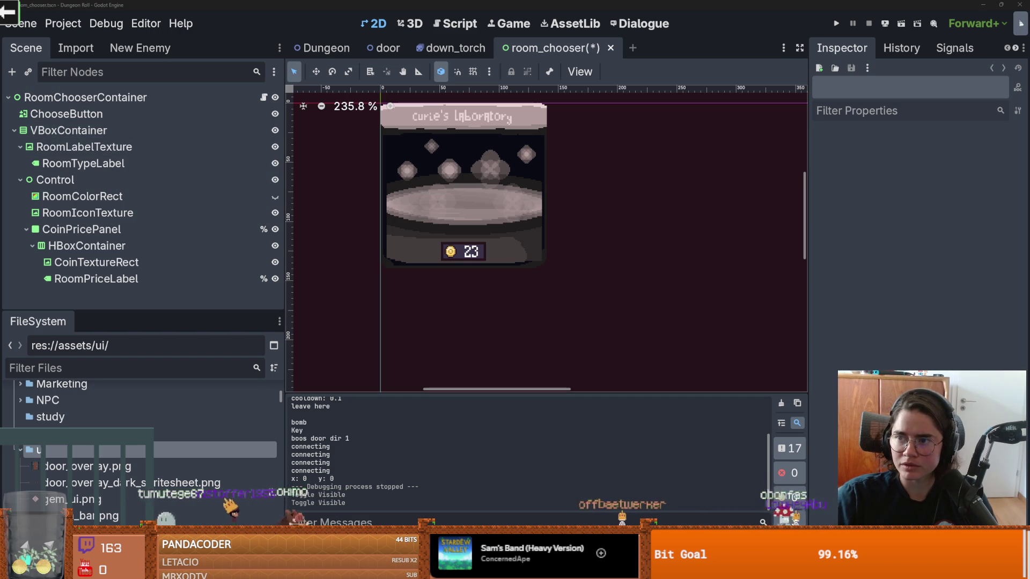
- Review the torch anim, darker overlay, door overlay and crusader emotion commits' changed files
key("alt+Tab")
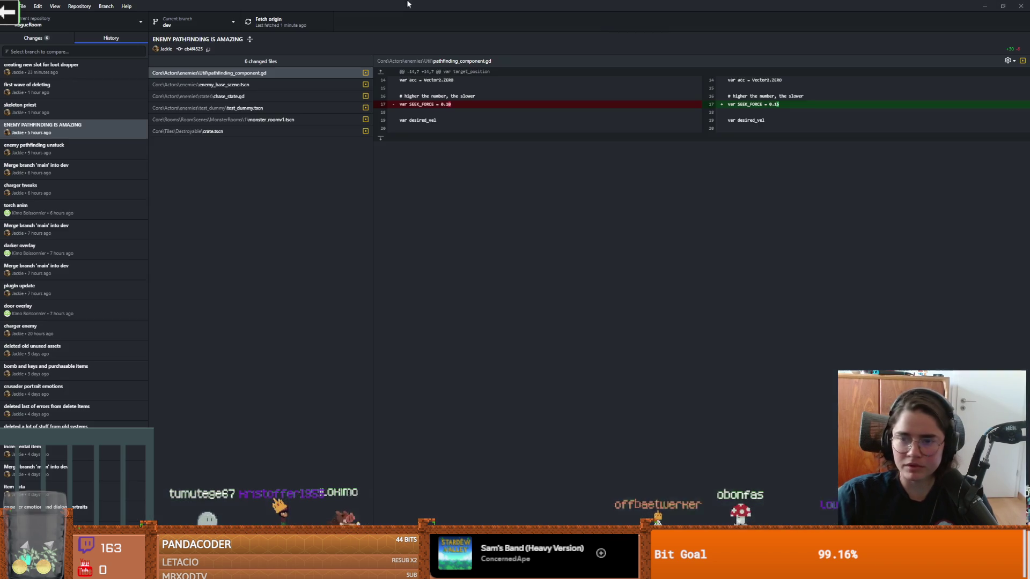
left_click(76, 209)
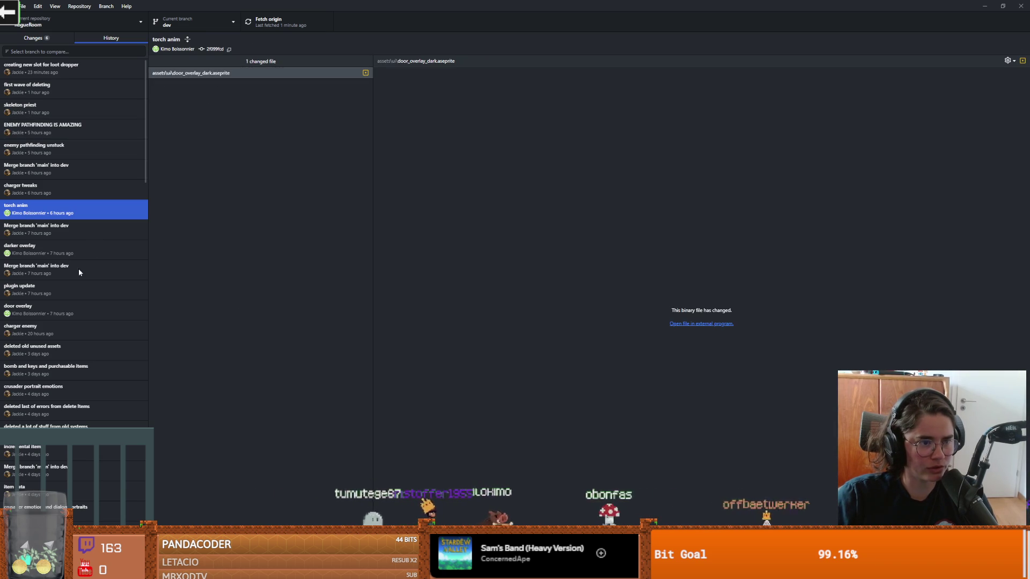
left_click(81, 250)
left_click(64, 315)
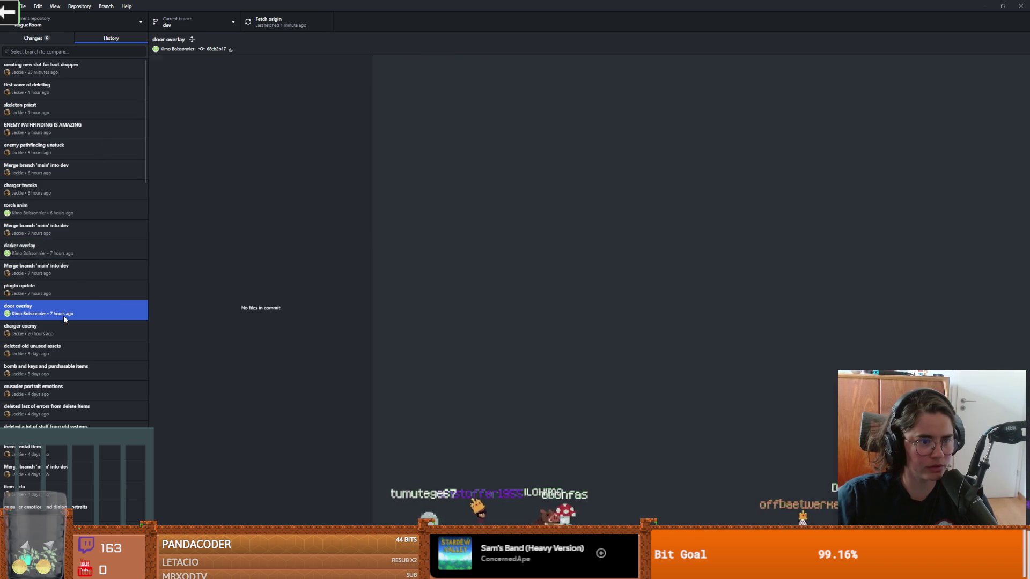
scroll(113, 273, "down", 3)
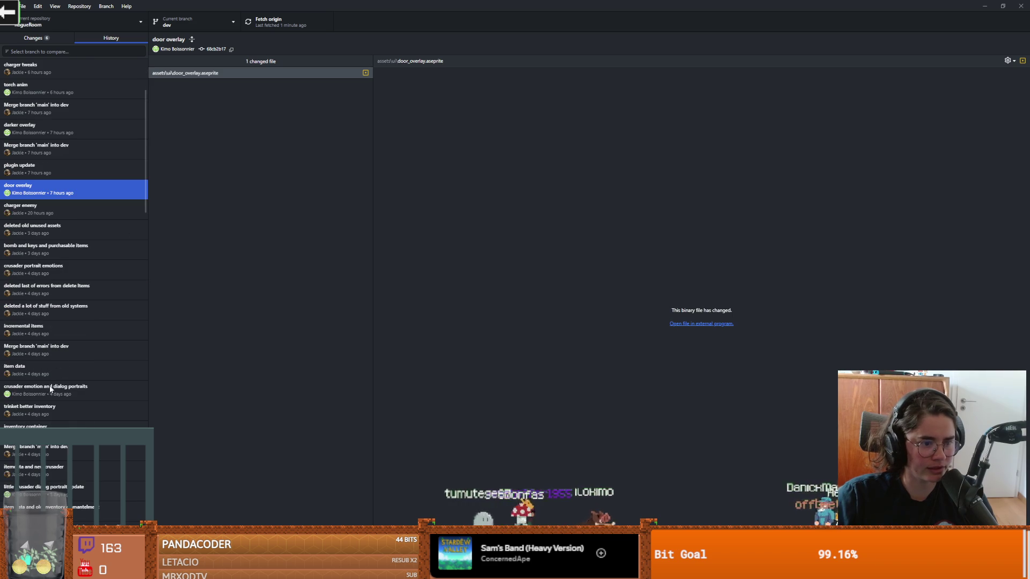
left_click(50, 386)
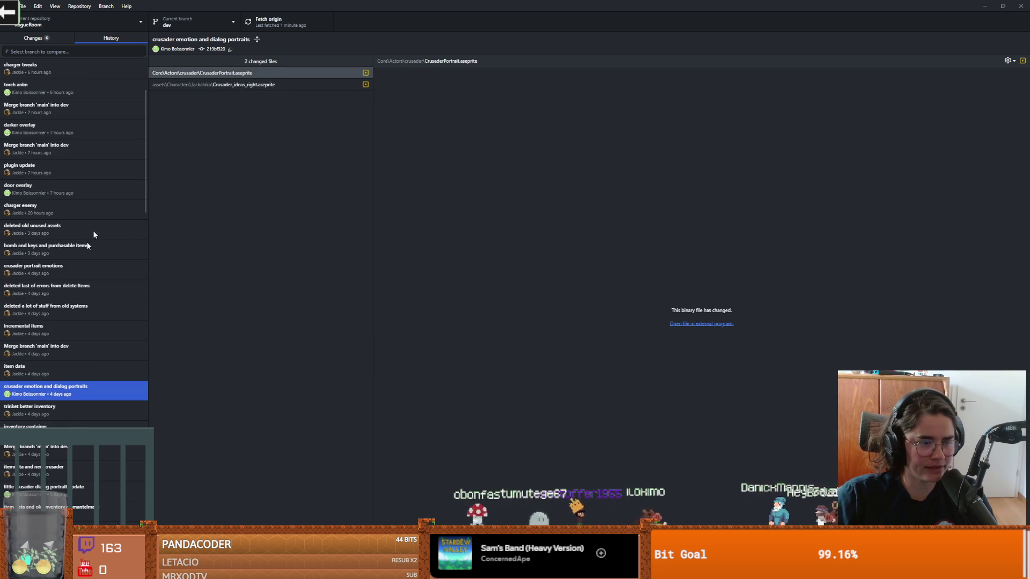
scroll(101, 214, "up", 3)
left_click(63, 208)
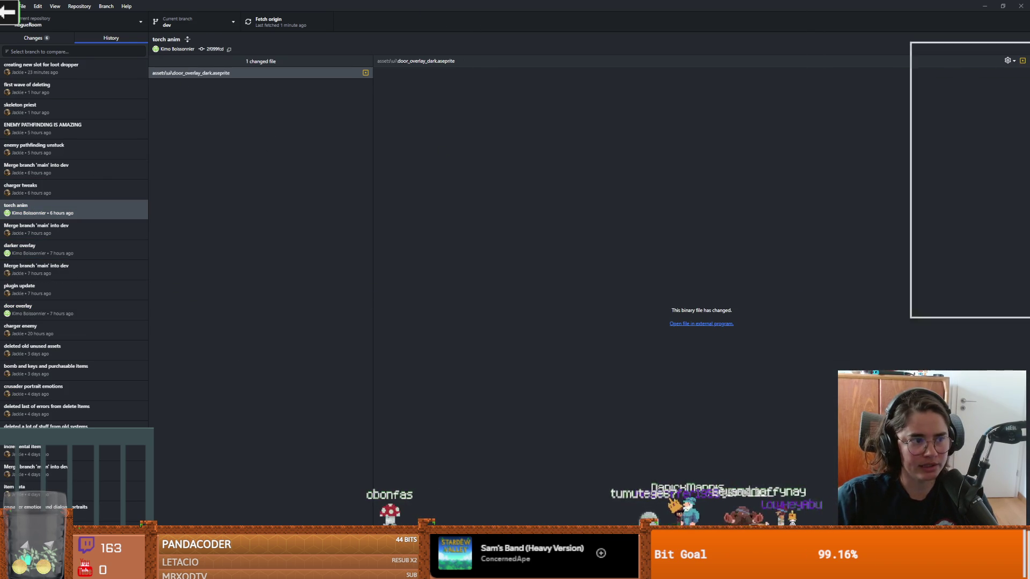
key("alt+Tab")
key("alt+Tab")
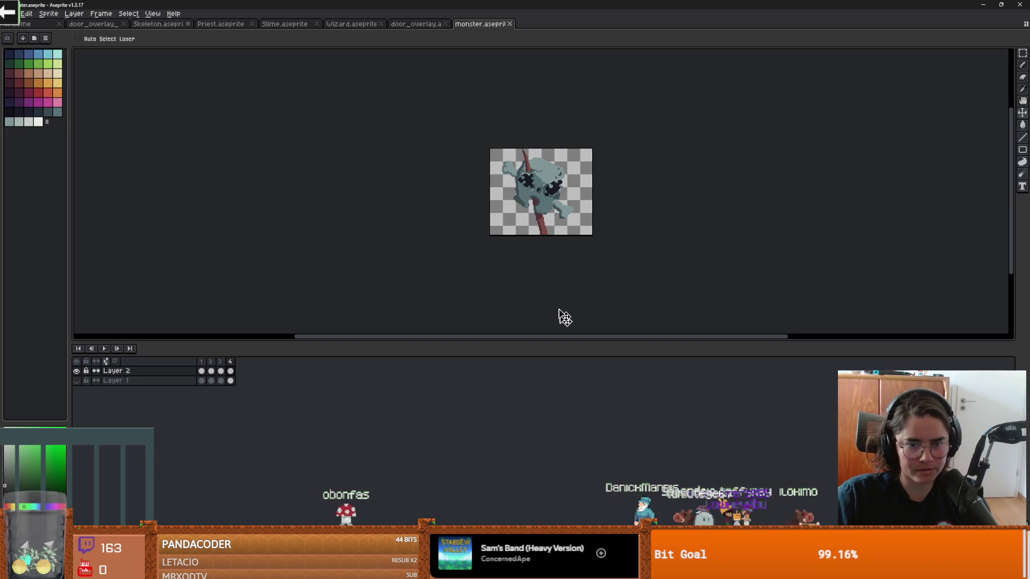
- Switch to the door_overlay mockup and show its roomBoxes layer
key("ctrl+shift+Tab")
scroll(508, 195, "up", 2)
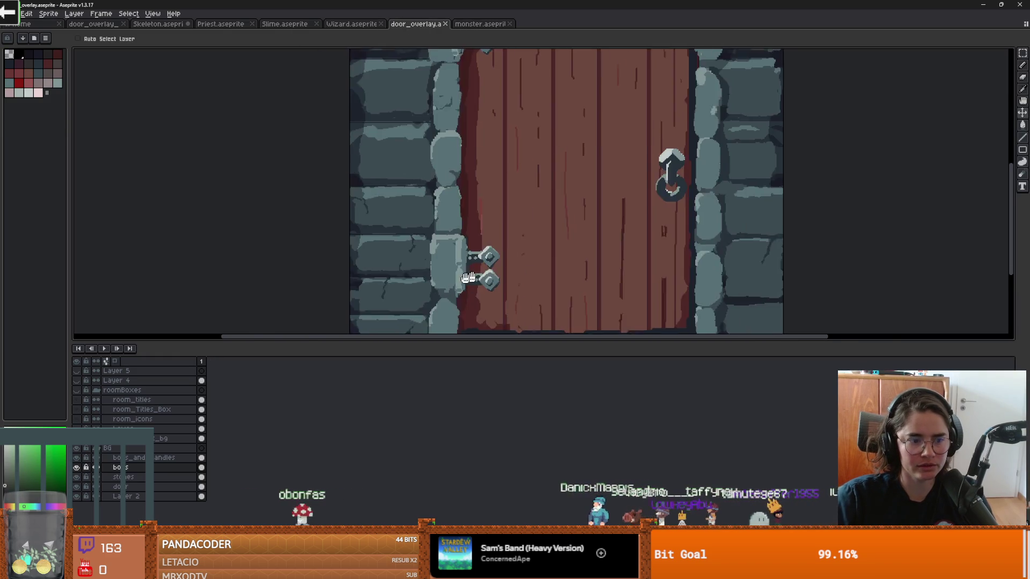
left_click(77, 391)
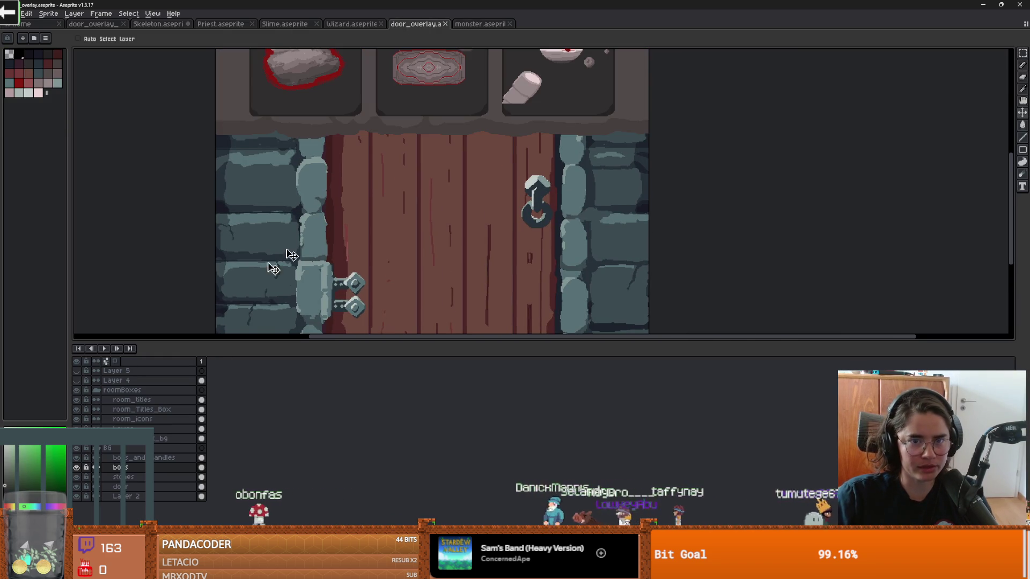
scroll(368, 248, "down", 1)
scroll(298, 198, "up", 3)
scroll(283, 288, "down", 2)
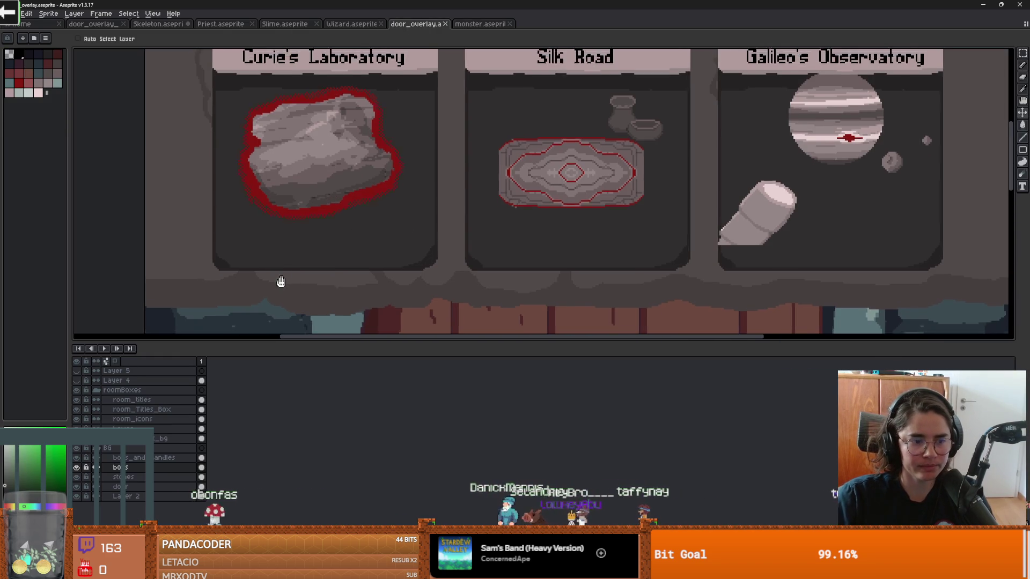
- Hide the room_titles and room_Titles_Box layers, then show them again
left_click(77, 401)
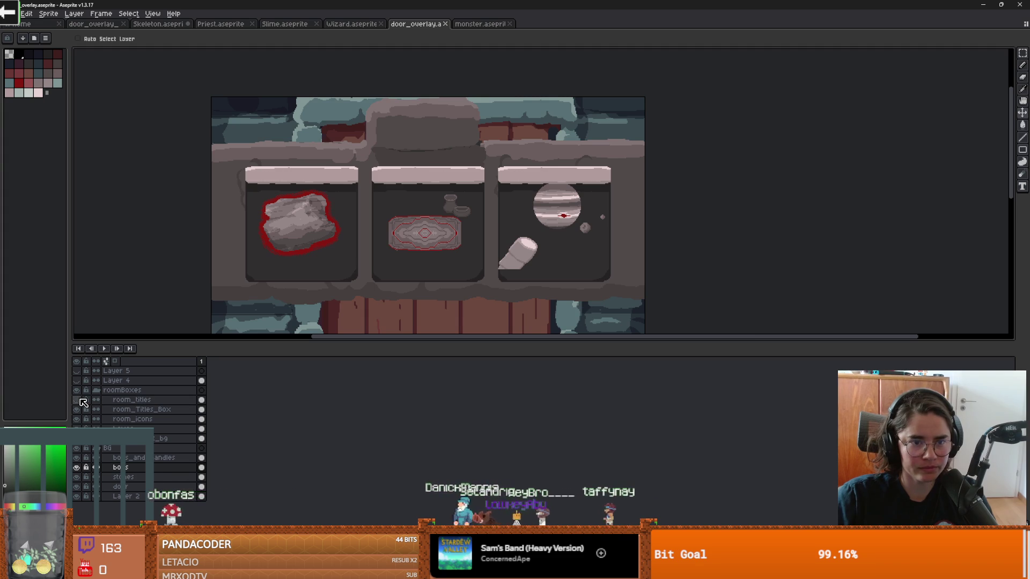
scroll(371, 264, "up", 2)
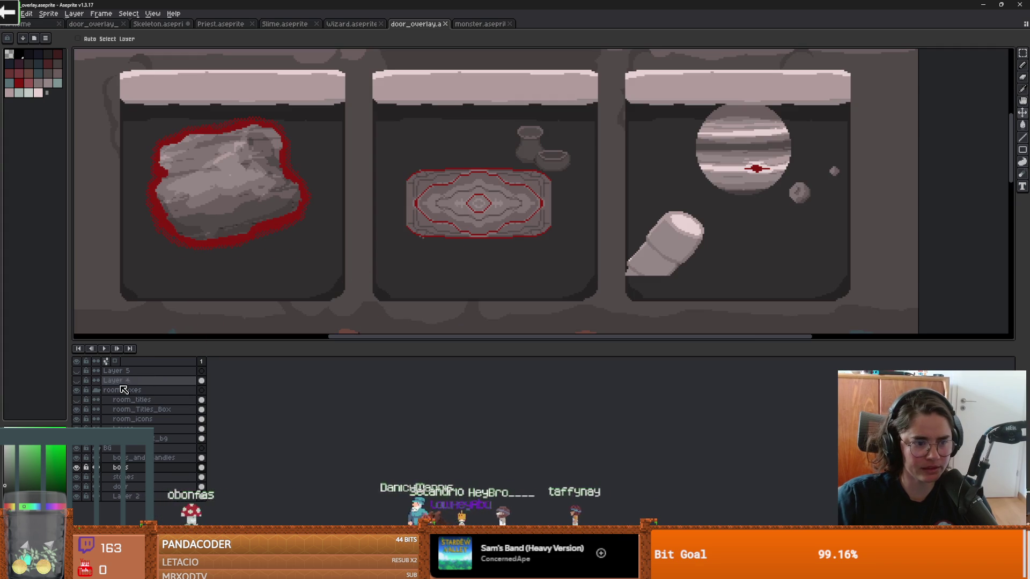
left_click(76, 409)
scroll(452, 221, "down", 2)
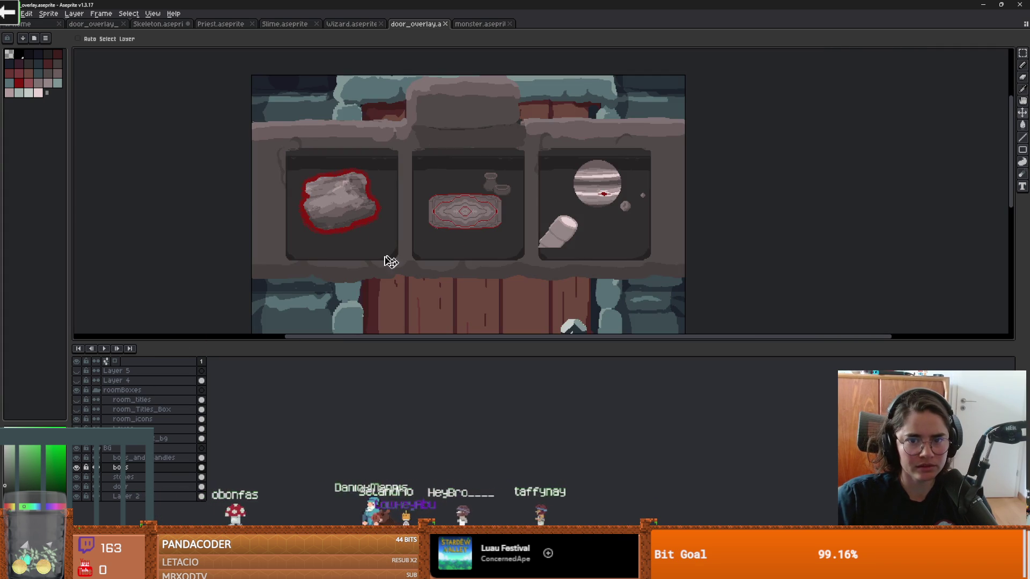
left_click(77, 399)
left_click(77, 409)
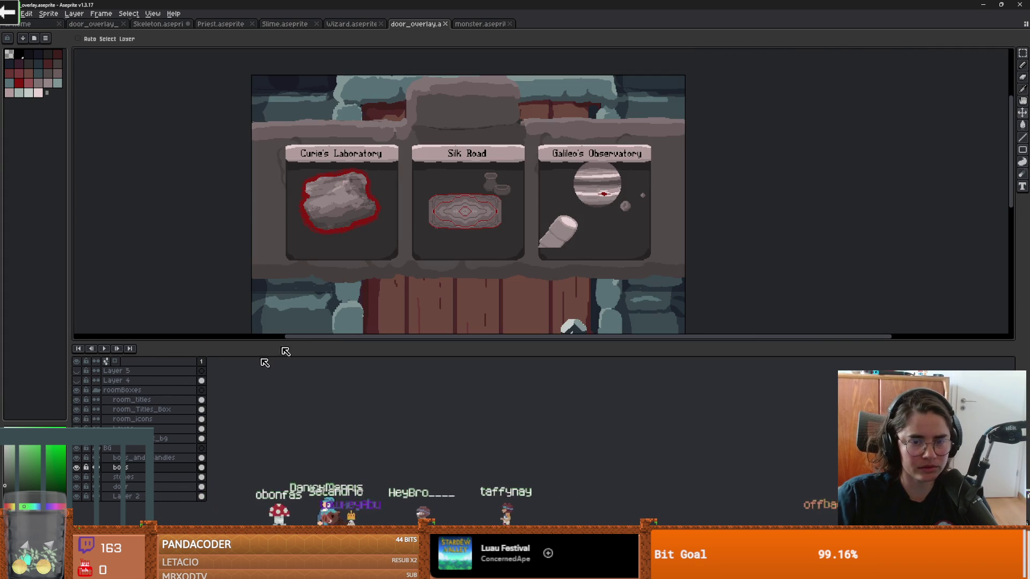
scroll(418, 206, "up", 2)
scroll(427, 192, "down", 2)
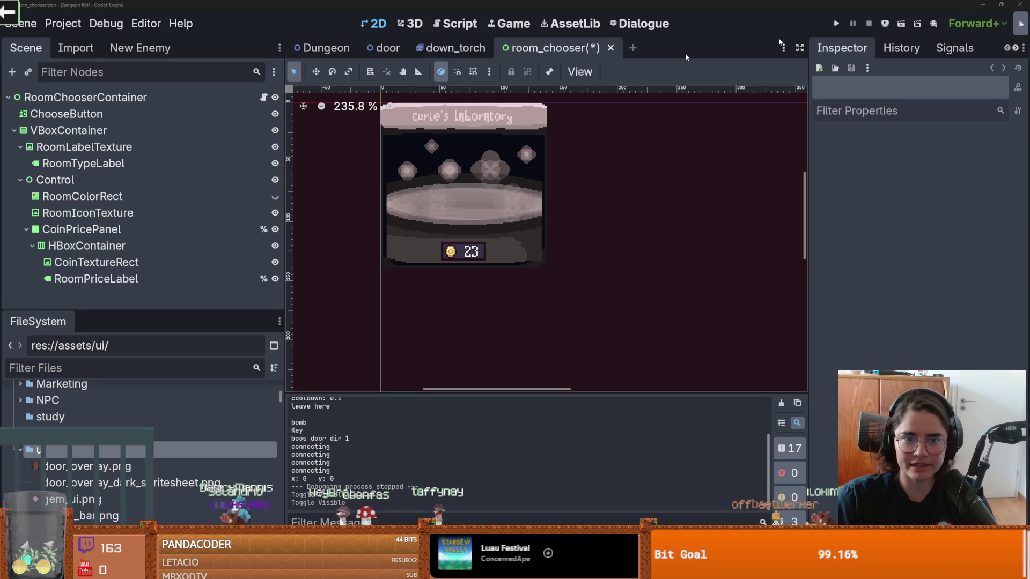
- Compare Godot's Curie's Laboratory card, priced 23 coins, with the Aseprite room-box mockup
key("alt+Tab")
scroll(517, 231, "up", 2)
scroll(515, 229, "down", 1)
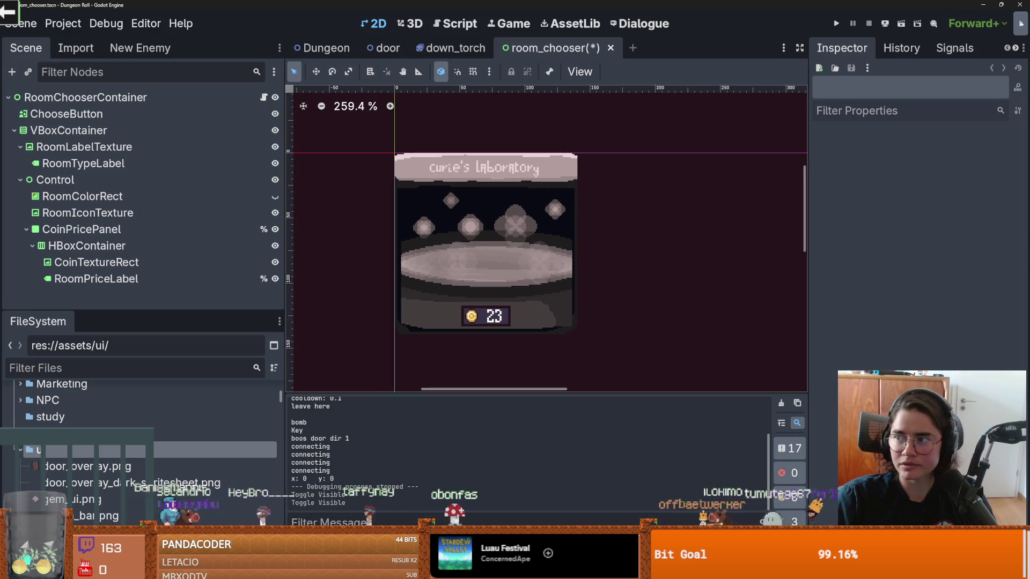
key("alt+Tab")
scroll(533, 242, "up", 2)
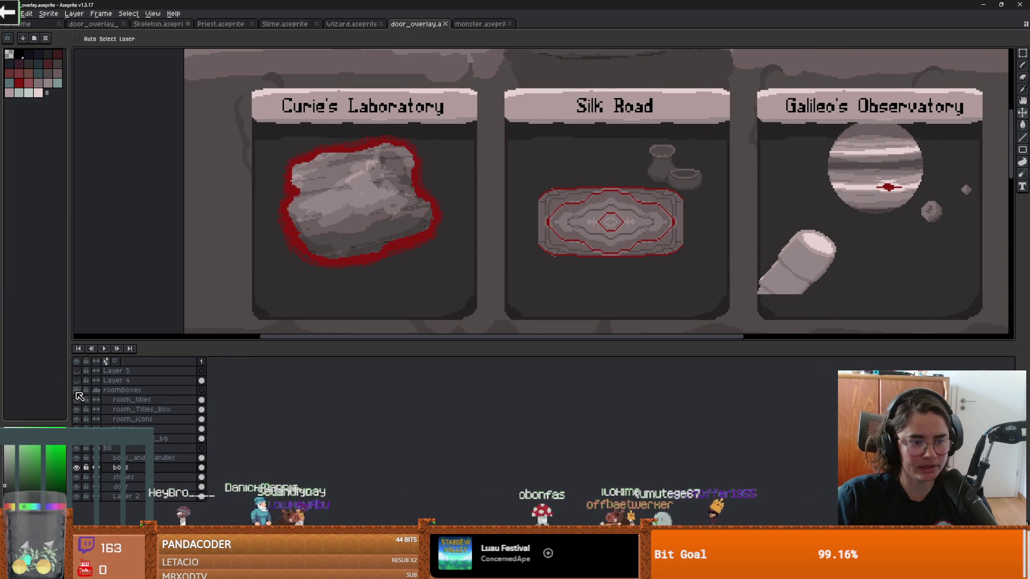
scroll(259, 333, "down", 3)
scroll(259, 333, "up", 3)
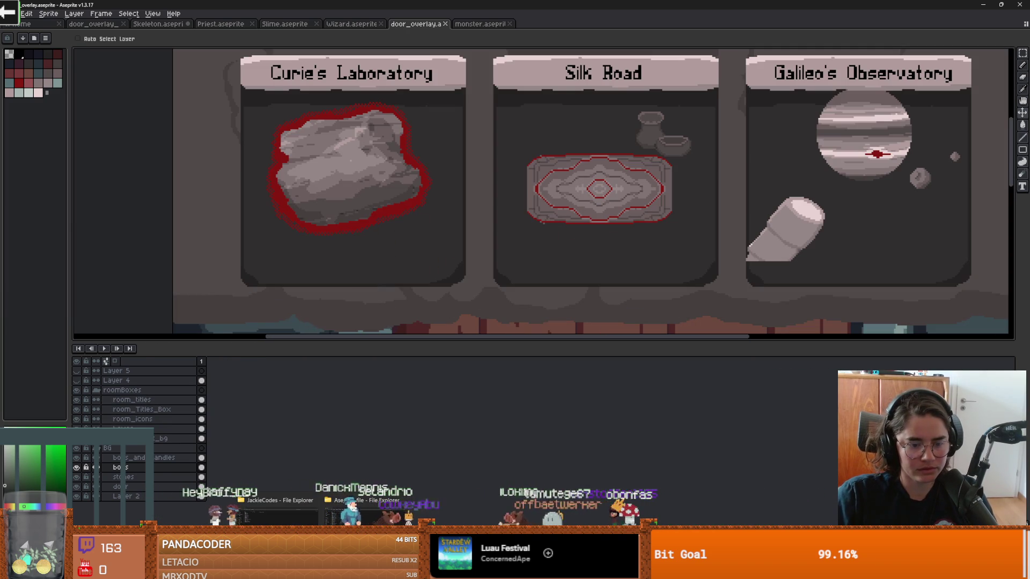
mouse_move(321, 569)
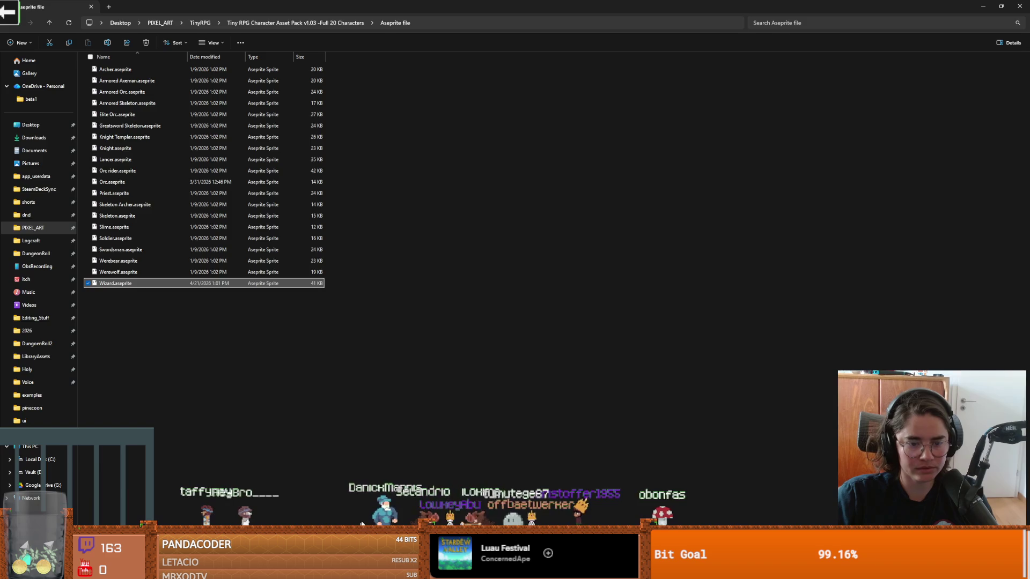
left_click(368, 509)
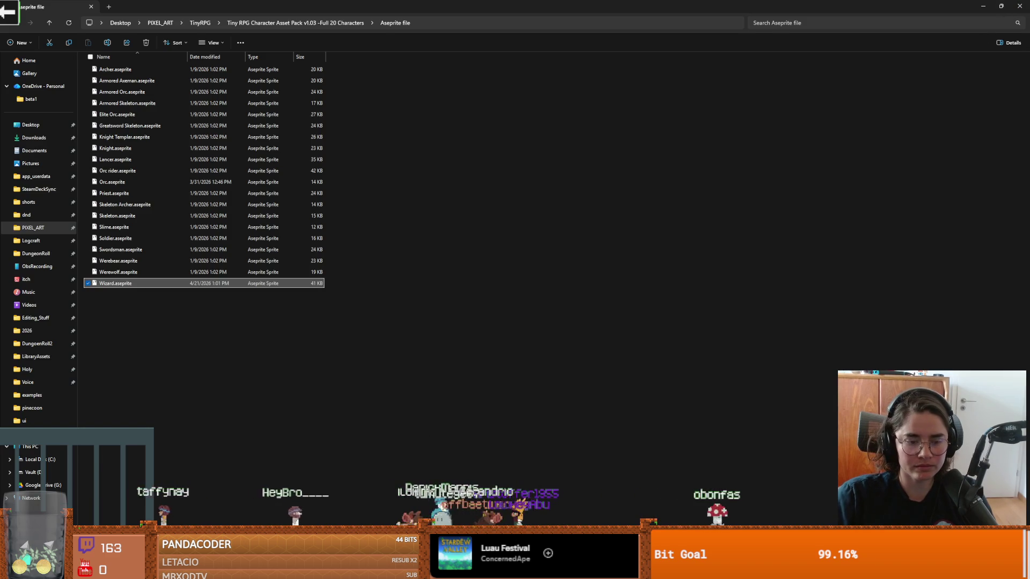
mouse_move(320, 569)
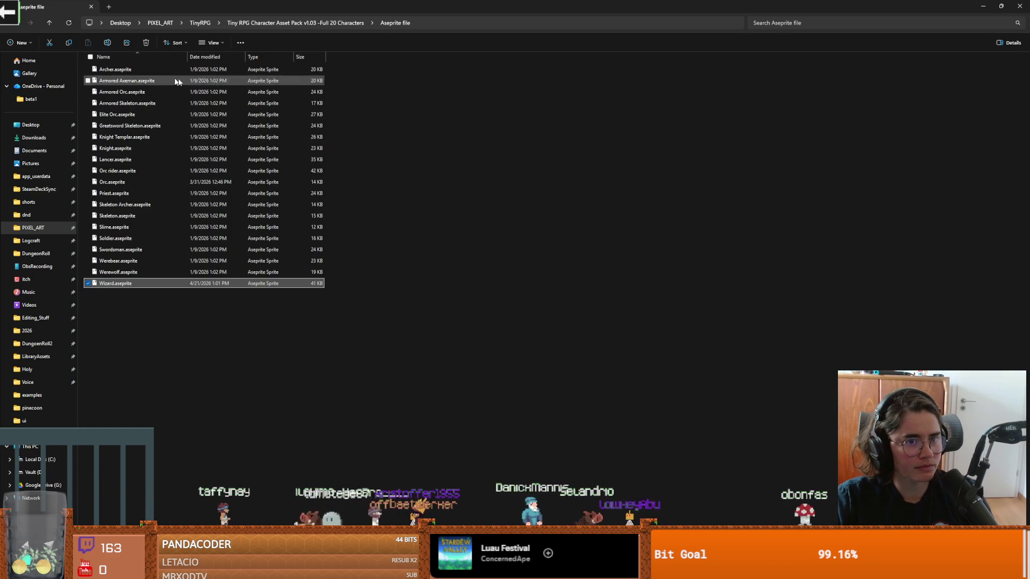
left_click_drag(388, 4, 475, 190)
left_click(466, 150)
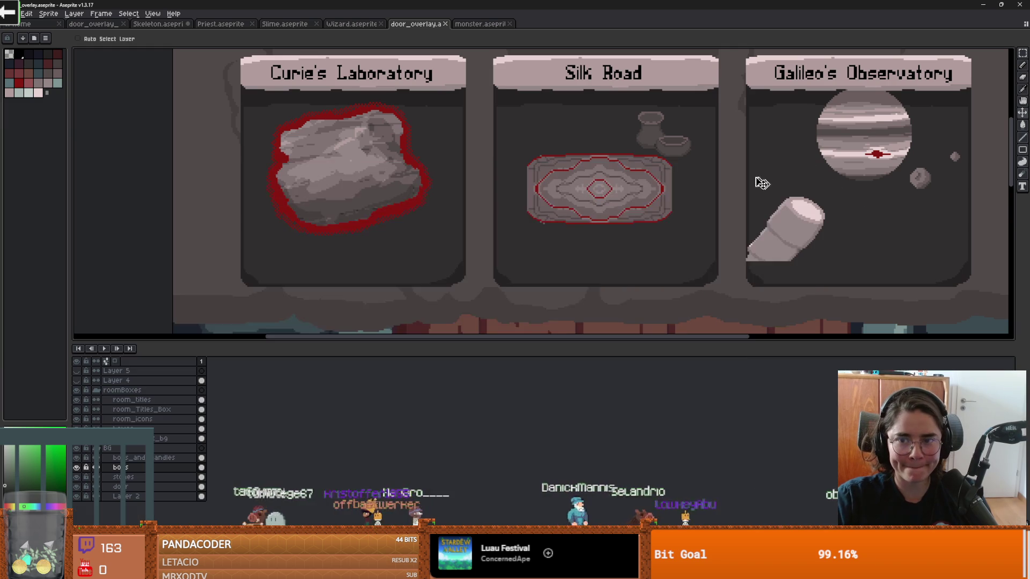
scroll(466, 246, "down", 3)
scroll(466, 246, "up", 2)
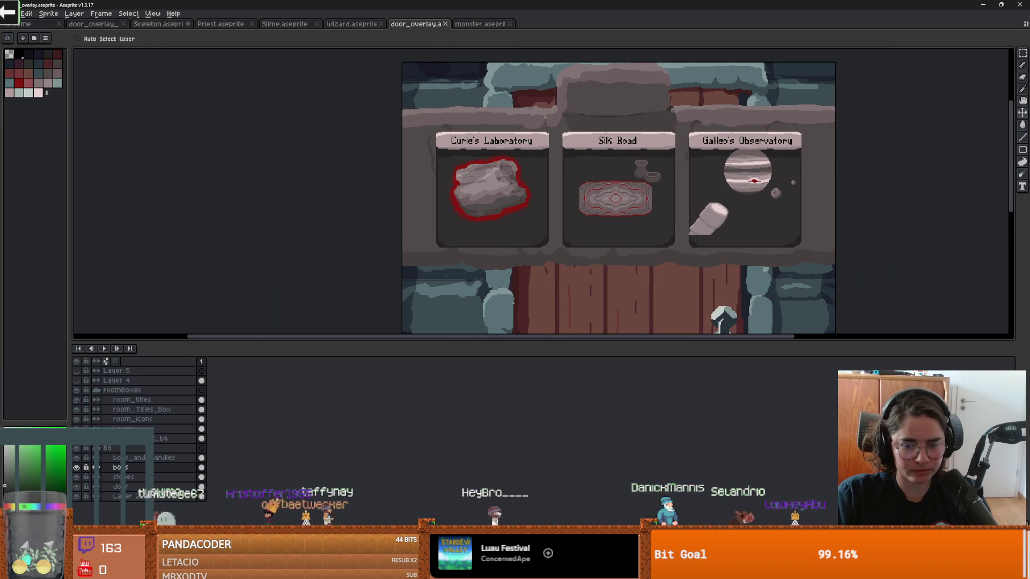
key("alt+Tab")
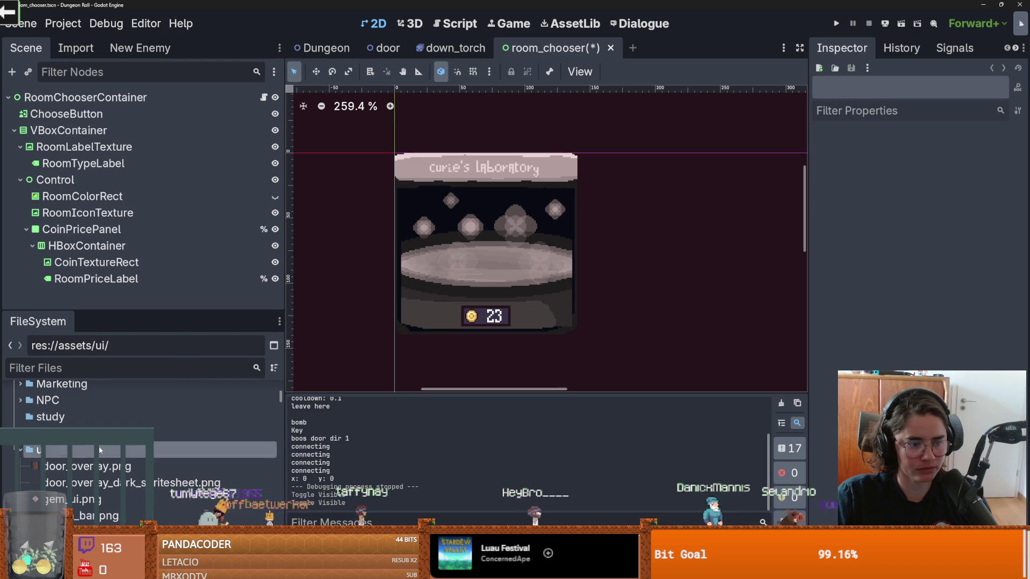
- Show the assets/ui folder in File Explorer, then close it
right_click(88, 450)
left_click(161, 531)
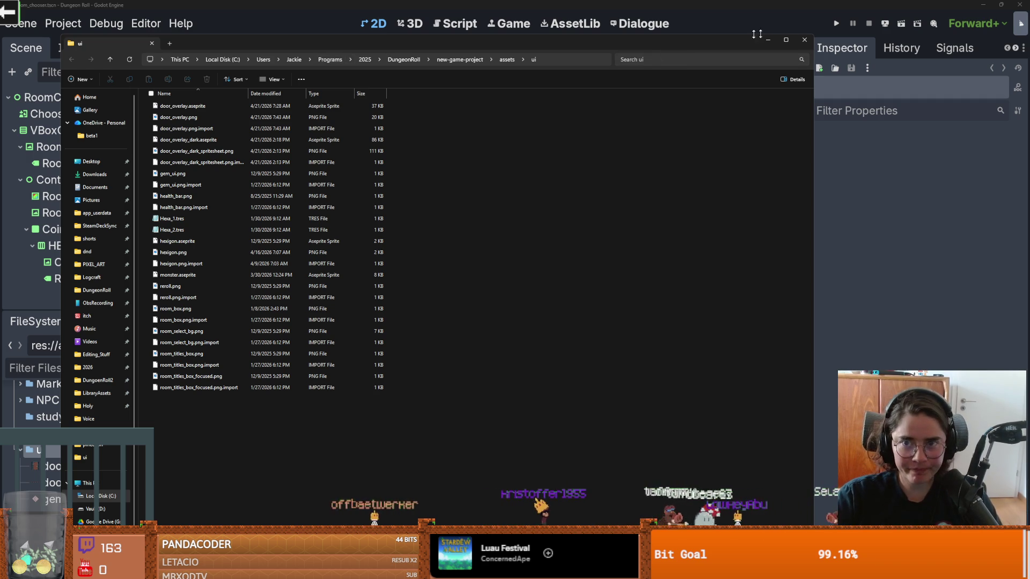
left_click(804, 40)
- Open room_chooser.gd, tidy the top of update_button, and save
left_click(262, 97)
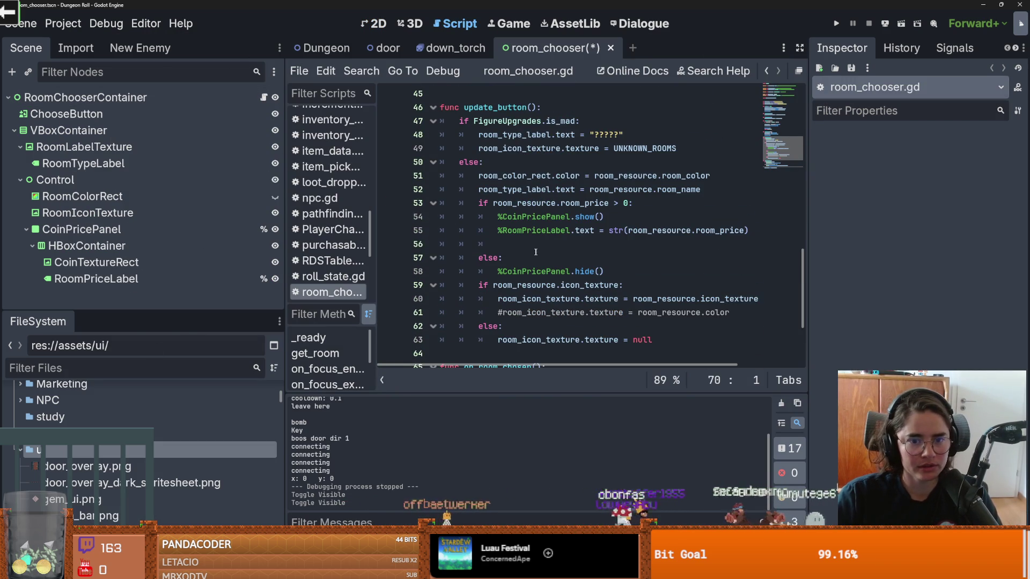
left_click(536, 252)
left_click(564, 107)
key("Return")
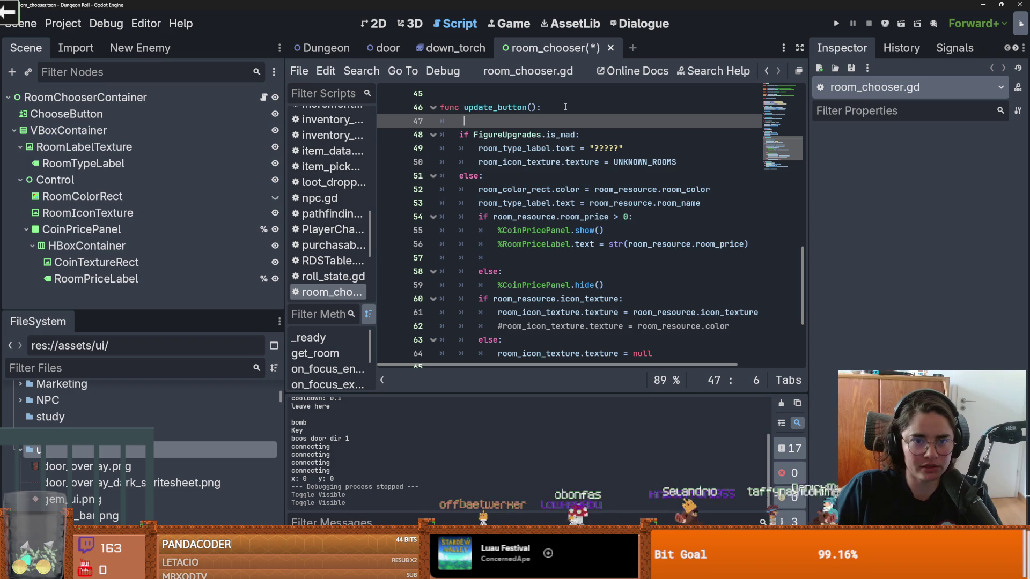
type("os.")
key("BackSpace")
key("BackSpace")
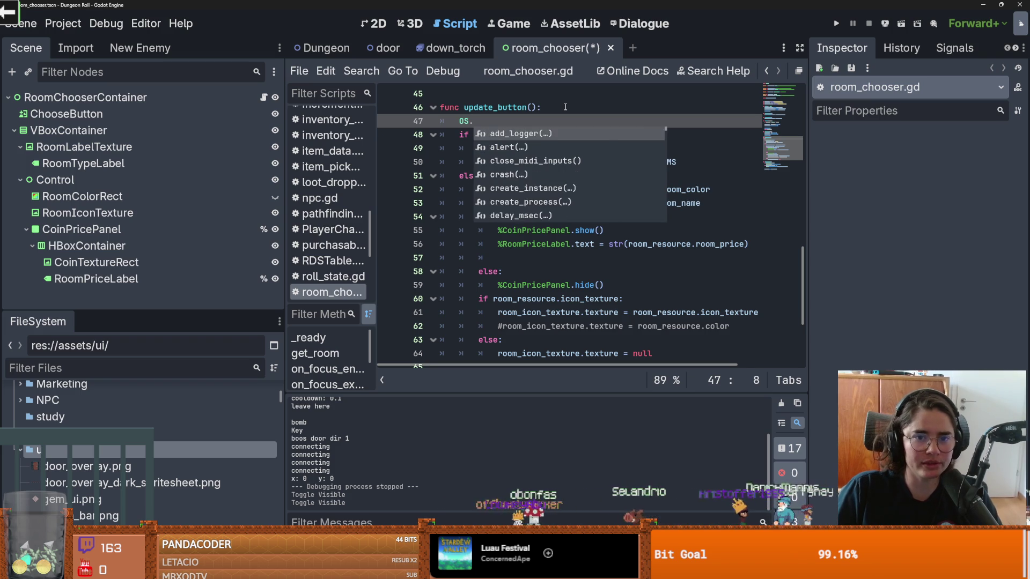
key("ctrl+s")
scroll(455, 231, "down", 1)
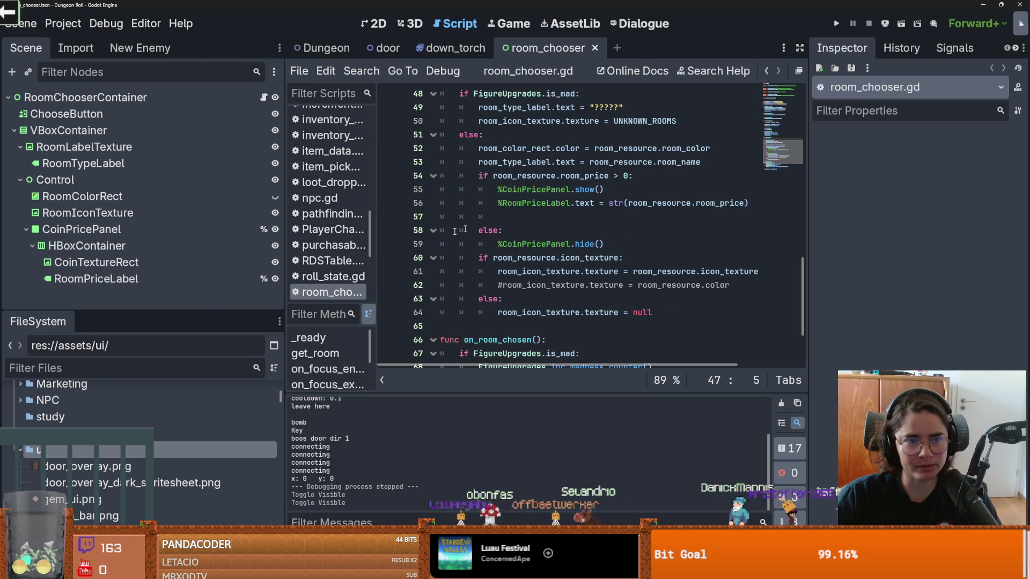
- Briefly show the assets/ui folder in File Explorer, then go back to the Aseprite door mockup
right_click(91, 449)
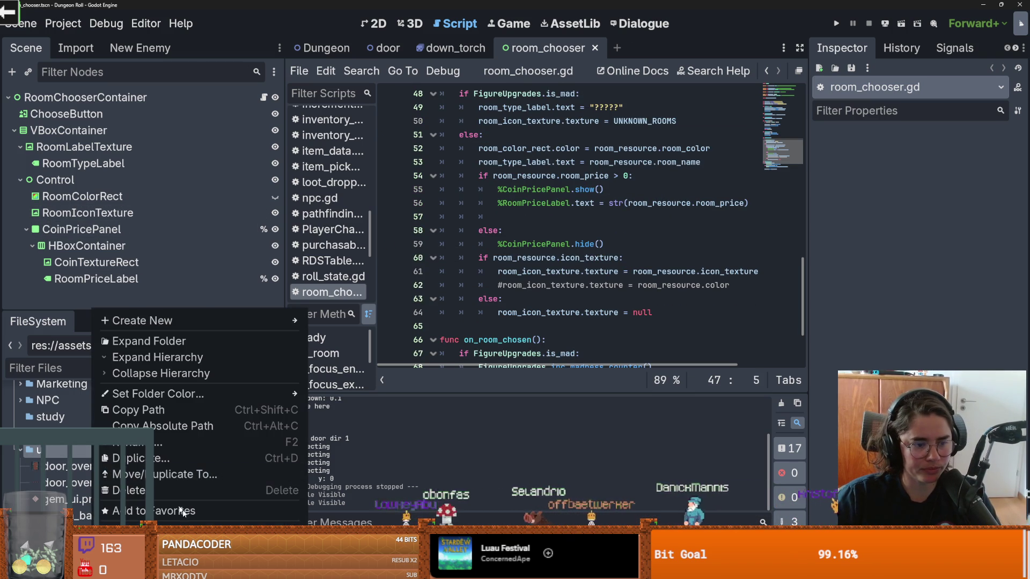
left_click(161, 528)
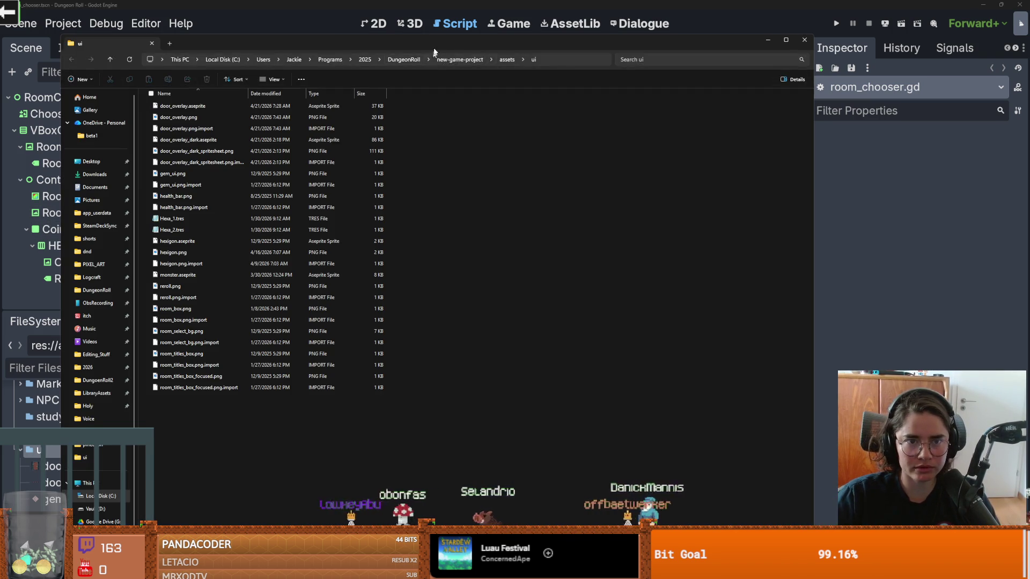
key("alt+Tab")
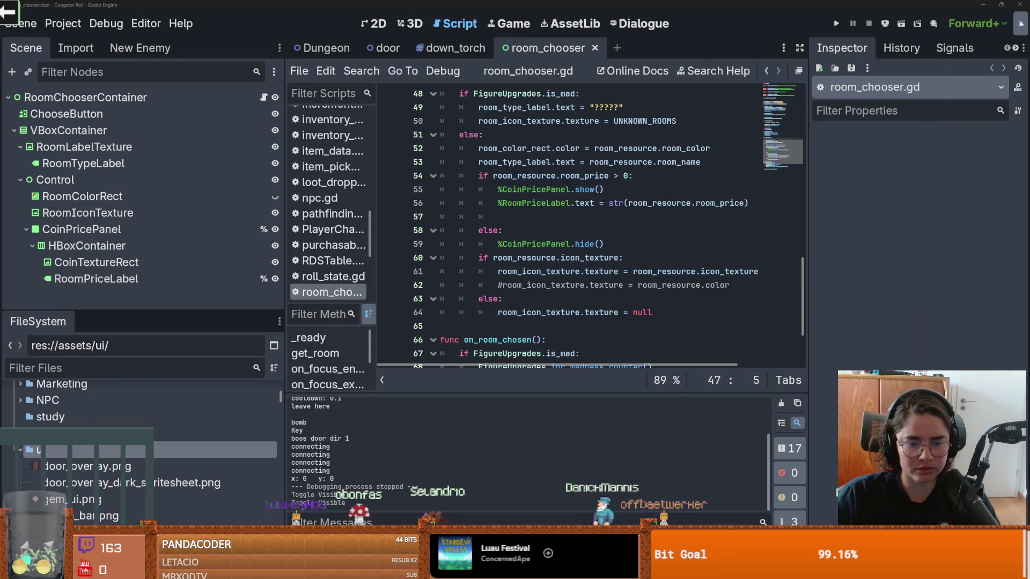
key("alt+Tab")
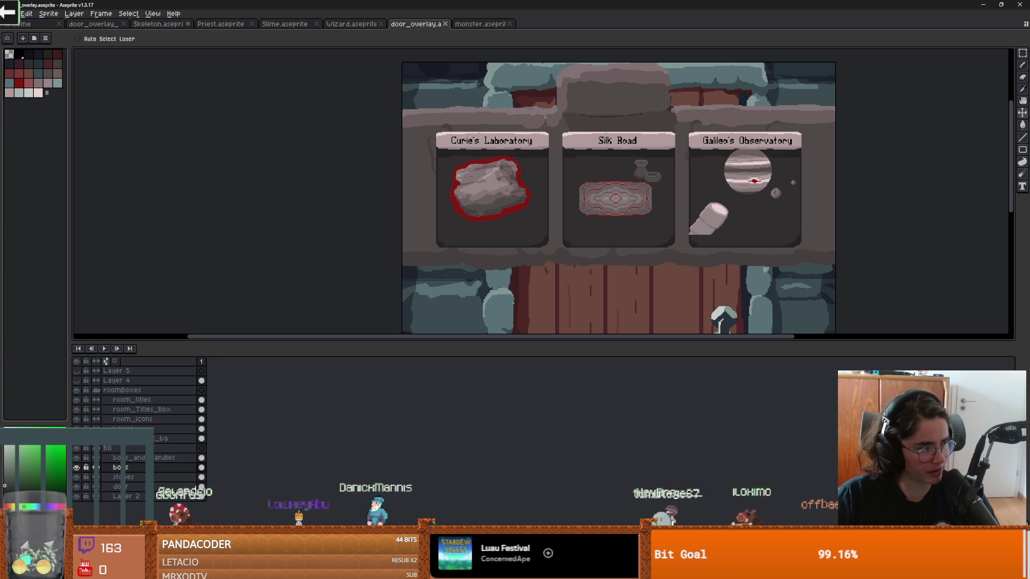
- Look over the monster and room box sprites, then return to door_overlay.aseprite
mouse_move(415, 23)
left_mouse_down()
mouse_move(540, 60)
mouse_move(529, 120)
left_mouse_up()
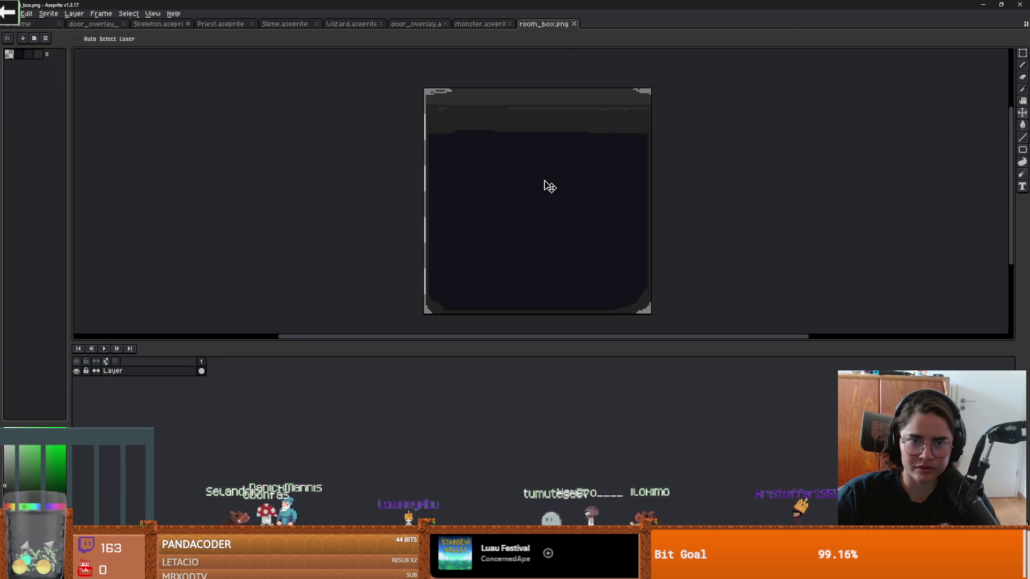
left_click(479, 24)
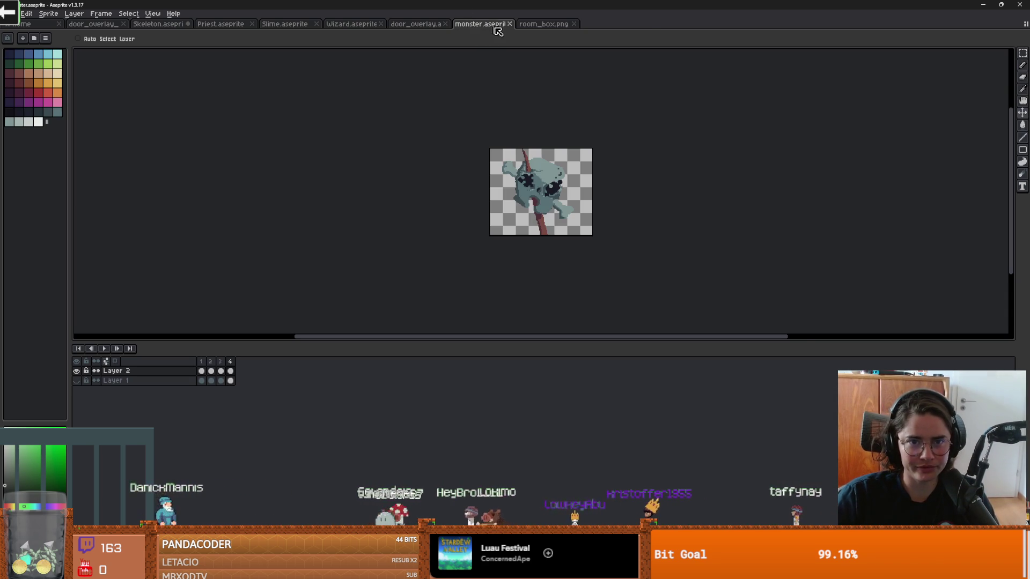
left_click(543, 25)
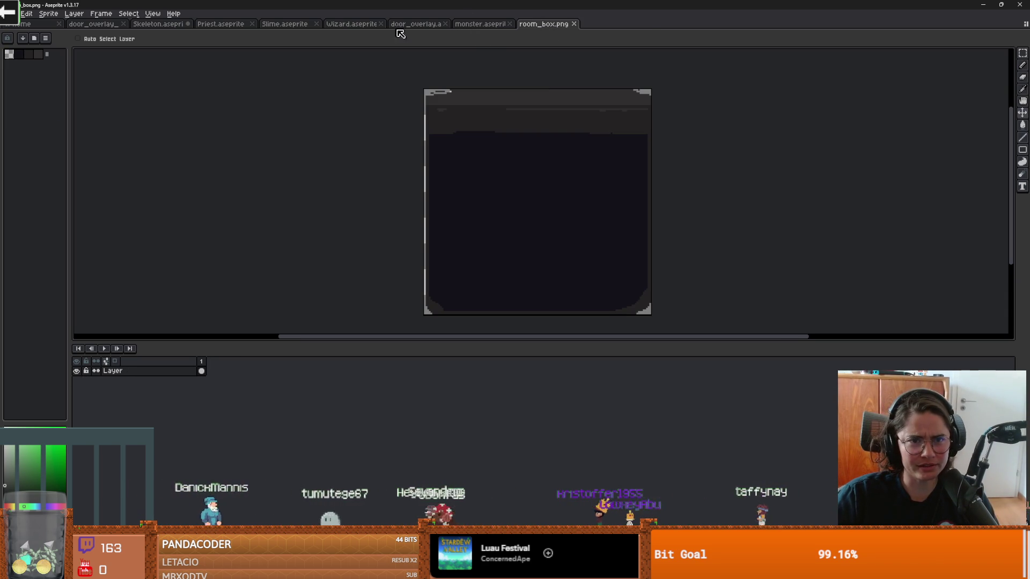
left_click(414, 24)
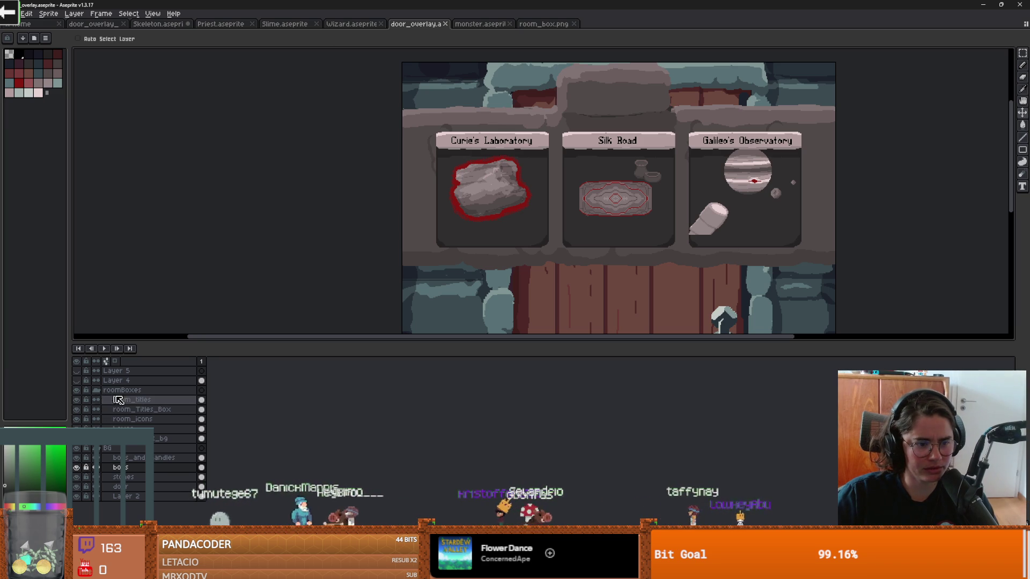
- Turn off the room_titles and room_Titles_Box layers, leaving three bare room panels
left_click(80, 392)
left_click(79, 392)
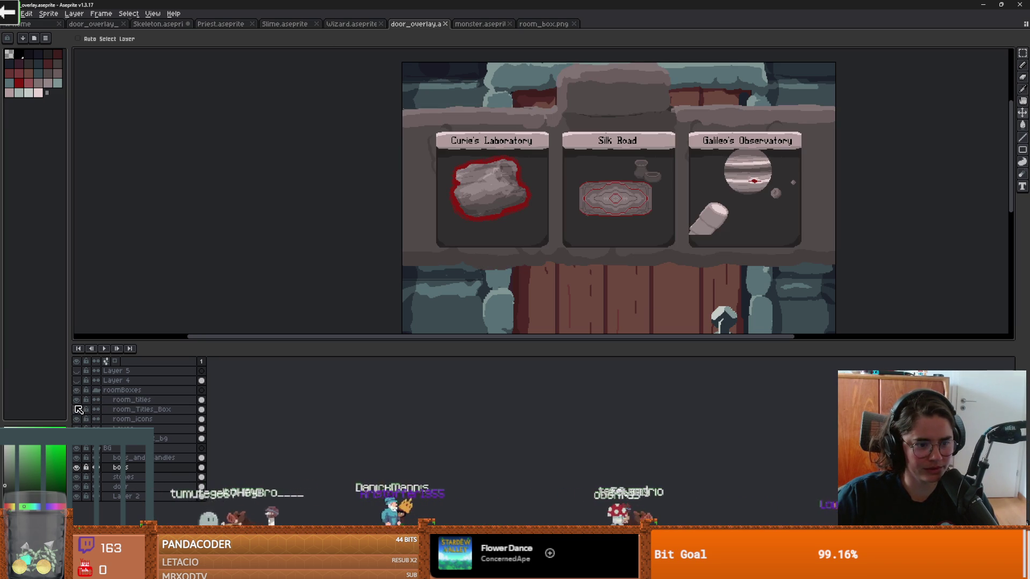
left_click(78, 401)
left_click(79, 410)
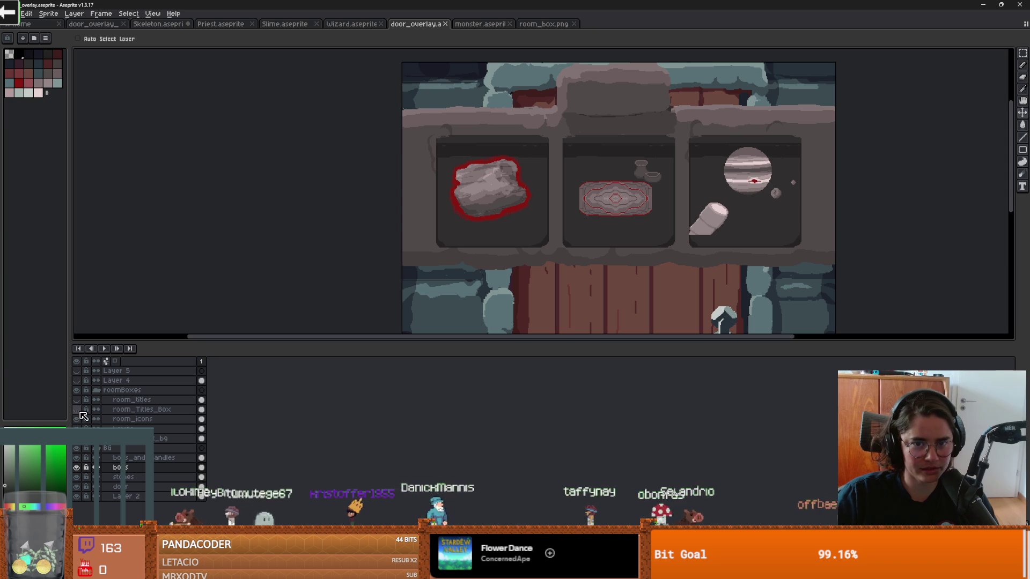
scroll(531, 186, "up", 2)
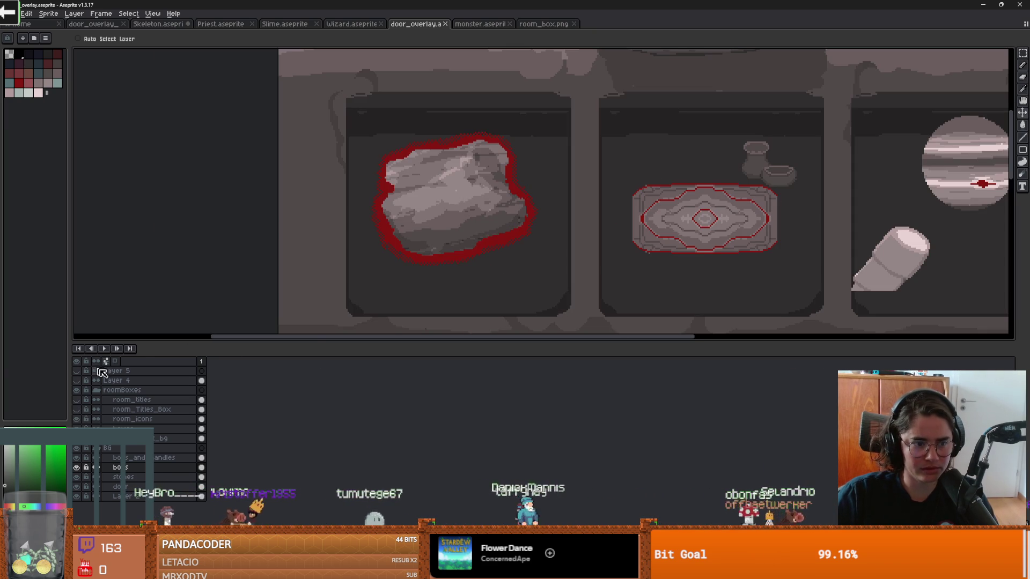
left_click(545, 24)
left_click(419, 24)
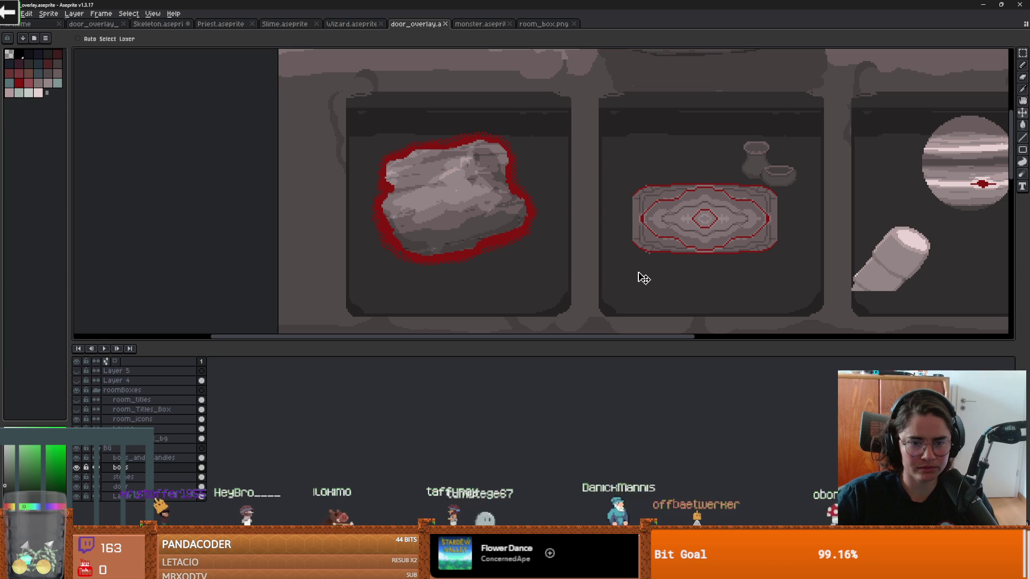
- Toggle RoomTypeLabel and RoomLabelTexture visibility off and on in room_chooser, then save it
key("alt+Tab")
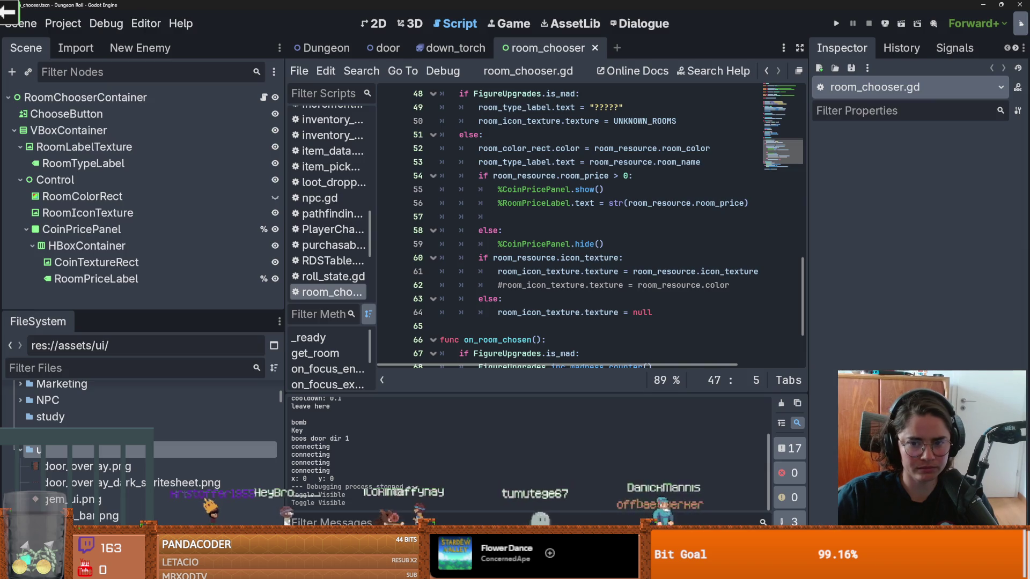
left_click(374, 23)
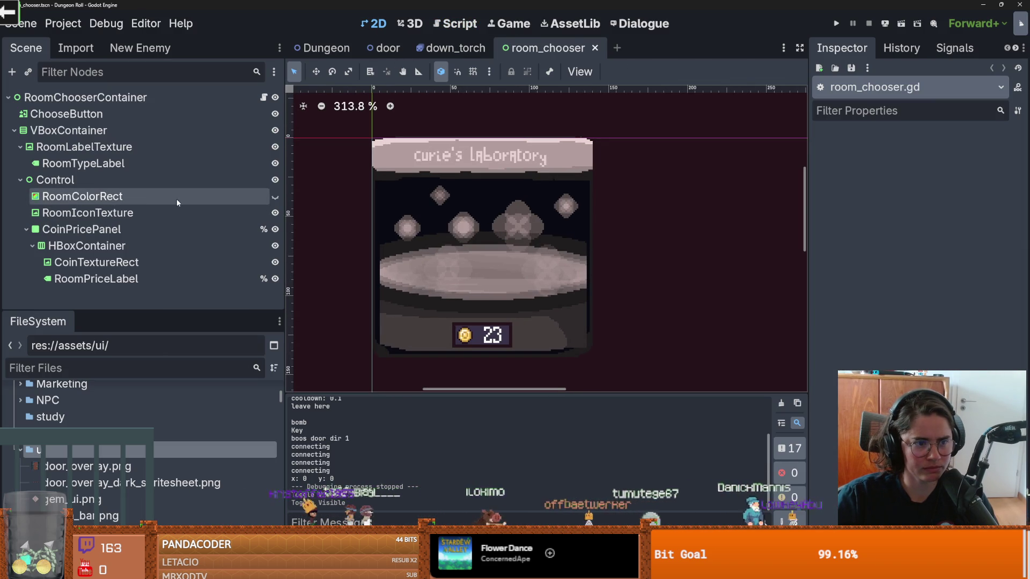
left_click(275, 164)
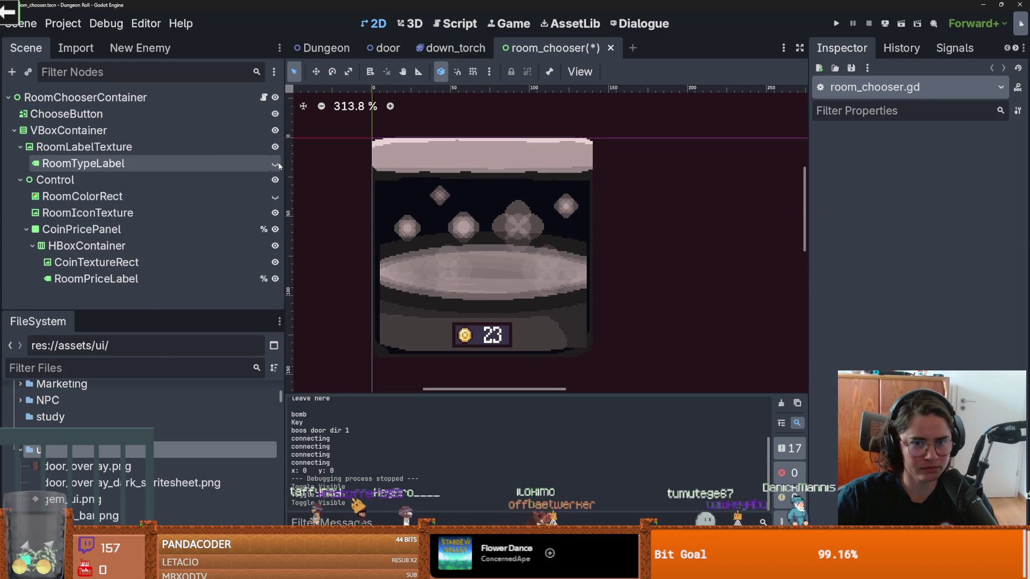
left_click(275, 163)
left_click(275, 148)
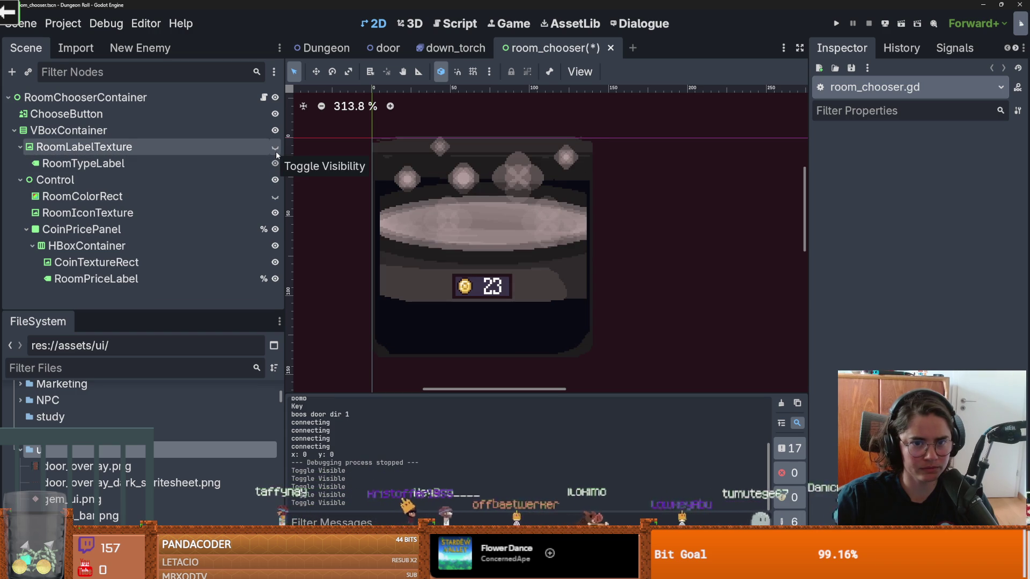
left_click(276, 151)
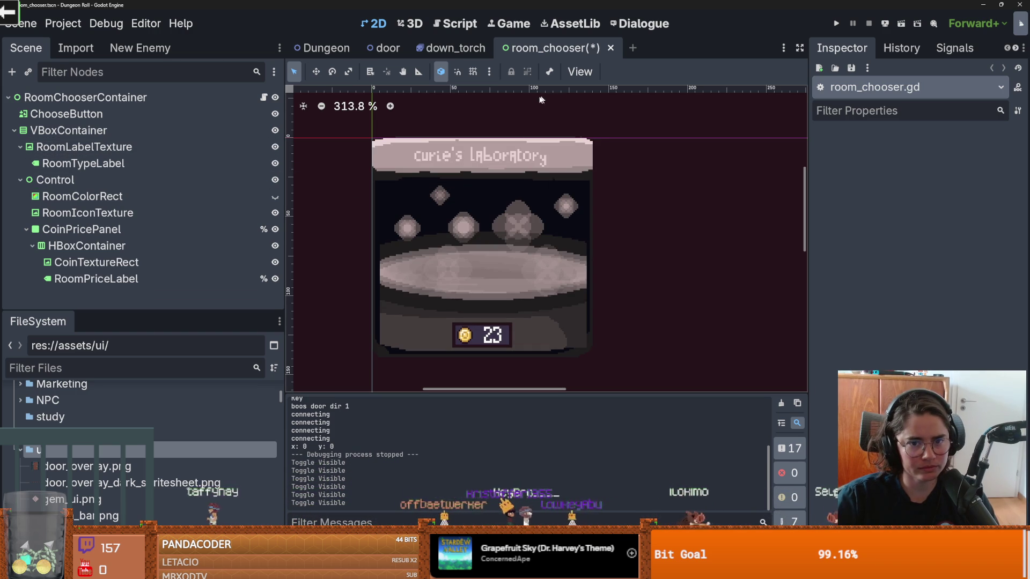
key("ctrl+s")
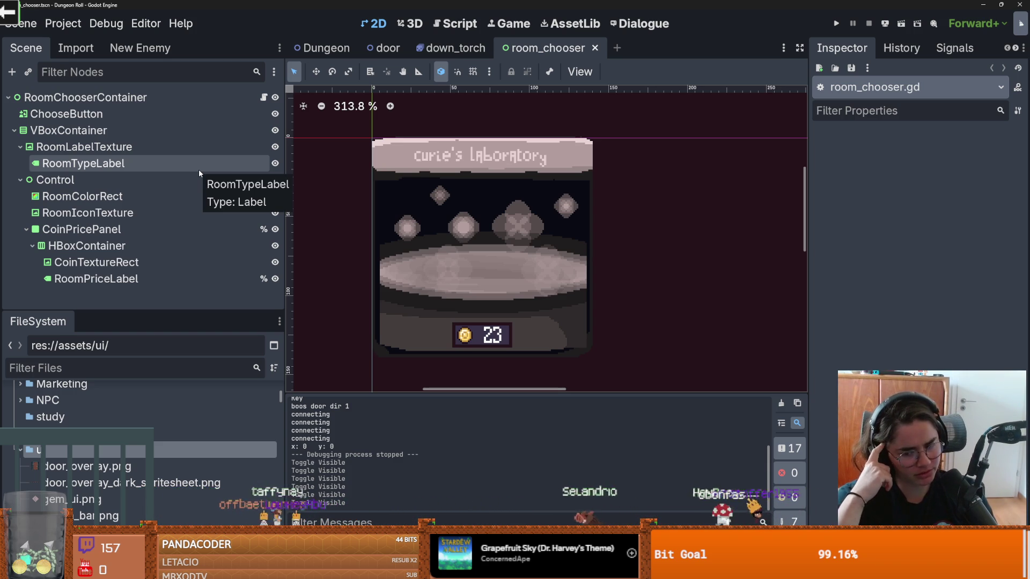
- Hide the room colour rectangle and switch to the down_torch scene
left_click(275, 197)
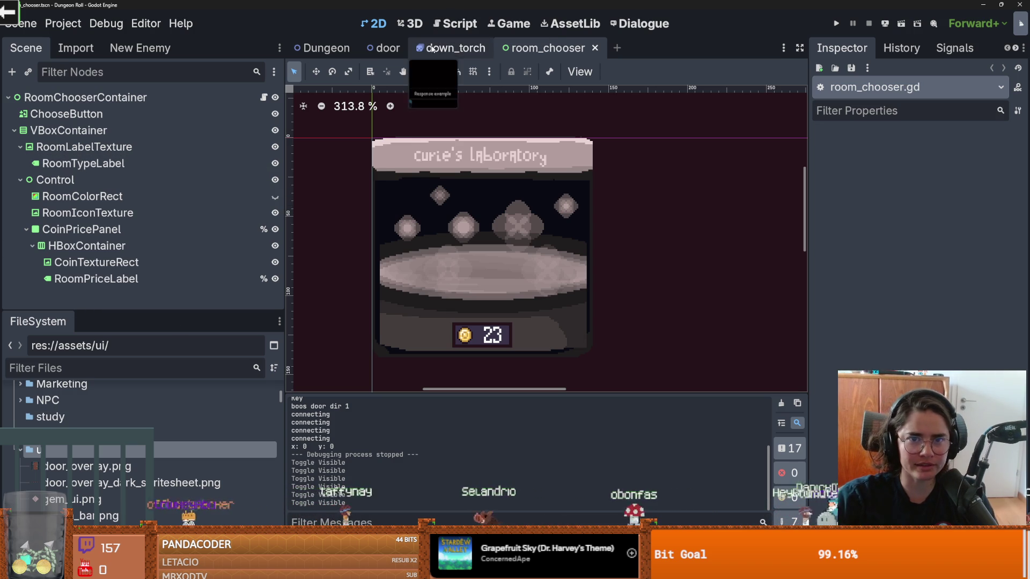
left_click(450, 47)
scroll(496, 150, "up", 1)
- Open the door scene, frame the three Curie's Laboratory boxes priced 23 over the door, and save
left_click(378, 49)
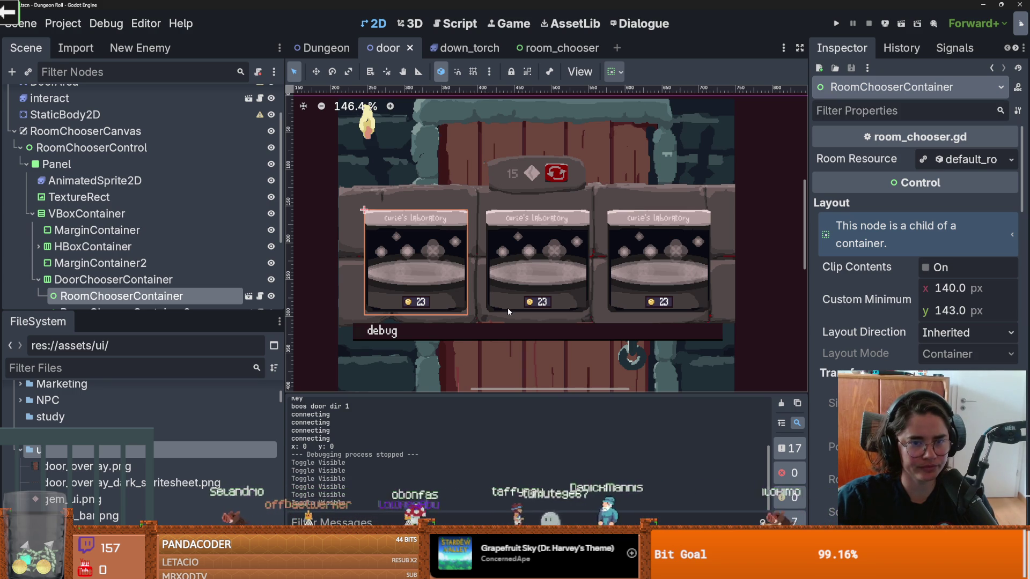
scroll(397, 287, "up", 3)
scroll(396, 287, "right", 2)
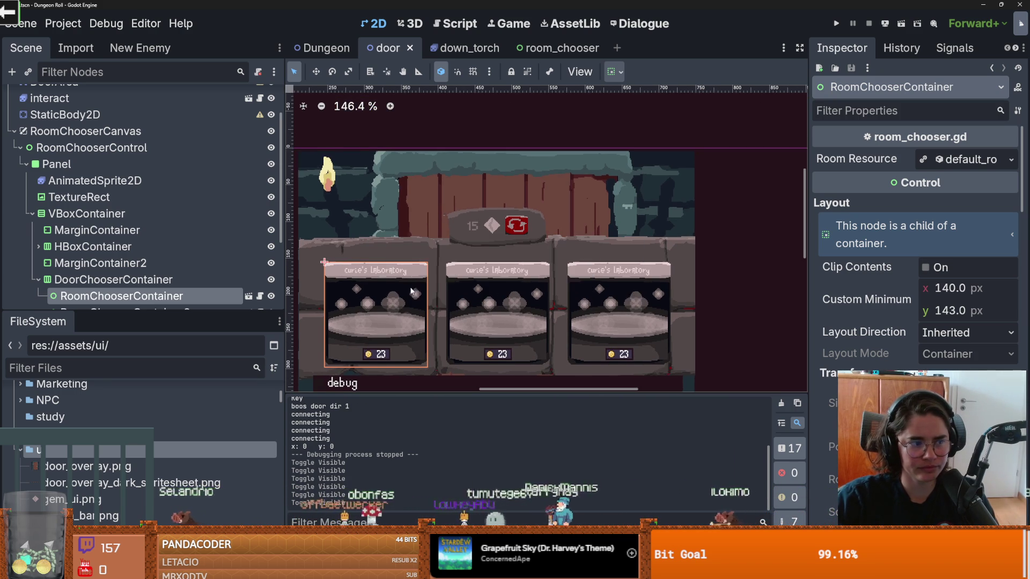
scroll(410, 279, "down", 2)
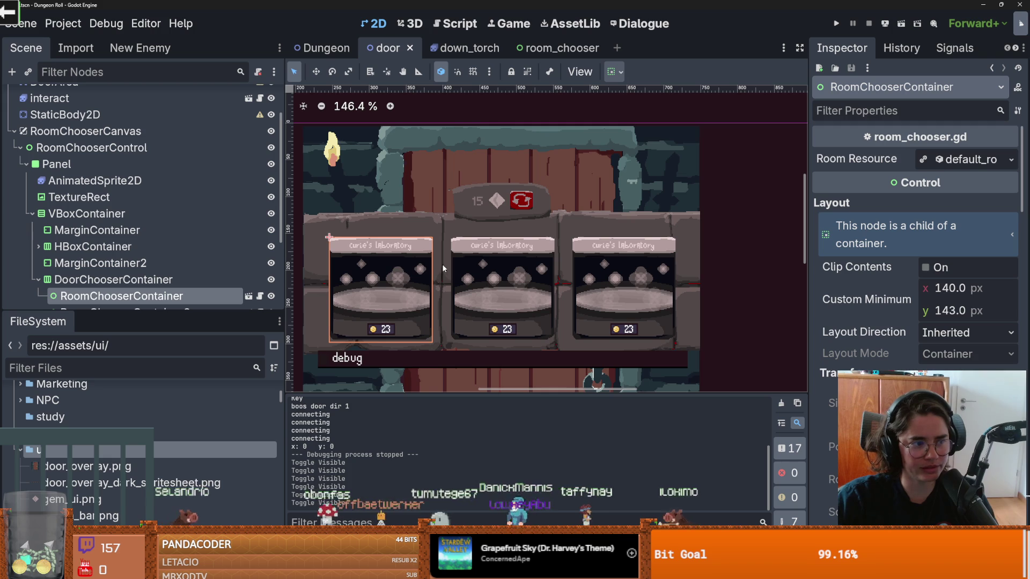
scroll(455, 308, "left", 1)
scroll(490, 294, "down", 1)
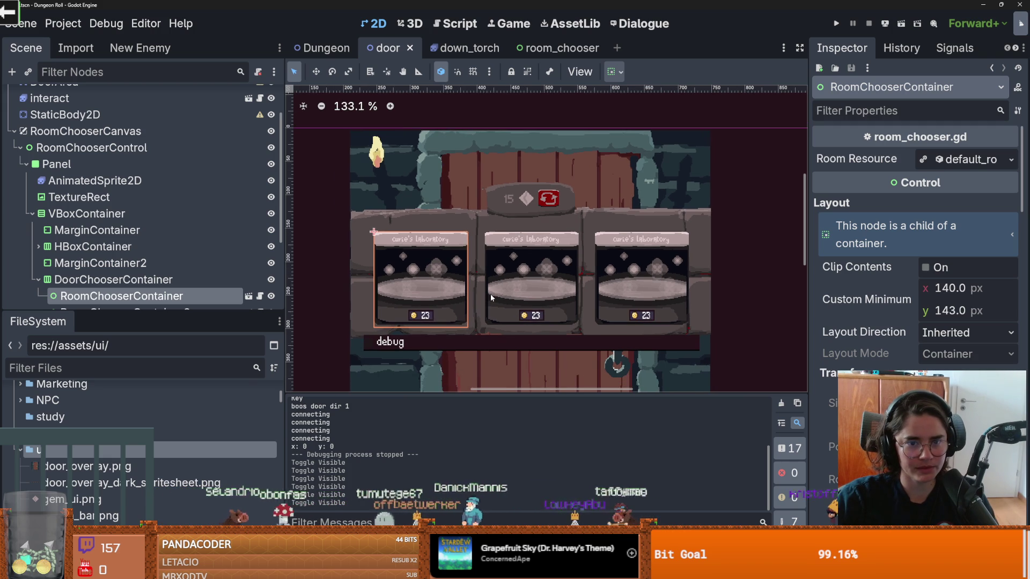
scroll(490, 294, "down", 1)
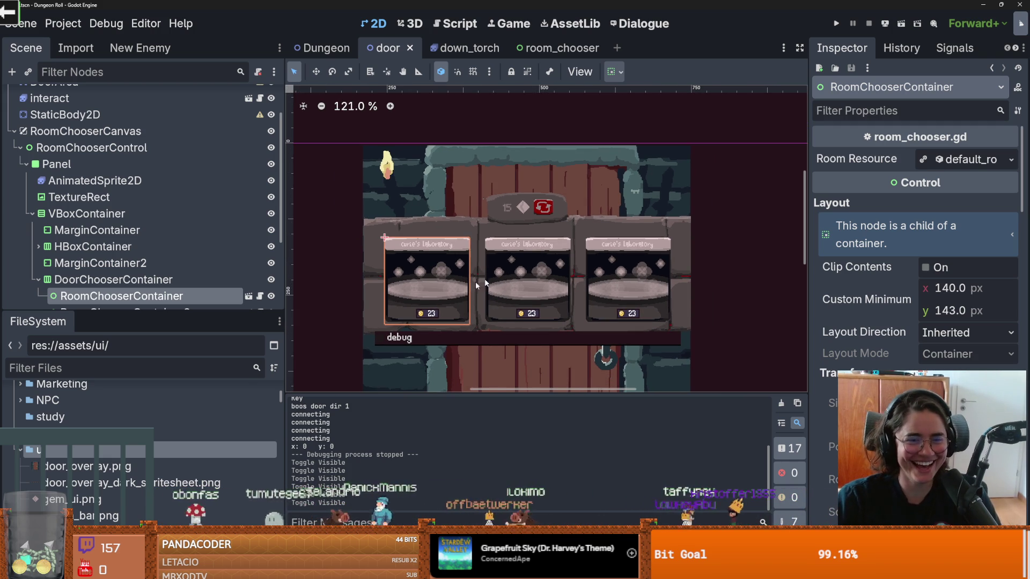
mouse_move(475, 282)
left_mouse_down()
mouse_move(507, 248)
mouse_move(499, 272)
left_mouse_up()
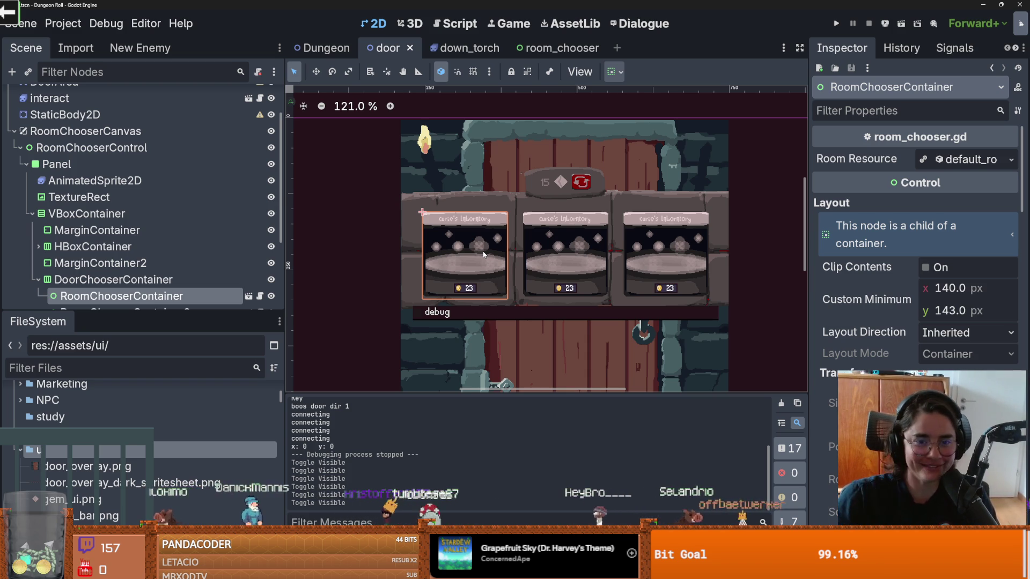
key("ctrl+s")
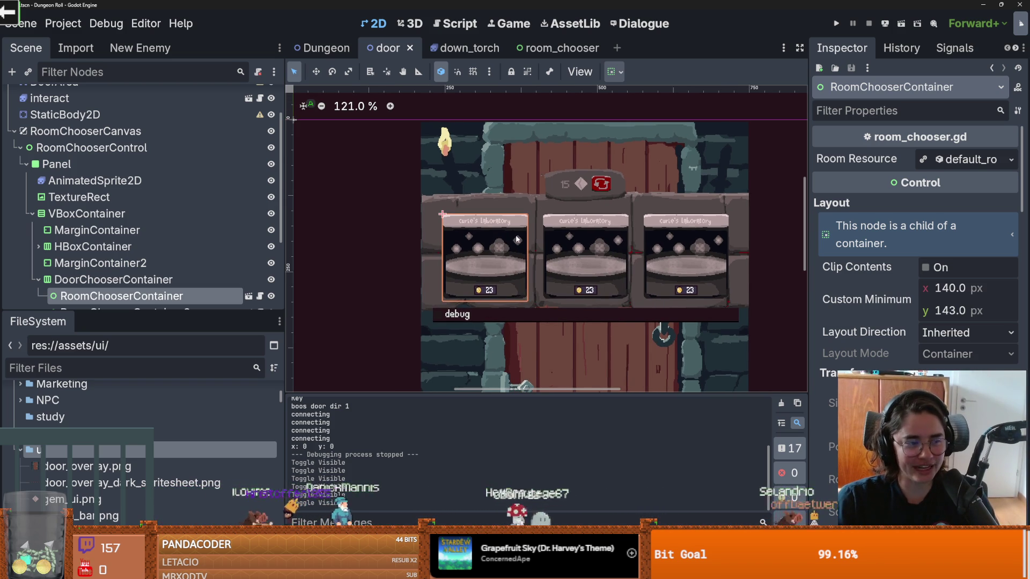
- Narrow the side docks, enlarge the Scene tree, collapse the Panel and RoomChooserControl branches, and save
scroll(522, 252, "up", 3)
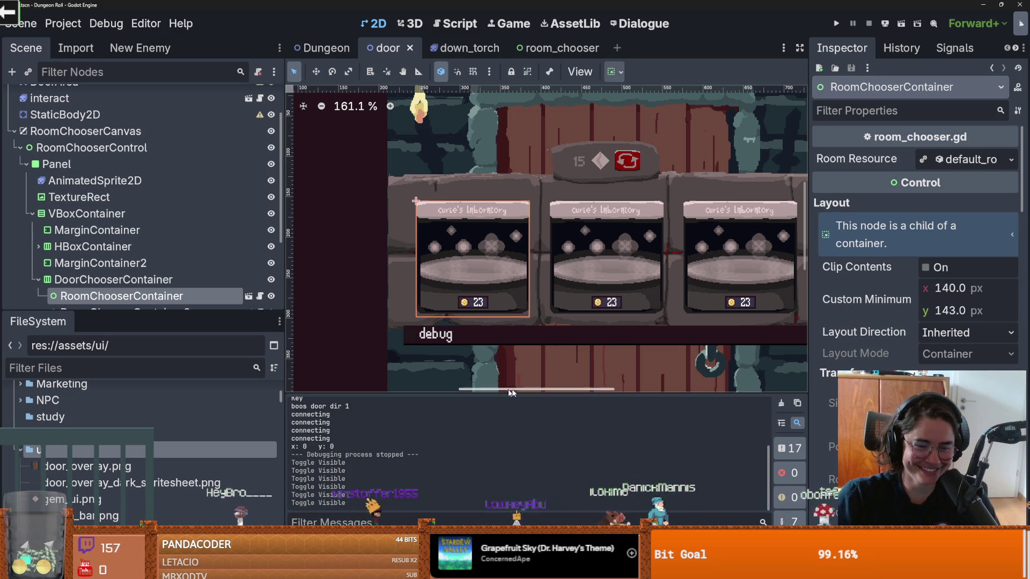
left_click_drag(285, 342, 260, 342)
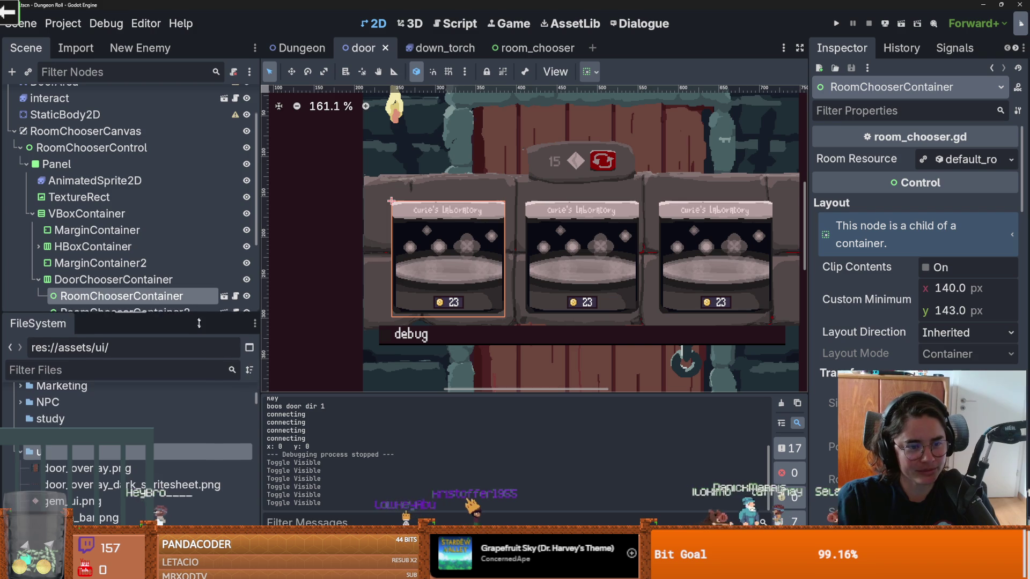
left_click_drag(197, 309, 197, 349)
left_click(26, 164)
key("ctrl+s")
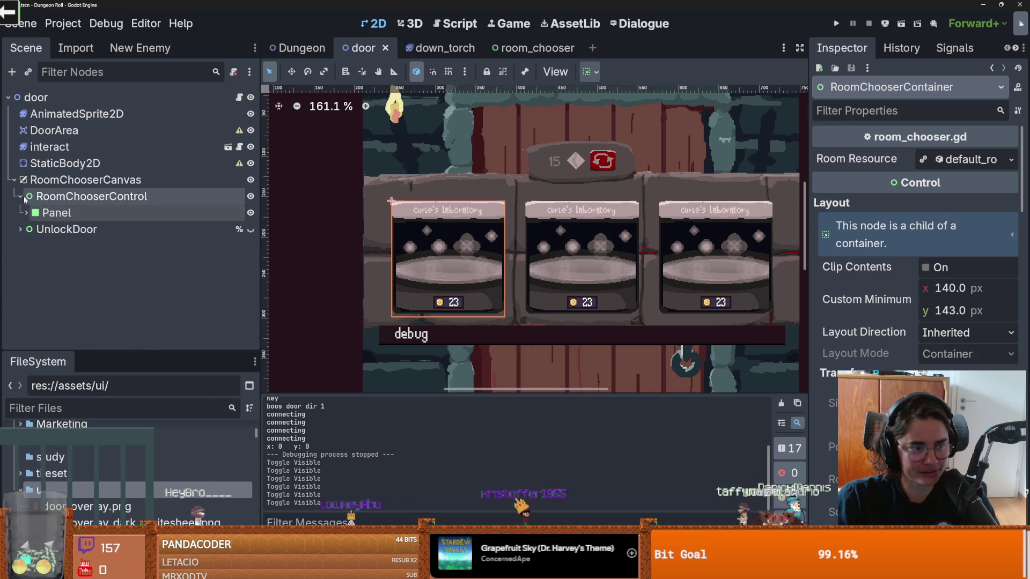
left_click(20, 197)
key("ctrl+s")
left_click_drag(191, 354, 193, 376)
- Narrow Godot's side docks, then return to the Aseprite door_overlay mockup and show its spacing guides
mouse_move(261, 313)
left_mouse_down()
mouse_move(276, 312)
mouse_move(194, 312)
mouse_move(225, 312)
left_mouse_up()
key("alt+Tab")
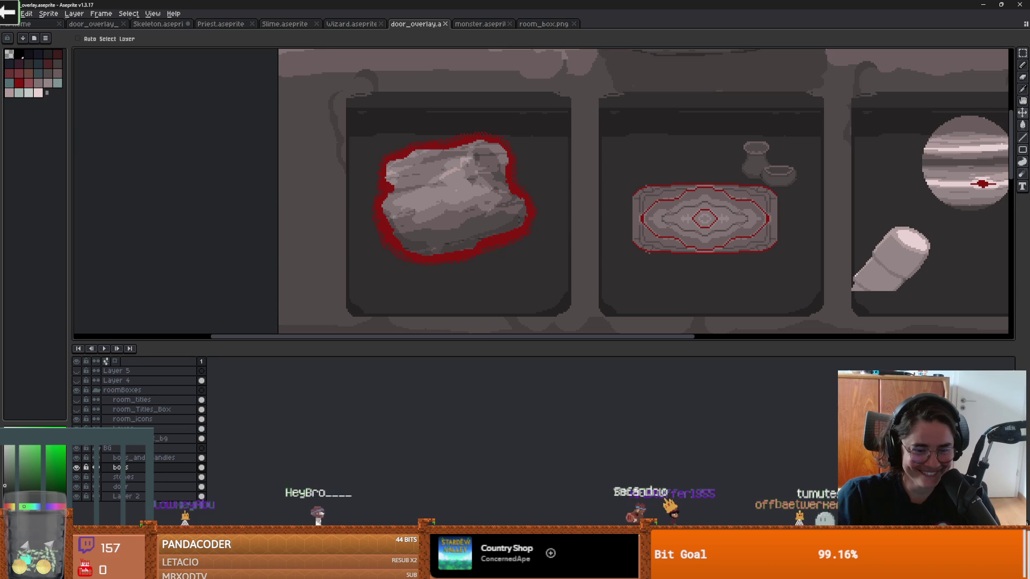
scroll(602, 247, "down", 5)
scroll(439, 254, "up", 2)
scroll(438, 254, "up", 3)
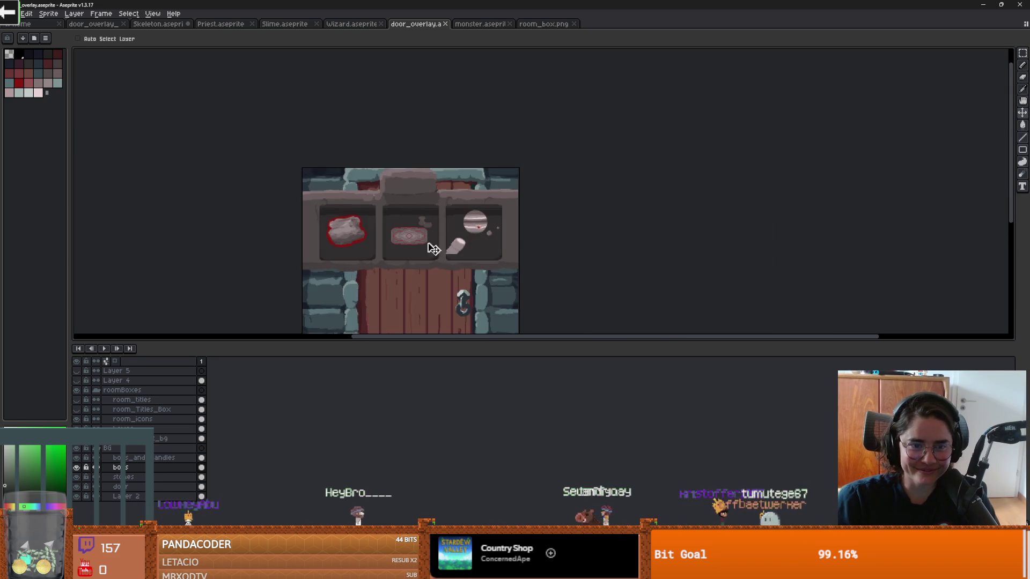
key("ctrl")
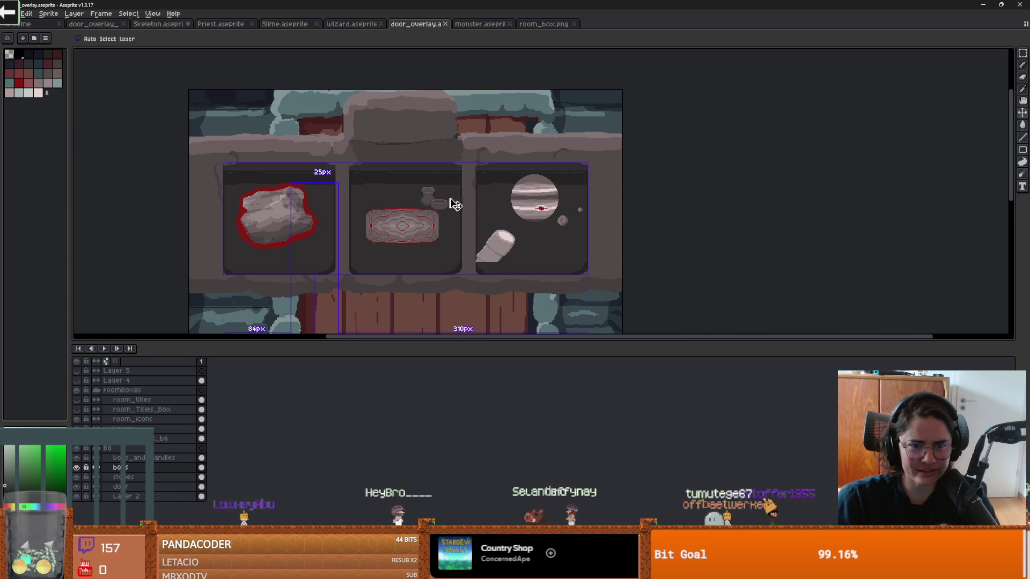
- Show the room titles, hide the room boxes to see the bare door, then close door_overlay for door_overlay_dark
scroll(500, 219, "down", 2)
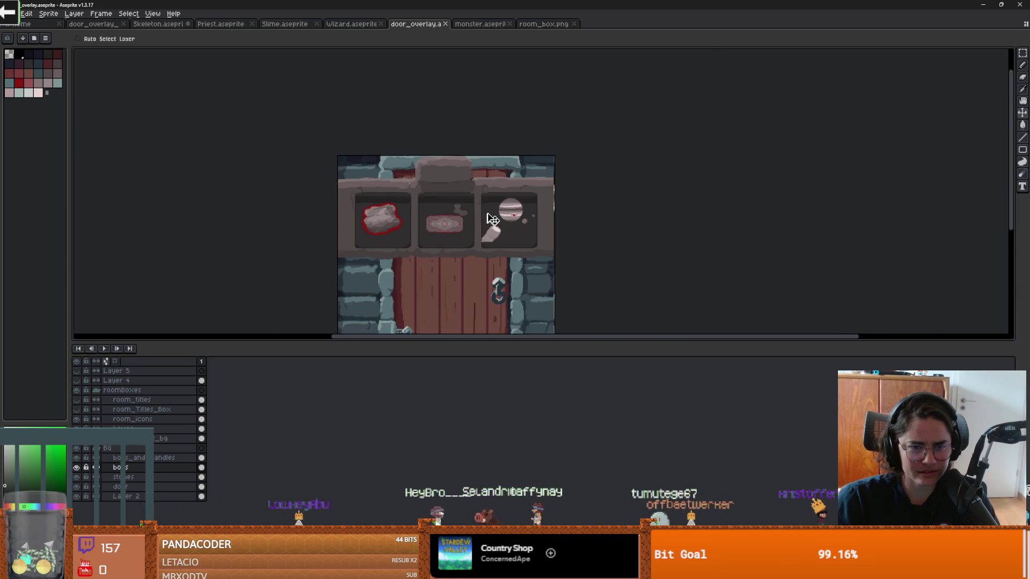
scroll(449, 218, "up", 2)
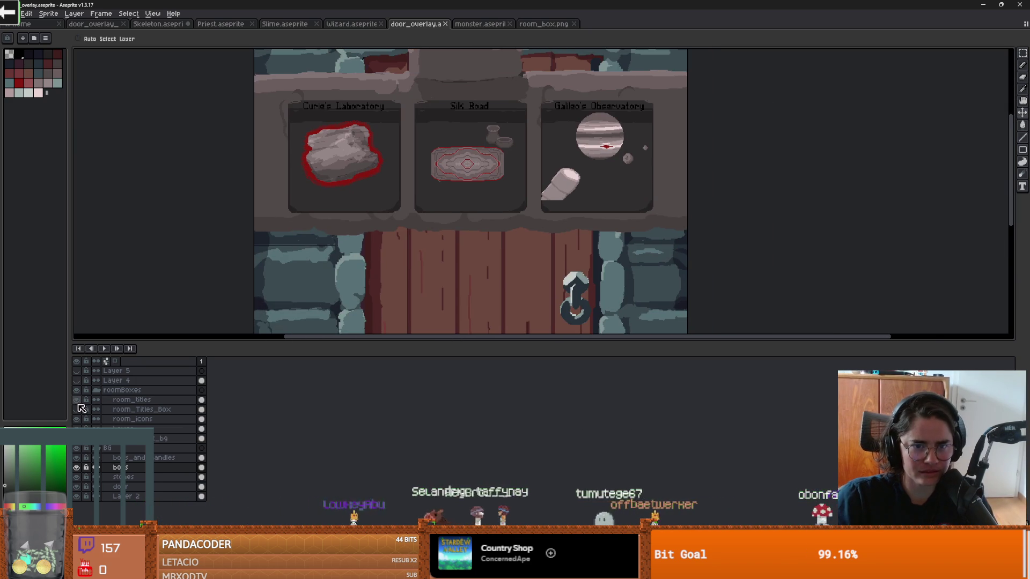
left_click(77, 400)
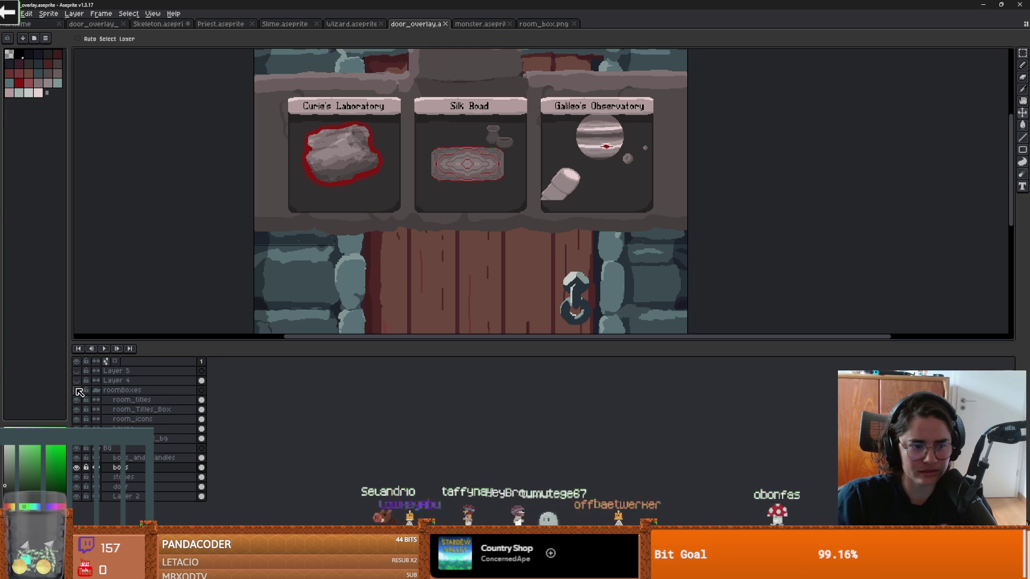
left_click(76, 390)
scroll(395, 196, "down", 2)
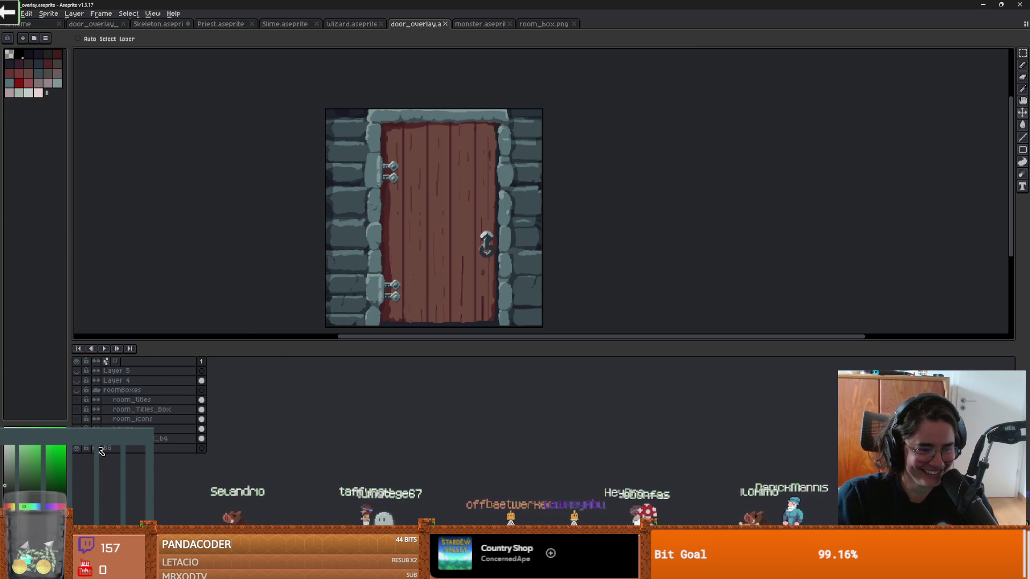
left_click(446, 24)
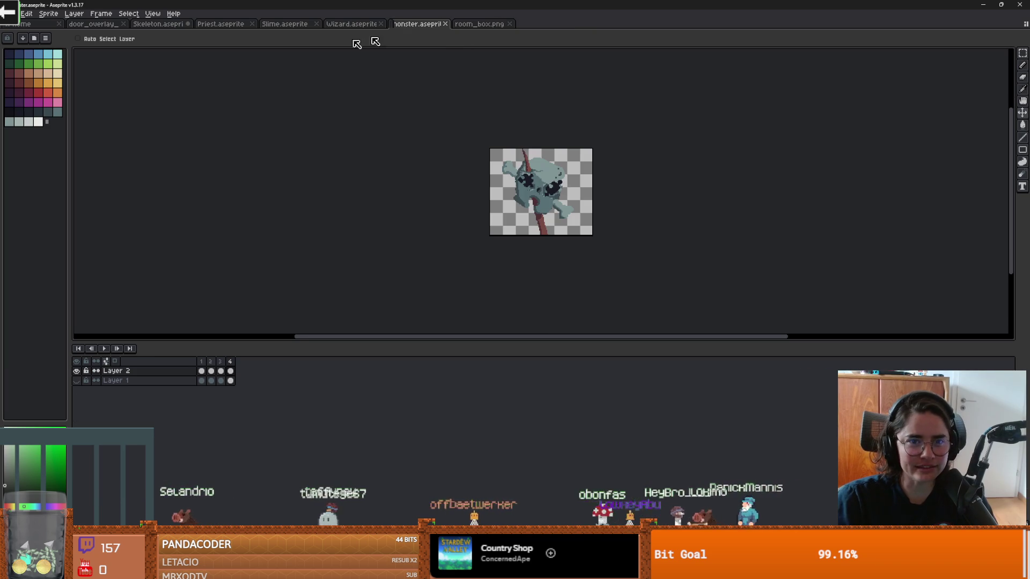
left_click(92, 23)
scroll(484, 231, "up", 1)
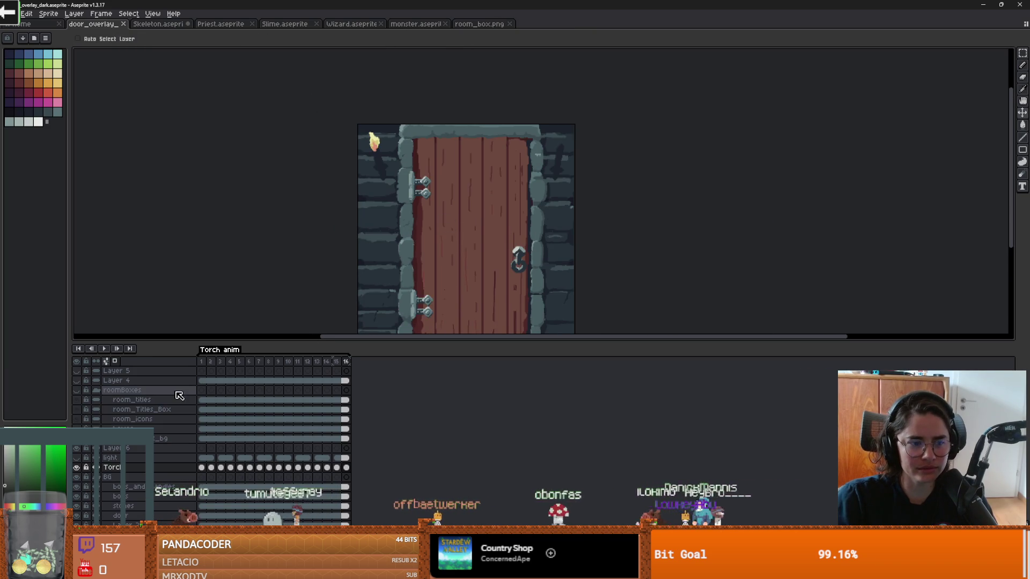
left_click(76, 390)
scroll(409, 211, "up", 3)
scroll(409, 211, "up", 2)
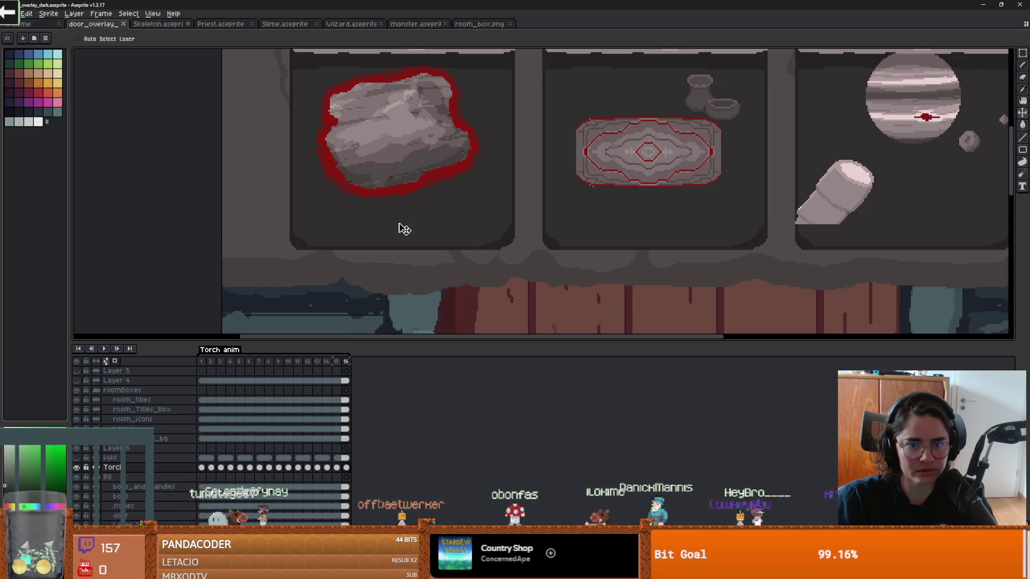
scroll(403, 225, "down", 2)
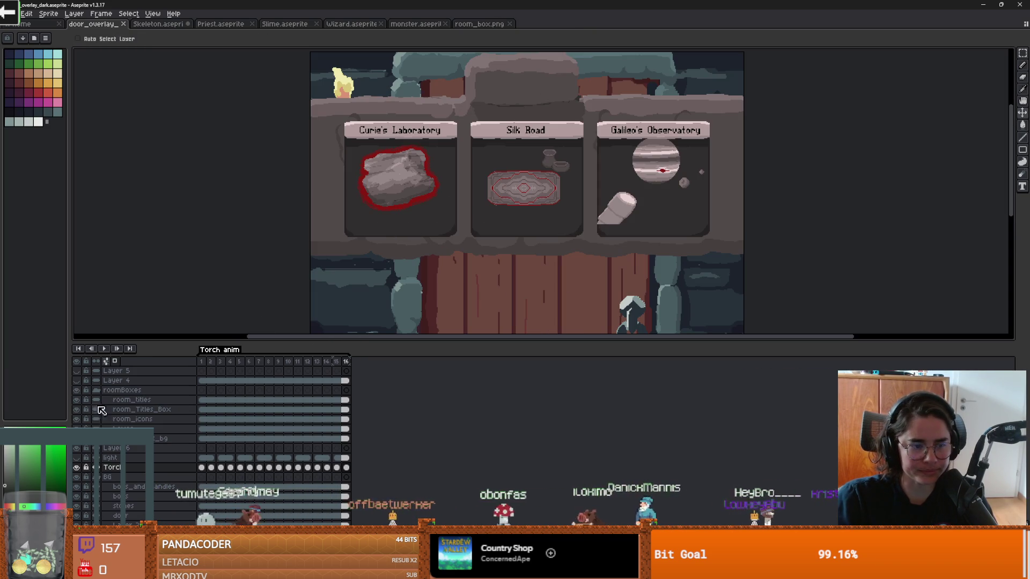
left_click(76, 390)
scroll(424, 248, "up", 1)
scroll(417, 251, "down", 1)
scroll(416, 251, "up", 1)
scroll(384, 262, "down", 1)
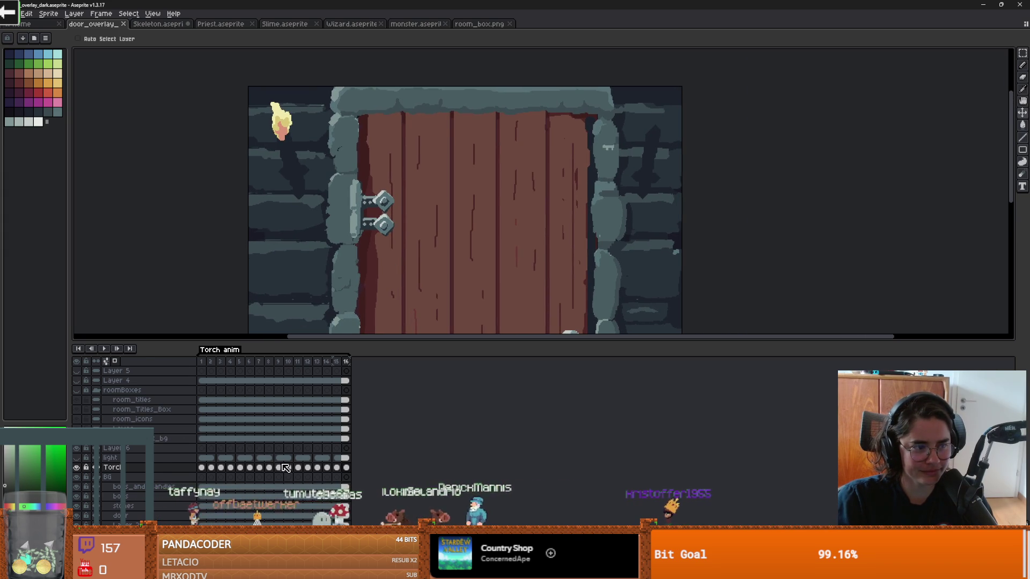
left_click_drag(203, 467, 350, 468)
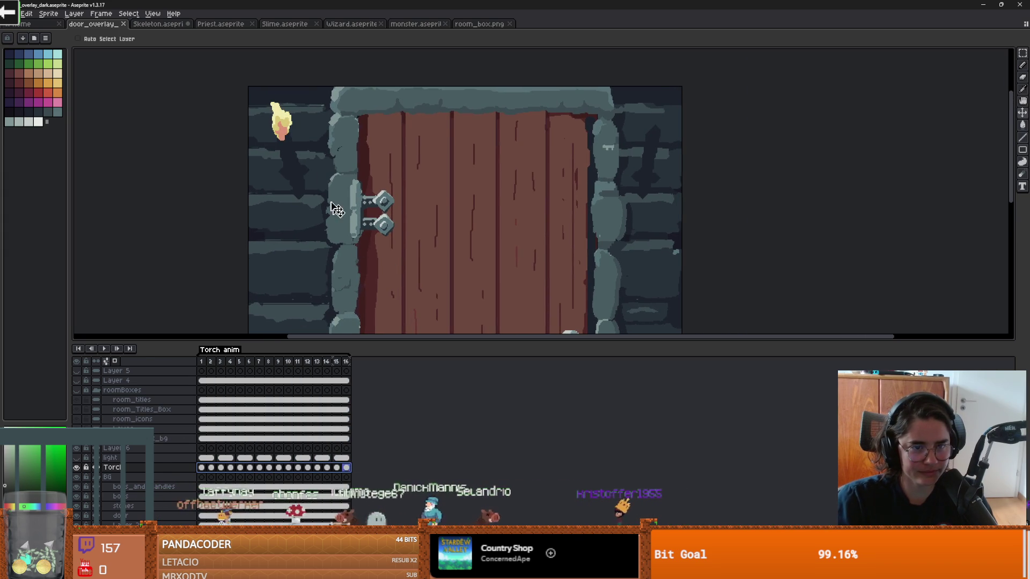
key("ctrl+c")
key("ctrl+v")
key("ctrl+z")
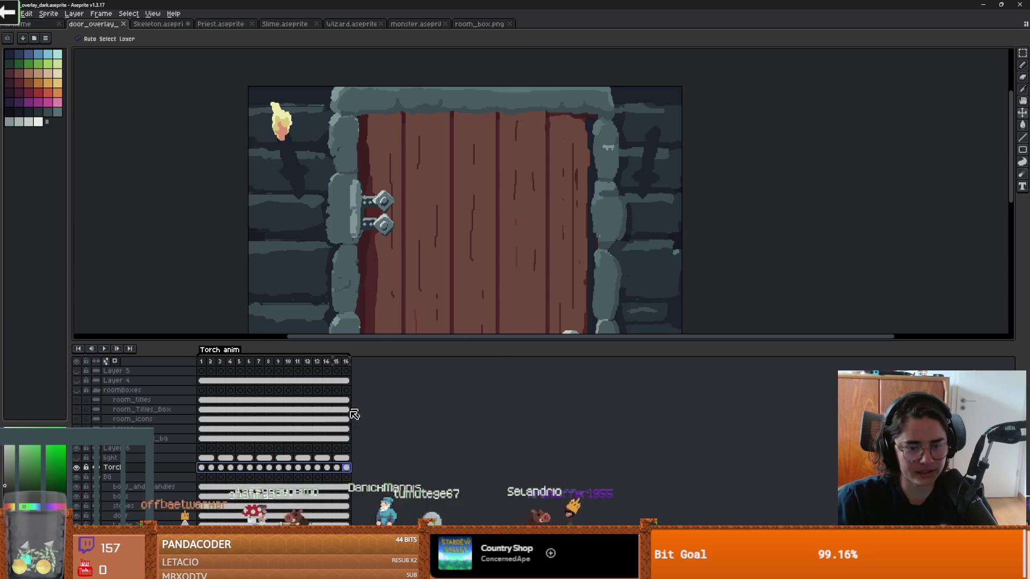
key("m")
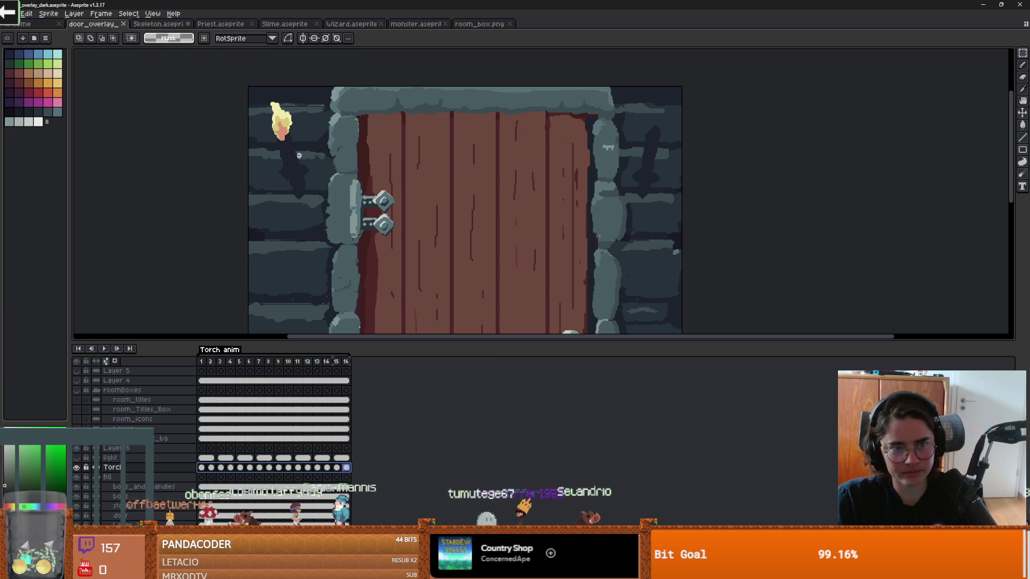
left_click_drag(331, 201, 341, 207)
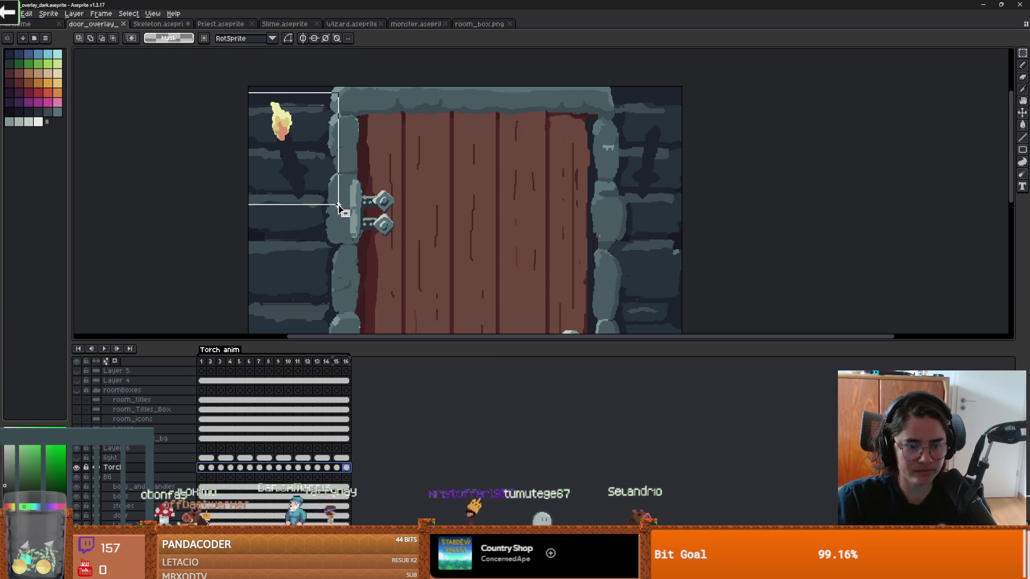
left_click_drag(205, 467, 348, 473)
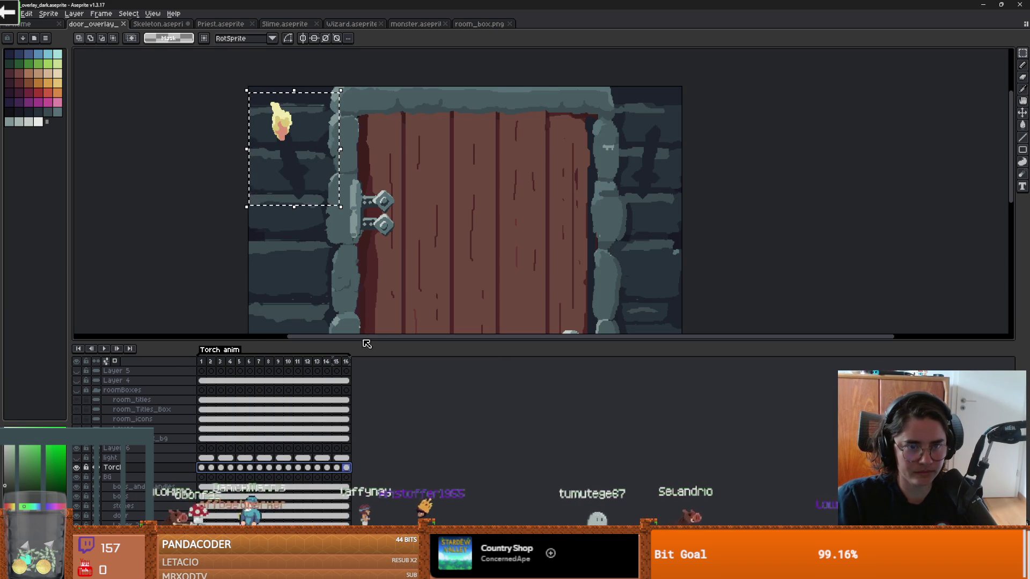
key("Return")
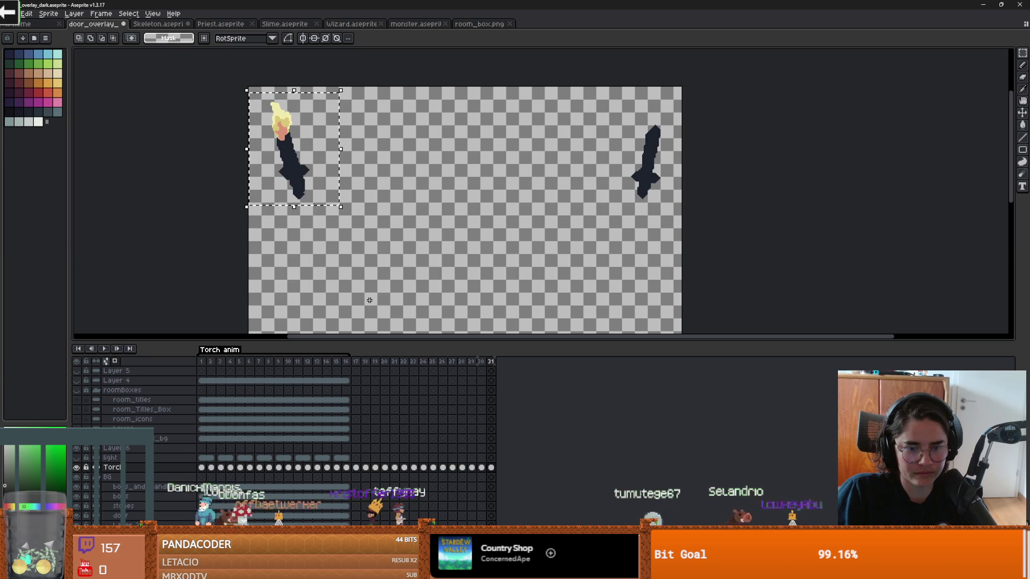
key("Escape")
key("ctrl+d")
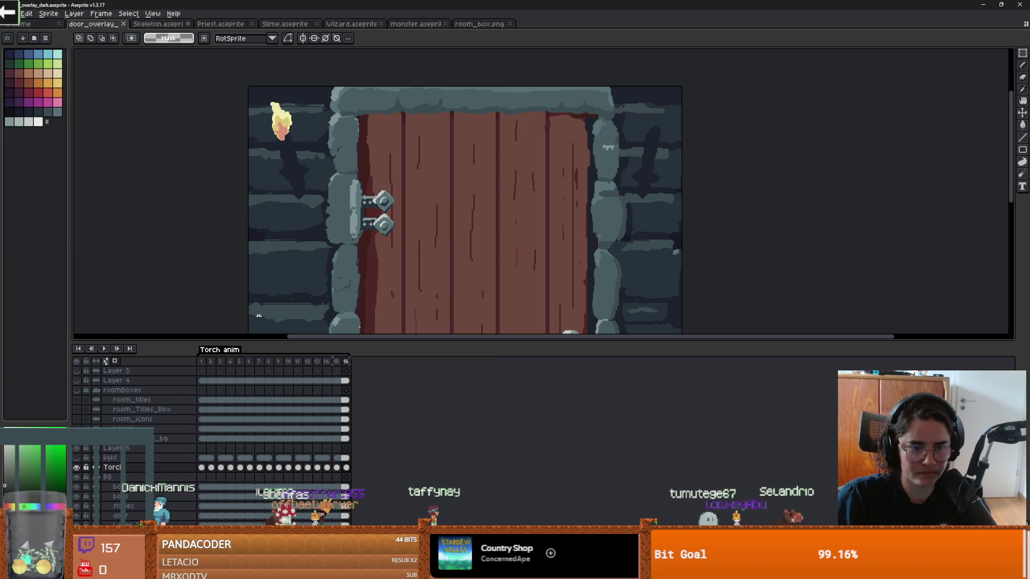
mouse_move(321, 184)
left_mouse_down()
mouse_move(248, 107)
mouse_move(472, 148)
left_mouse_up()
key("ctrl+c")
key("ctrl+v")
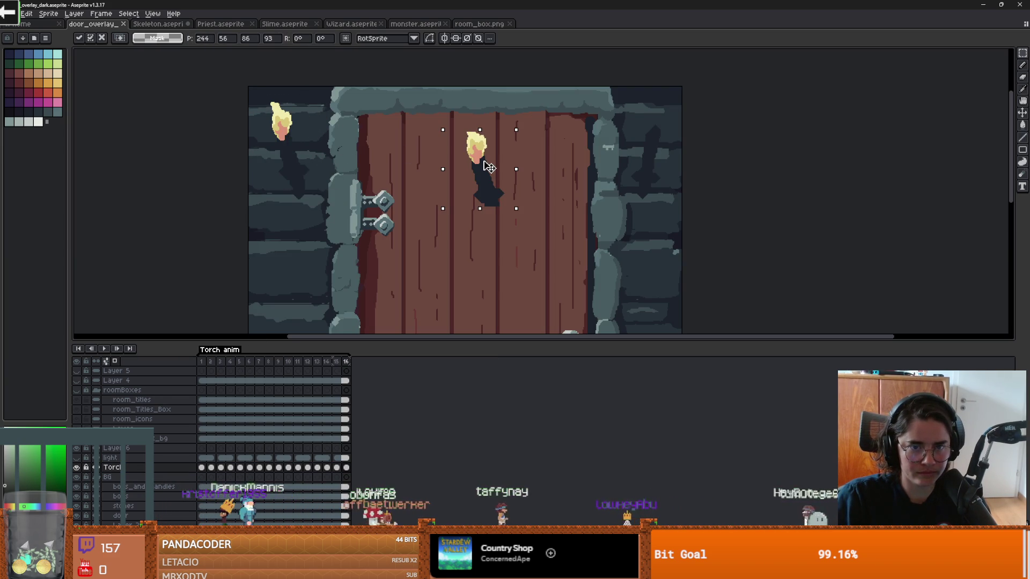
key("ctrl+z")
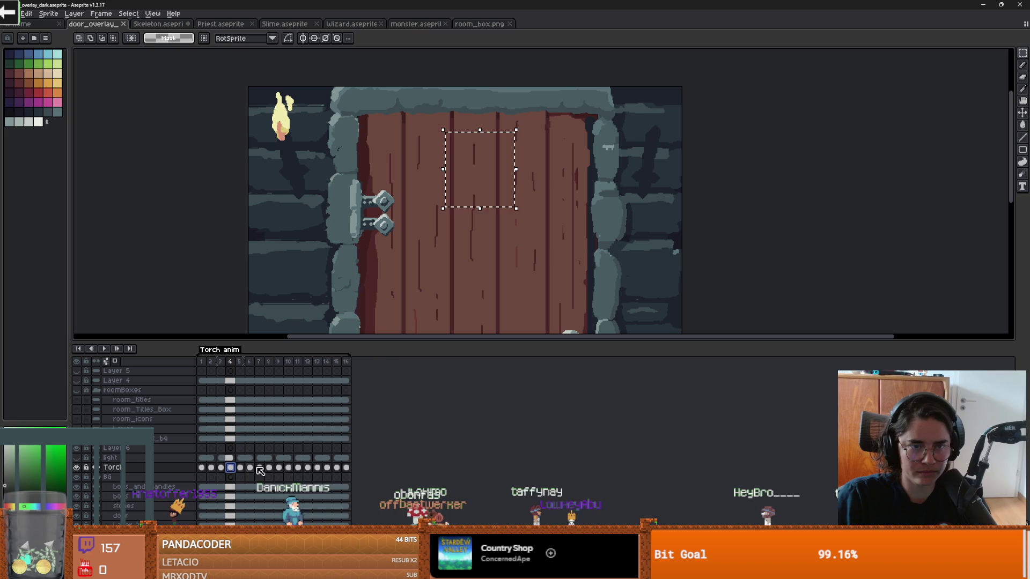
key("ctrl+z")
key("ctrl+d")
key("alt+Tab")
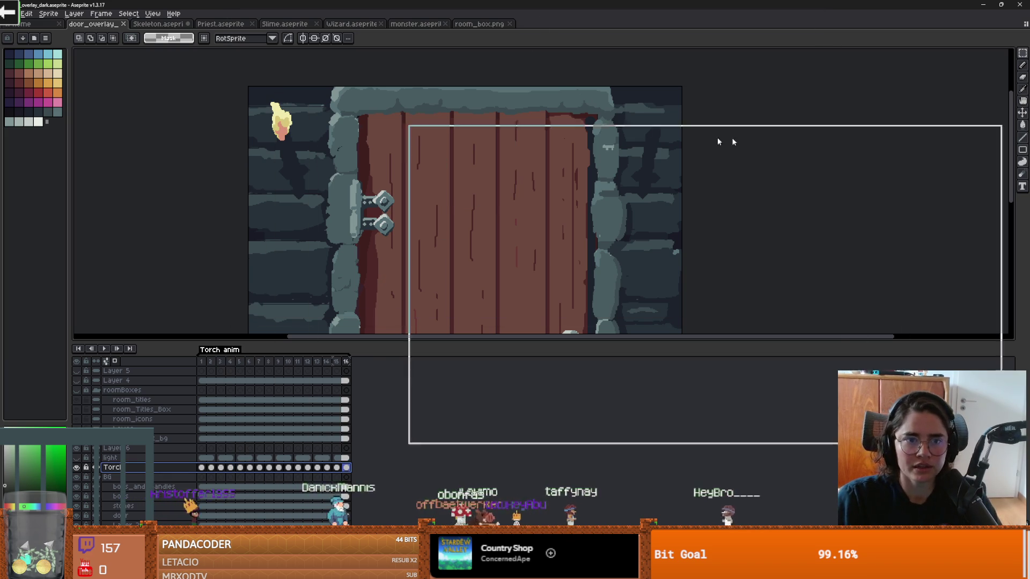
key("alt+Tab")
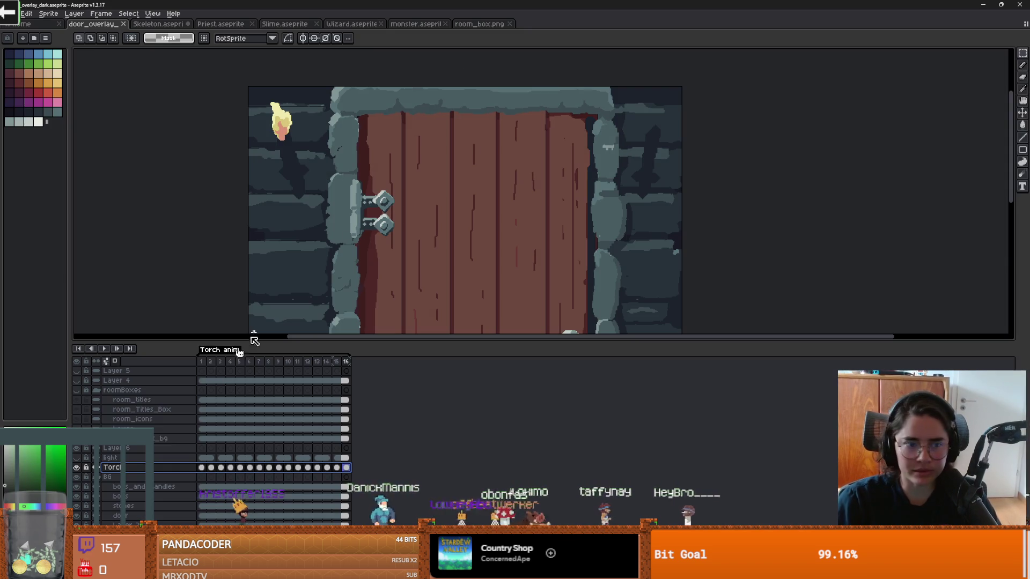
left_click(106, 349)
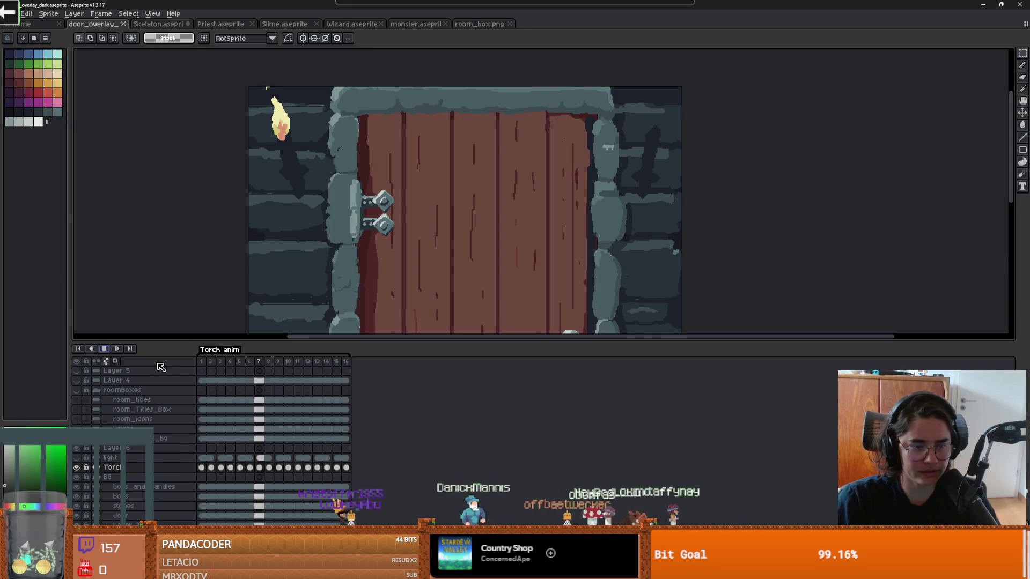
key("Return")
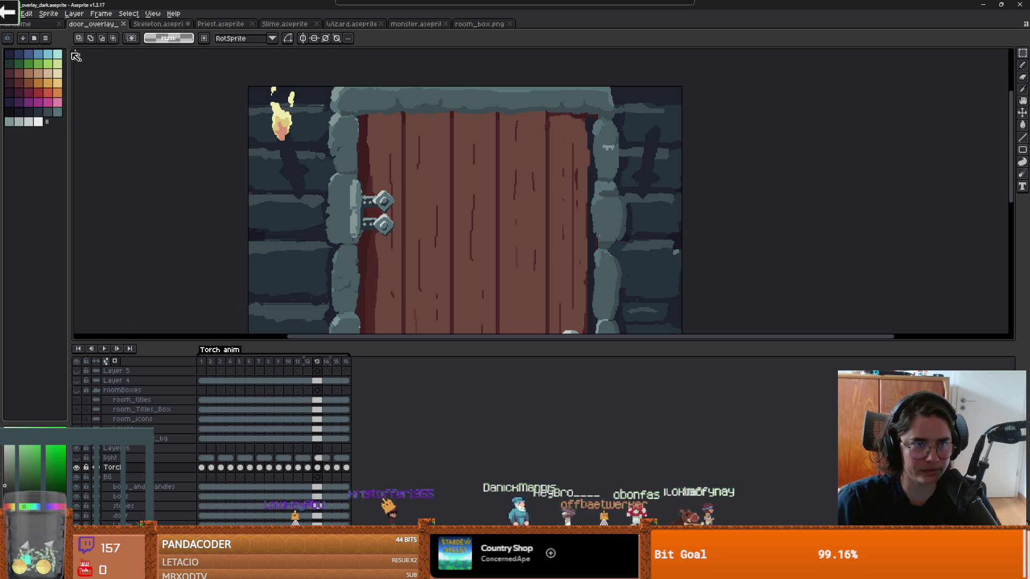
- Close door_overlay_dark, Skeleton (Don't Save), Priest, Slime, Wizard, monster and room_box.png, then return to Godot
left_click(123, 24)
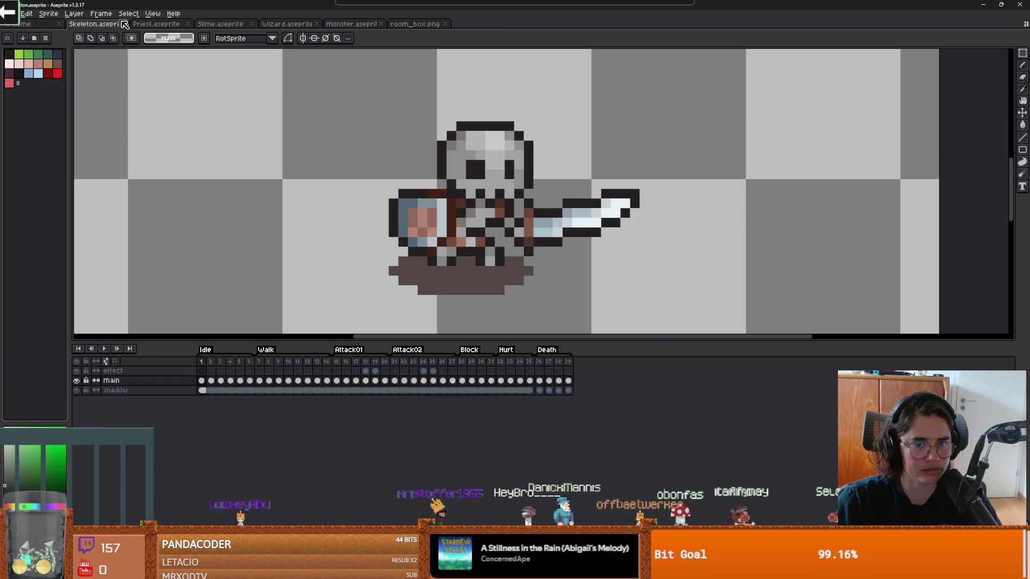
left_click(125, 24)
left_click(512, 302)
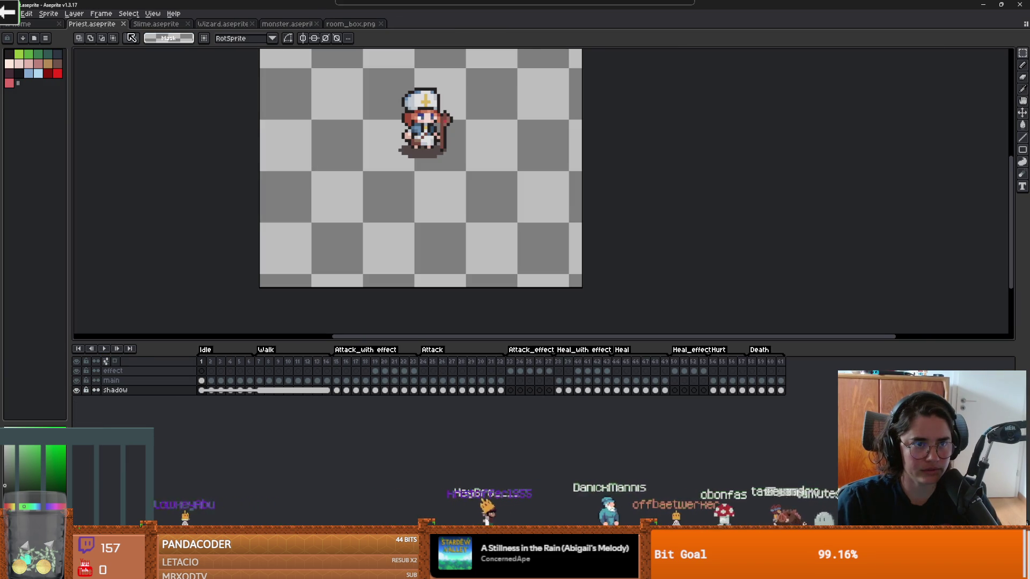
left_click(127, 25)
left_click(124, 24)
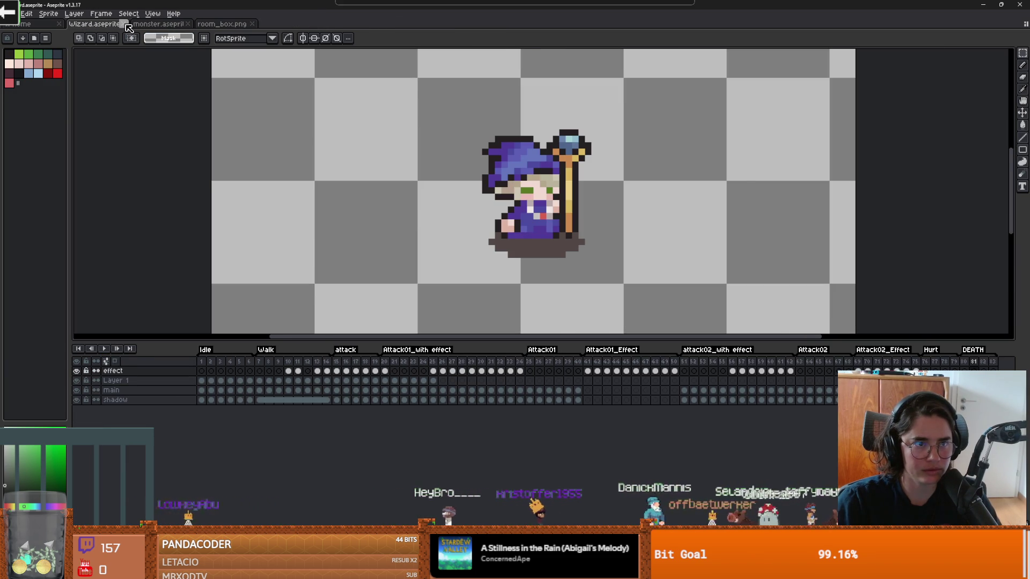
left_click(126, 26)
left_click(127, 26)
left_click(127, 25)
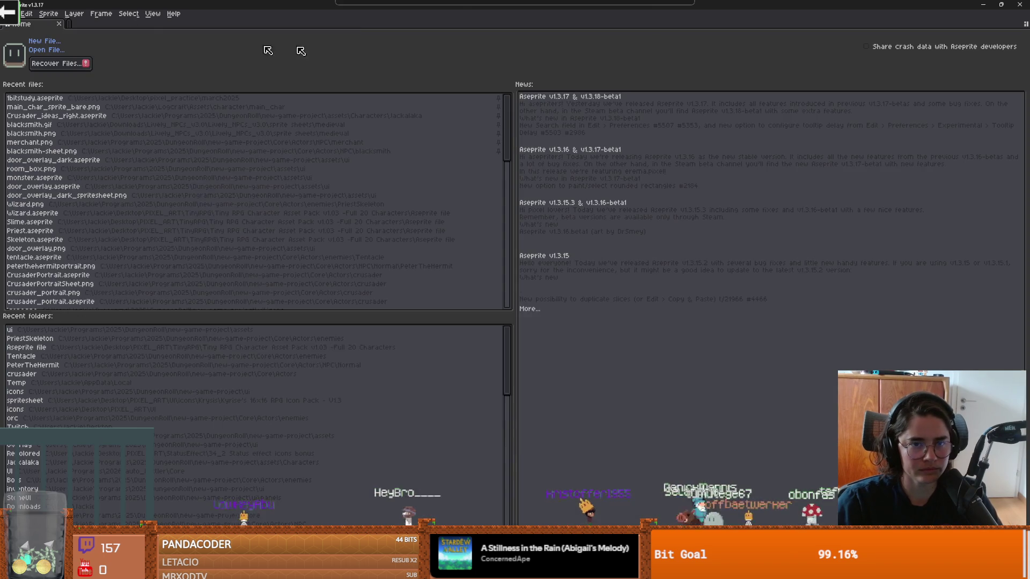
key("alt+Tab")
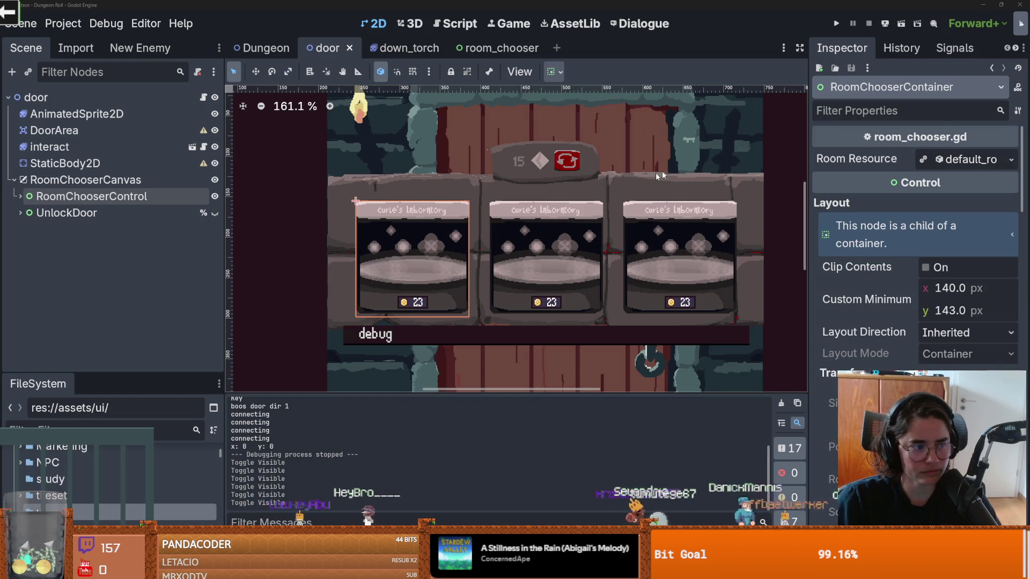
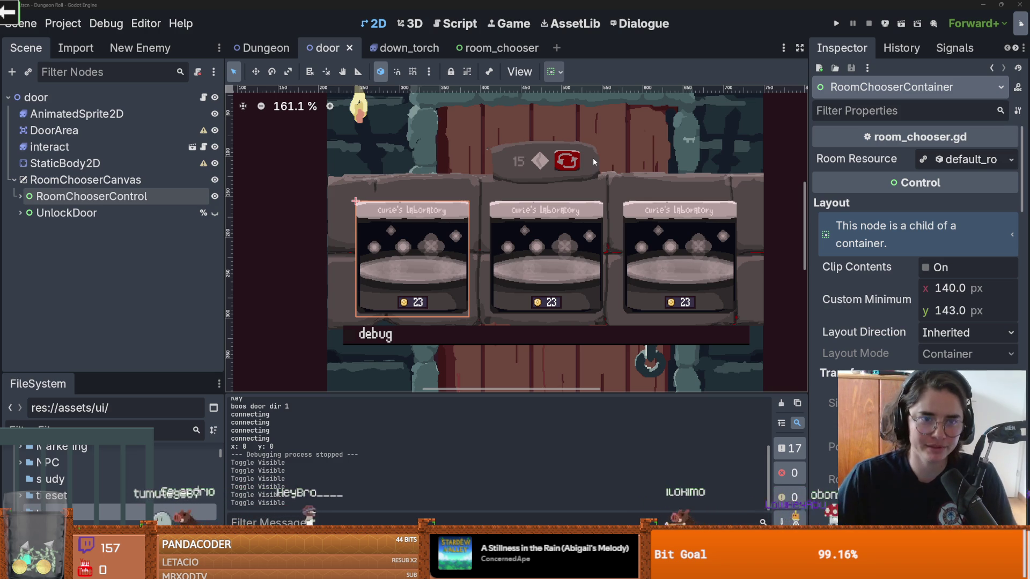
- Close the down_torch, room_chooser and door scene tabs, leaving only Dungeon open
scroll(653, 230, "up", 2)
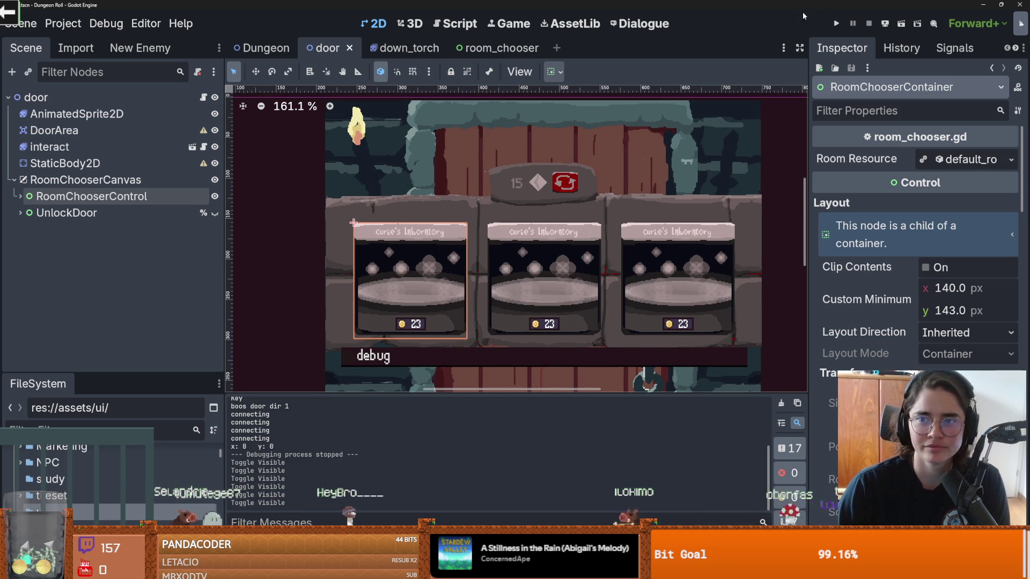
left_click(421, 50)
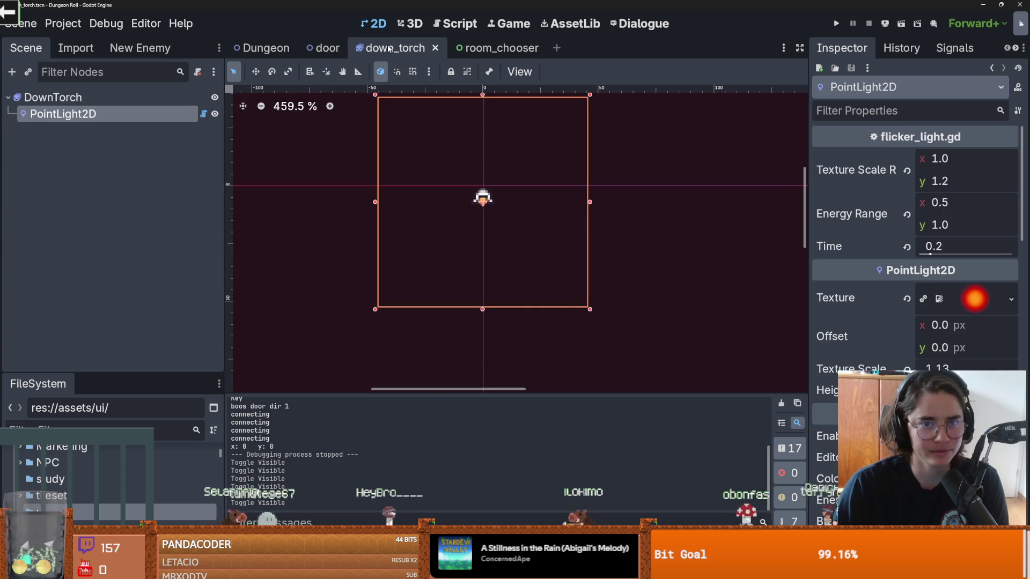
left_click(435, 48)
left_click(407, 48)
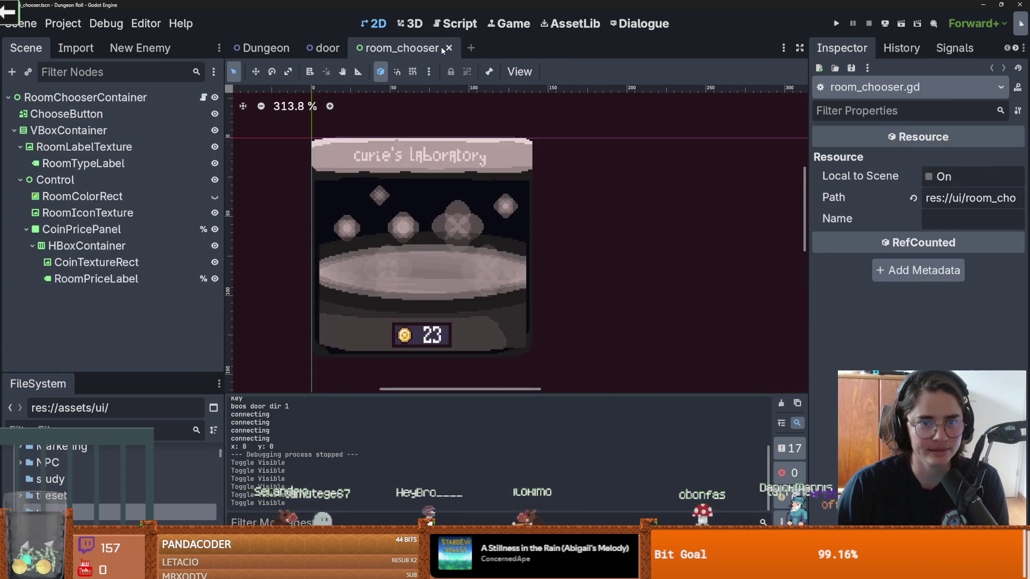
left_click(446, 49)
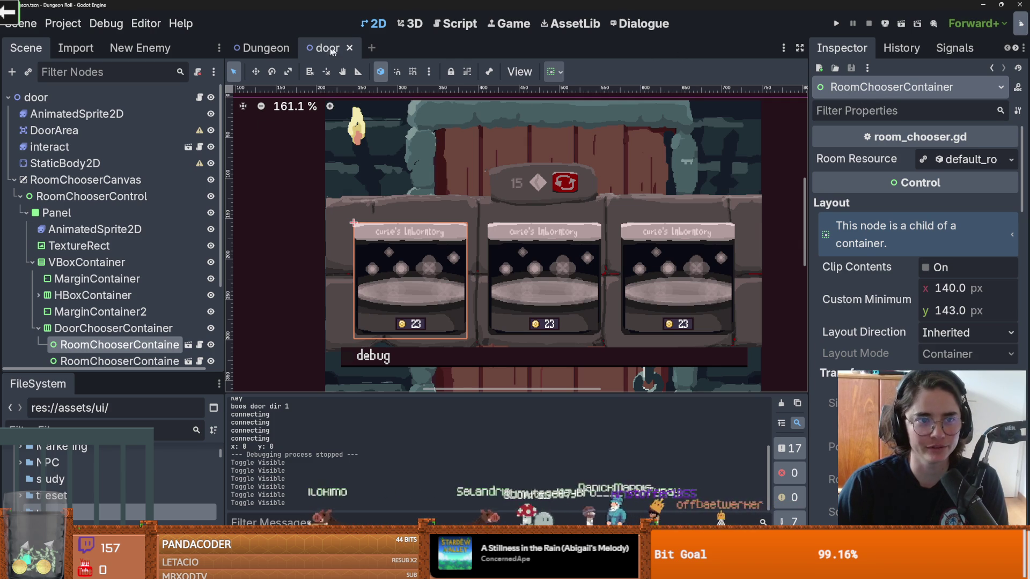
left_click(349, 48)
scroll(535, 232, "down", 4)
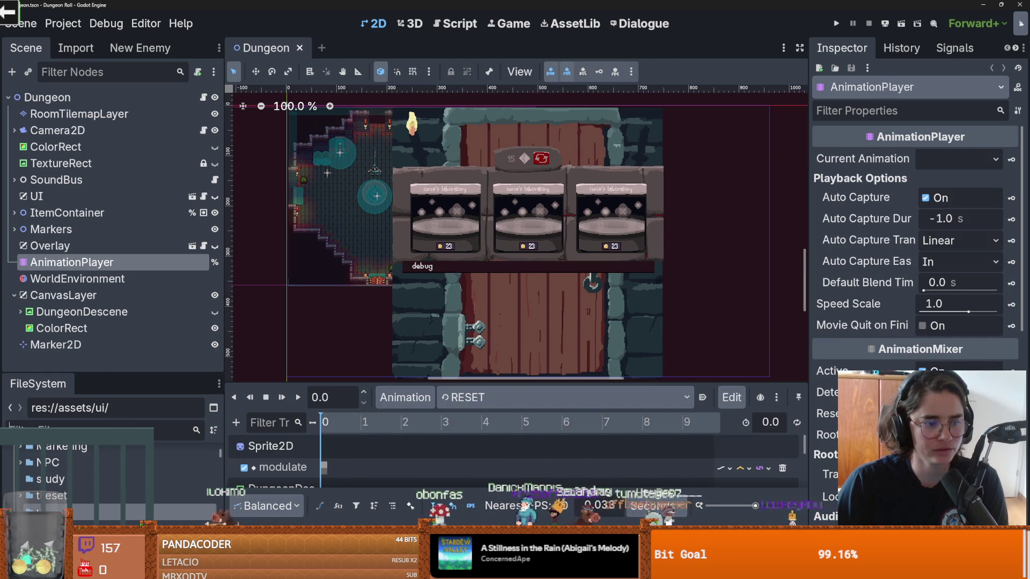
- Reopen door.tscn from the filtered FileSystem, then review its diff in GitHub Desktop
left_click(102, 431)
type("un")
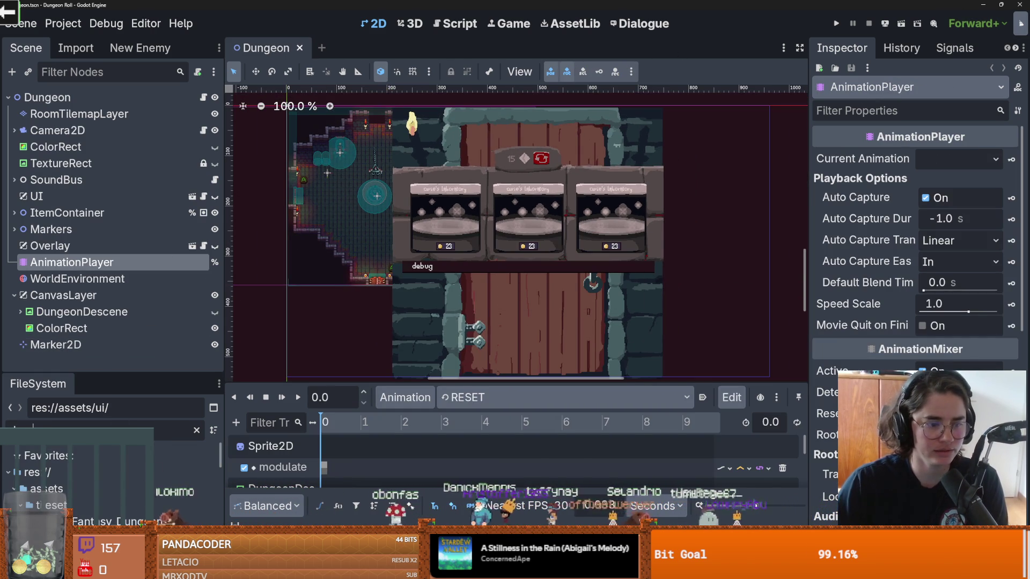
left_click_drag(151, 372, 152, 196)
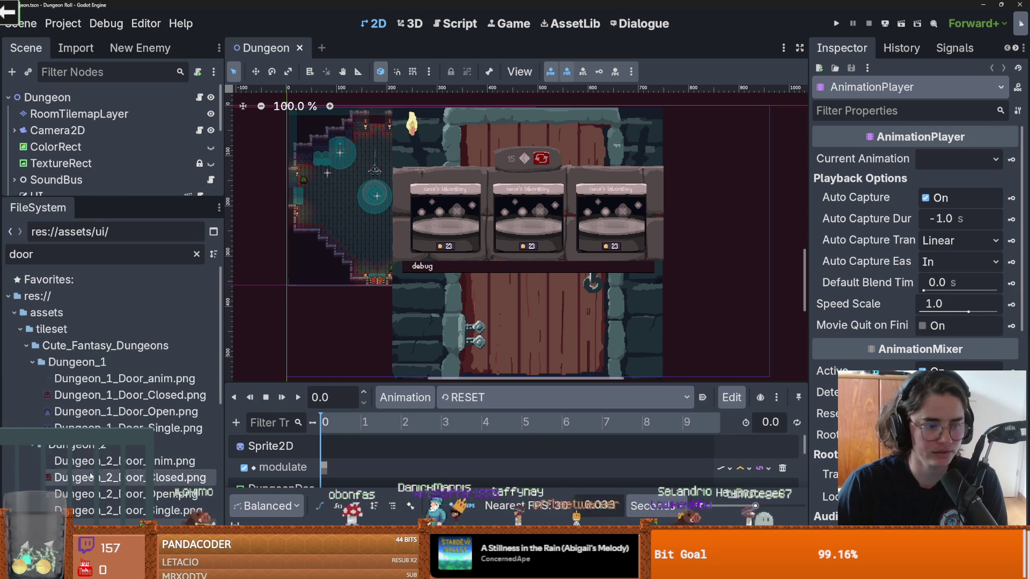
double_click(94, 467)
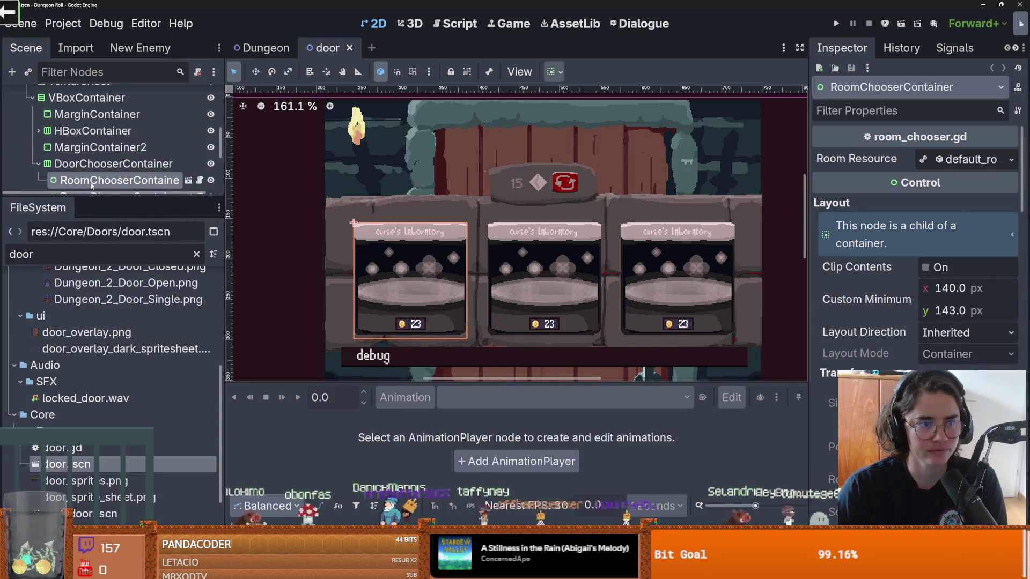
left_click_drag(96, 195, 97, 357)
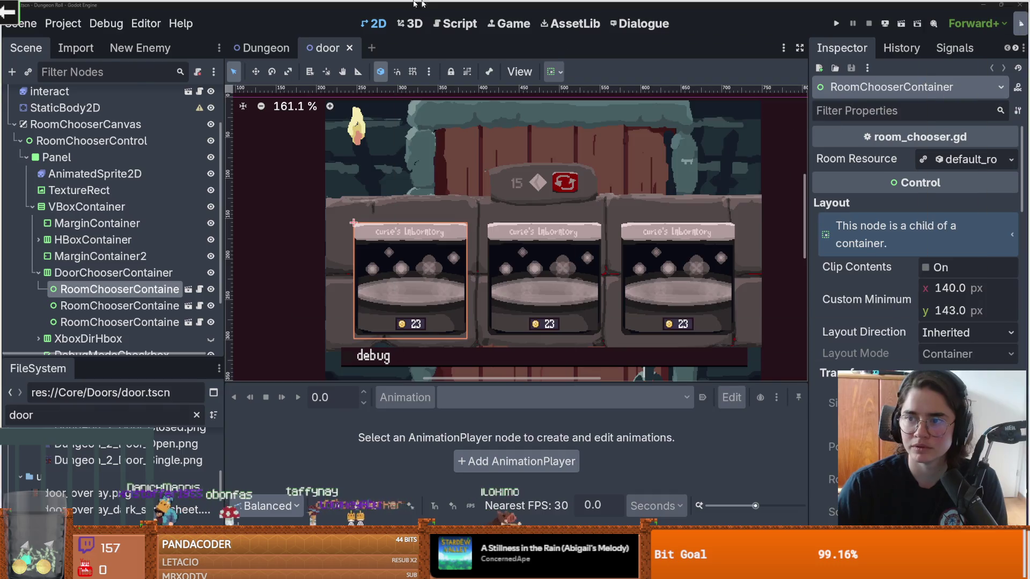
key("alt+Tab")
left_click(102, 108)
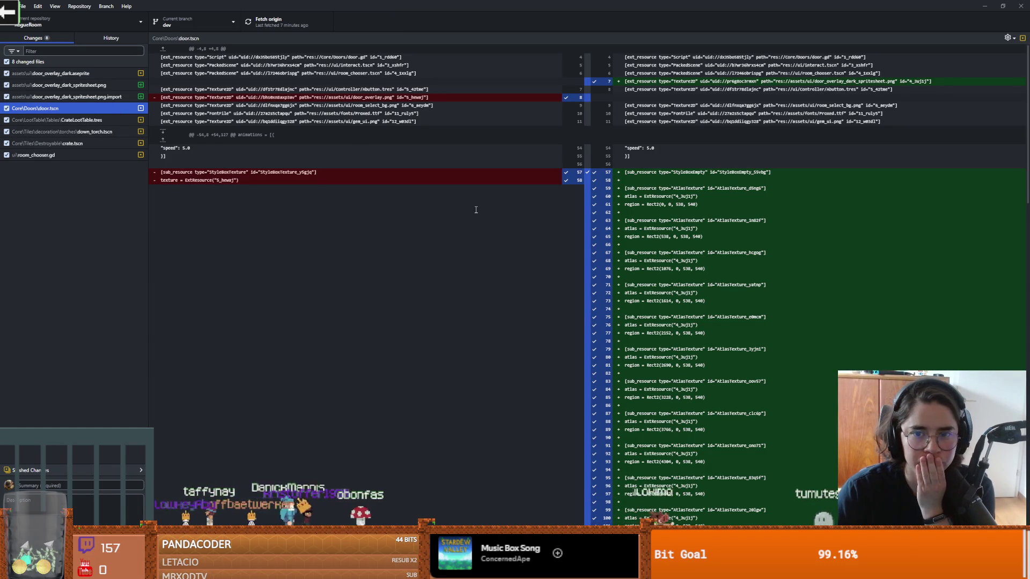
- Review door.gd's open_door function, including its connect_doors and room_chooser_canvas lines
key("alt+Tab")
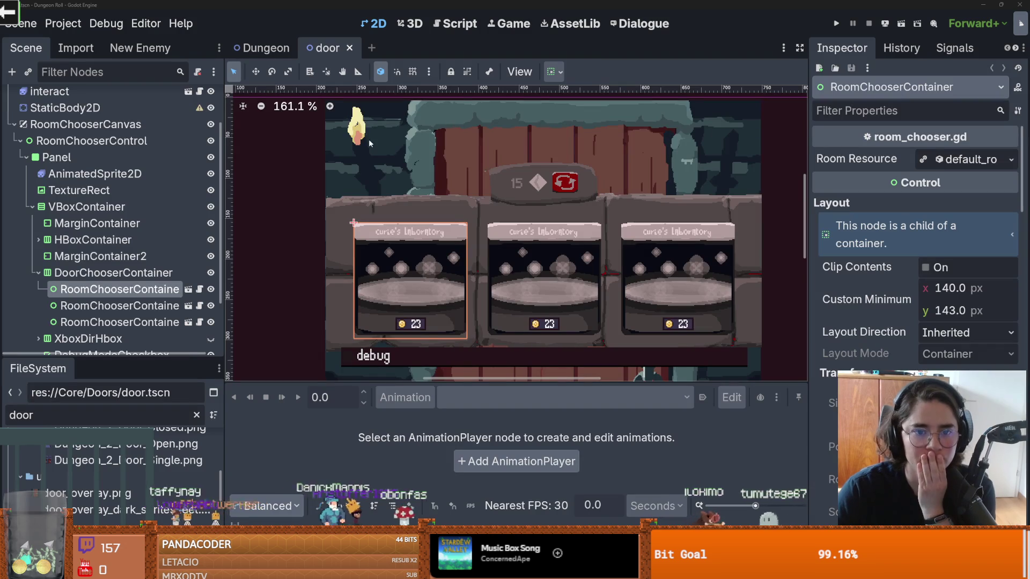
scroll(107, 215, "up", 2)
left_click(199, 98)
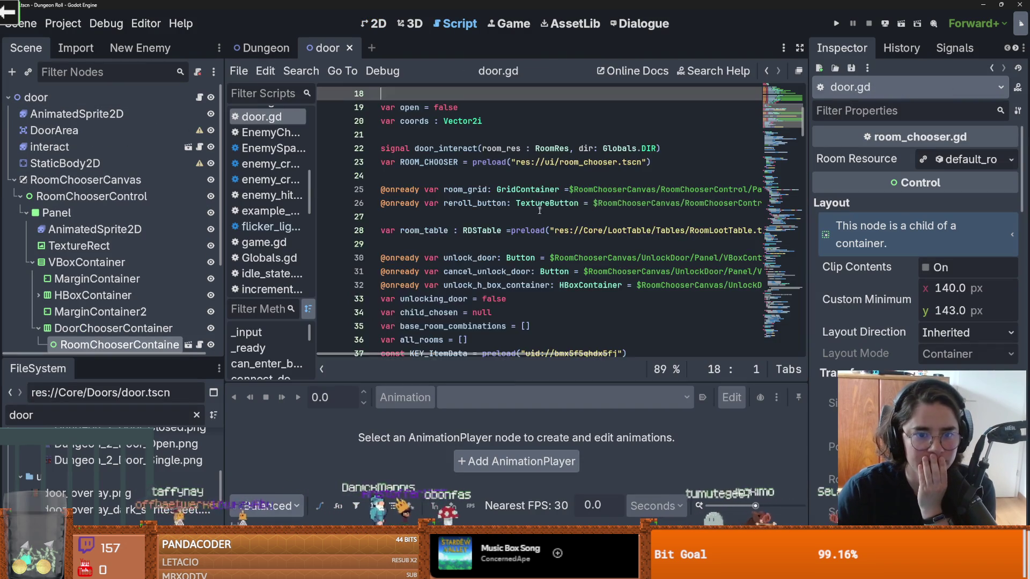
scroll(536, 240, "down", 15)
scroll(535, 239, "down", 4)
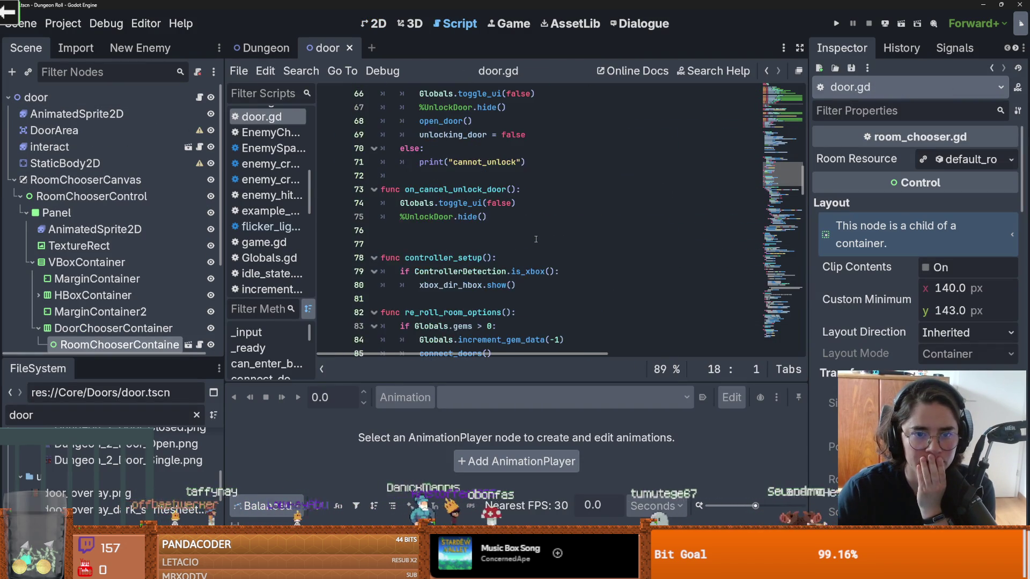
scroll(535, 240, "up", 1)
left_click(443, 166)
scroll(451, 174, "down", 7)
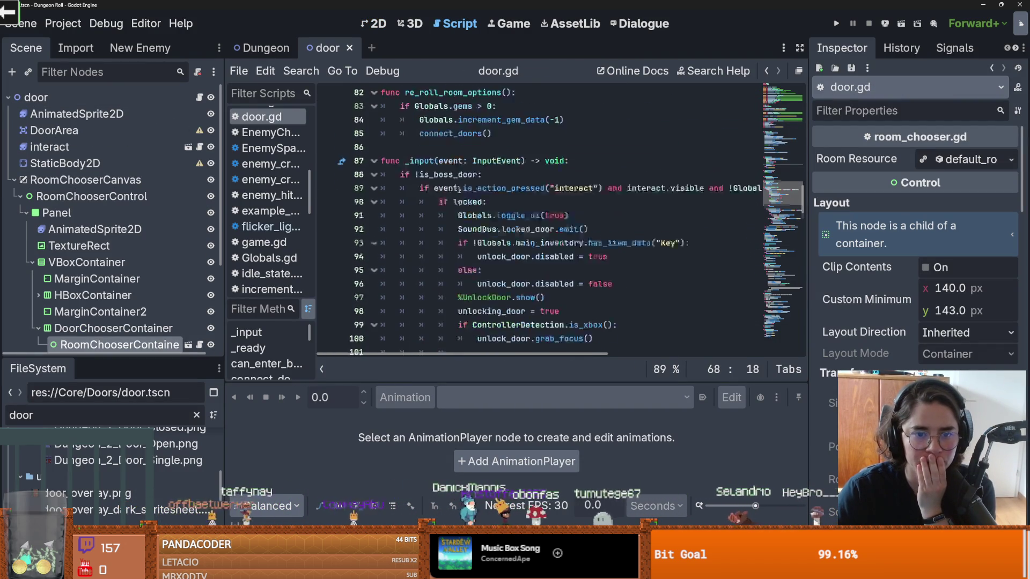
scroll(462, 184, "down", 3)
left_click(475, 230, "ctrl")
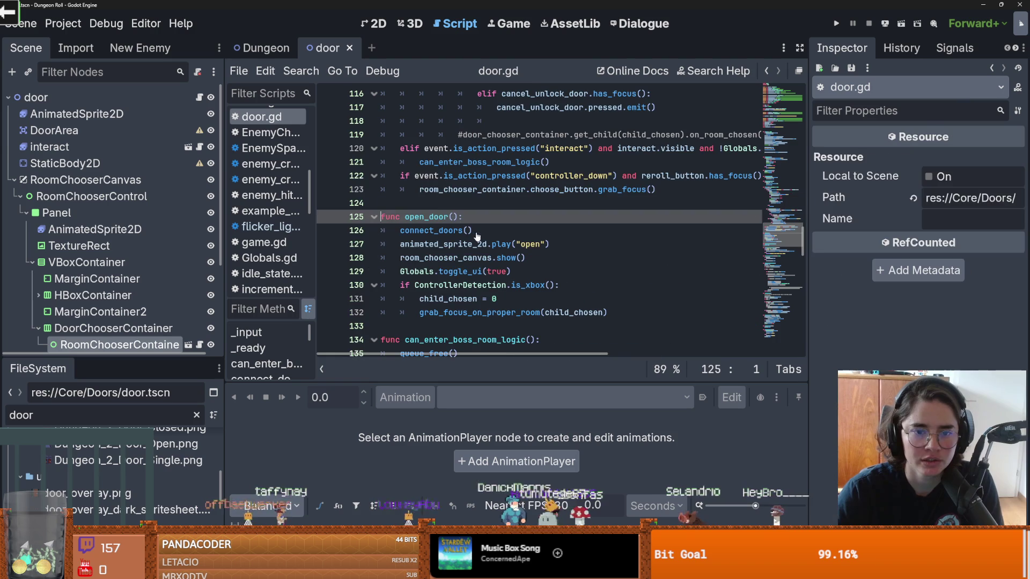
left_click(458, 230)
left_click(456, 256)
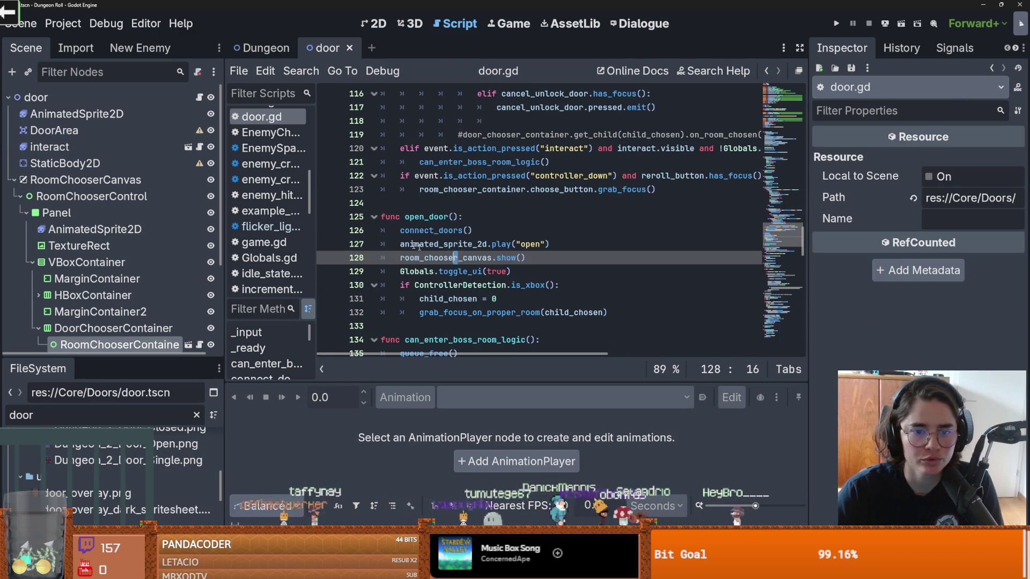
- Hide RoomChooserCanvas in the door scene, save it, and launch the game
left_click(364, 23)
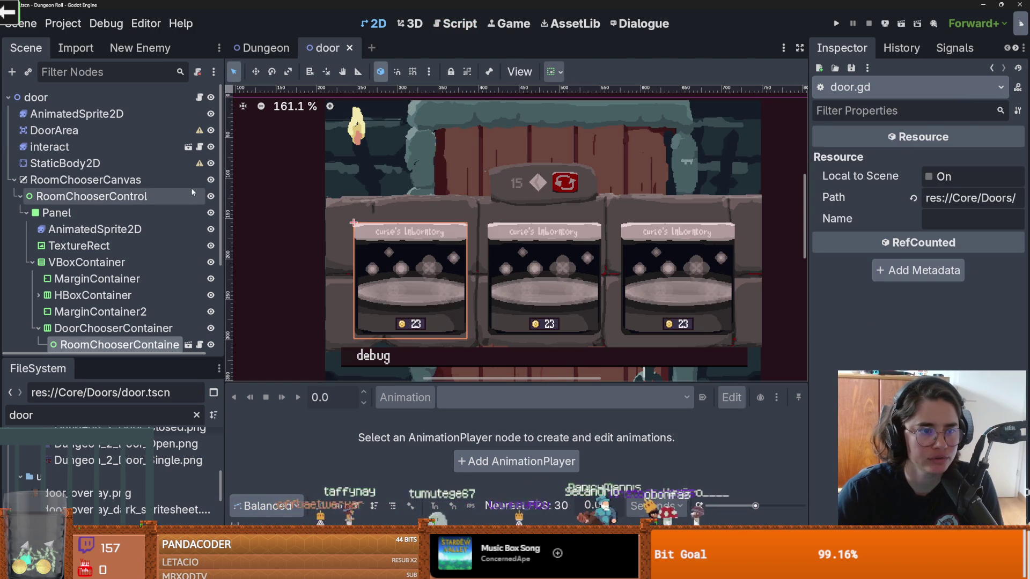
left_click(211, 181)
scroll(476, 224, "down", 2)
key("ctrl+s")
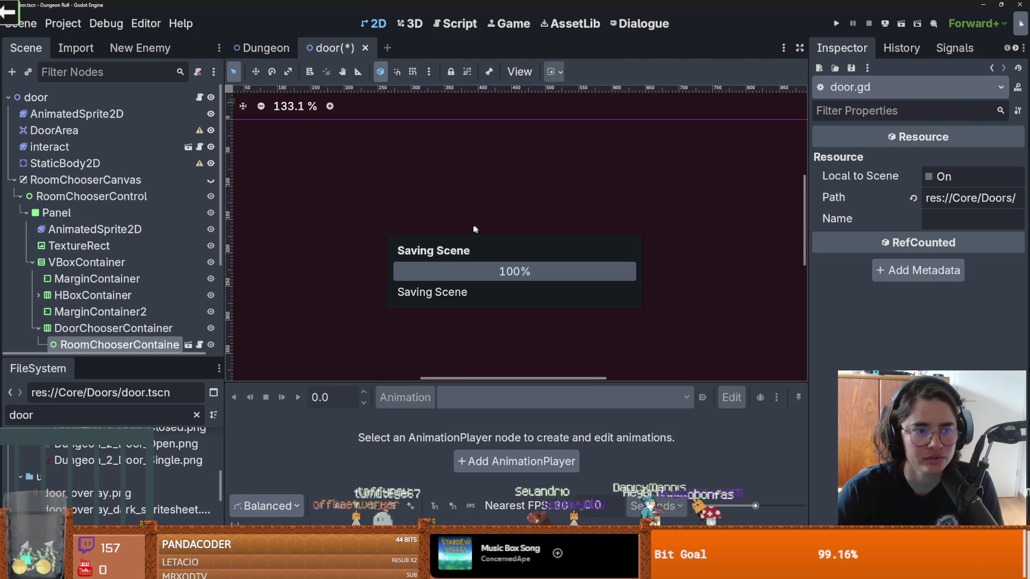
scroll(458, 228, "down", 6)
left_click(836, 23)
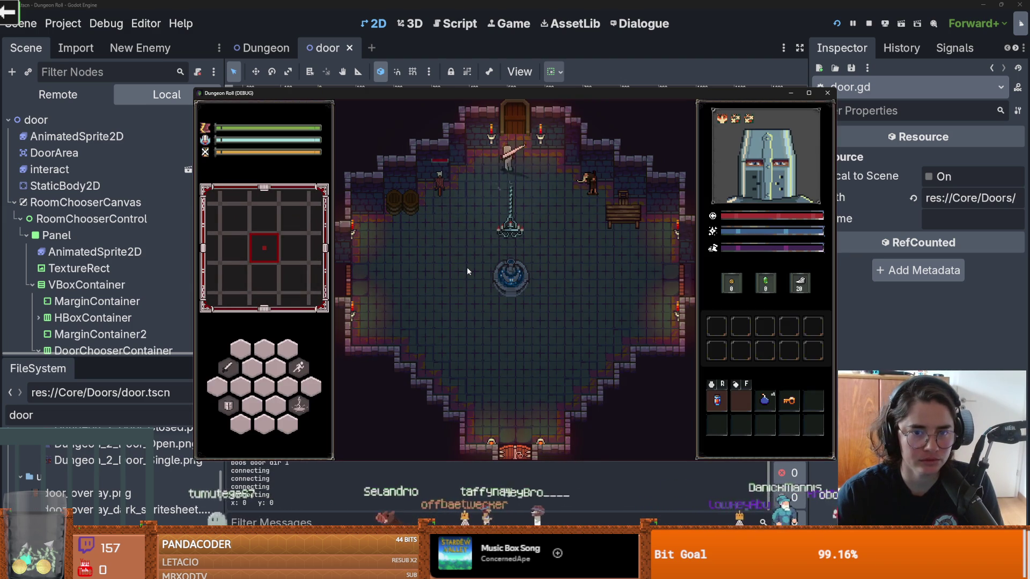
- Walk to the top door, stop the game, recheck RoomChooserCanvas stays hidden, and rerun
key("w")
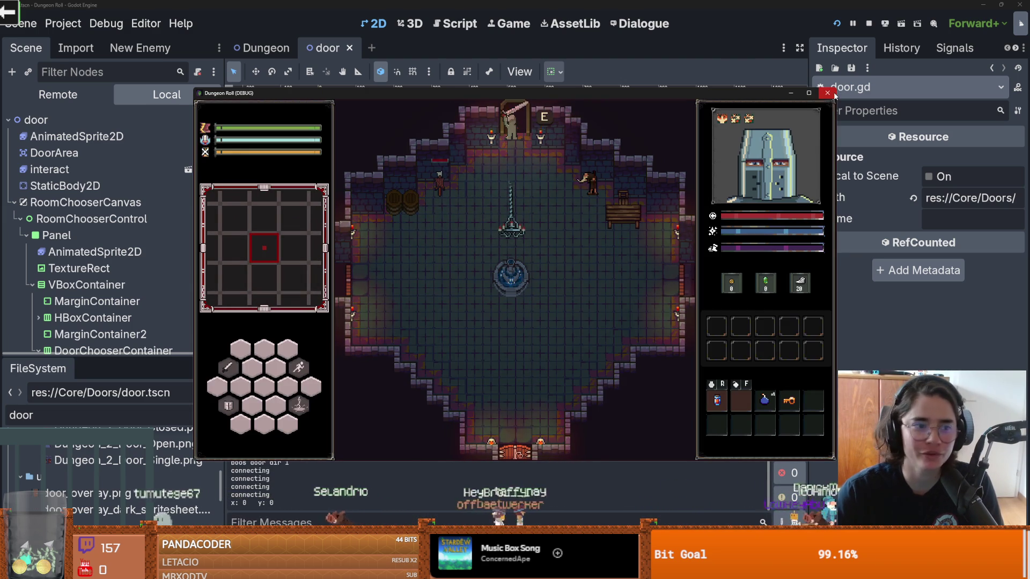
left_click(827, 93)
left_click(210, 197)
left_click(211, 196)
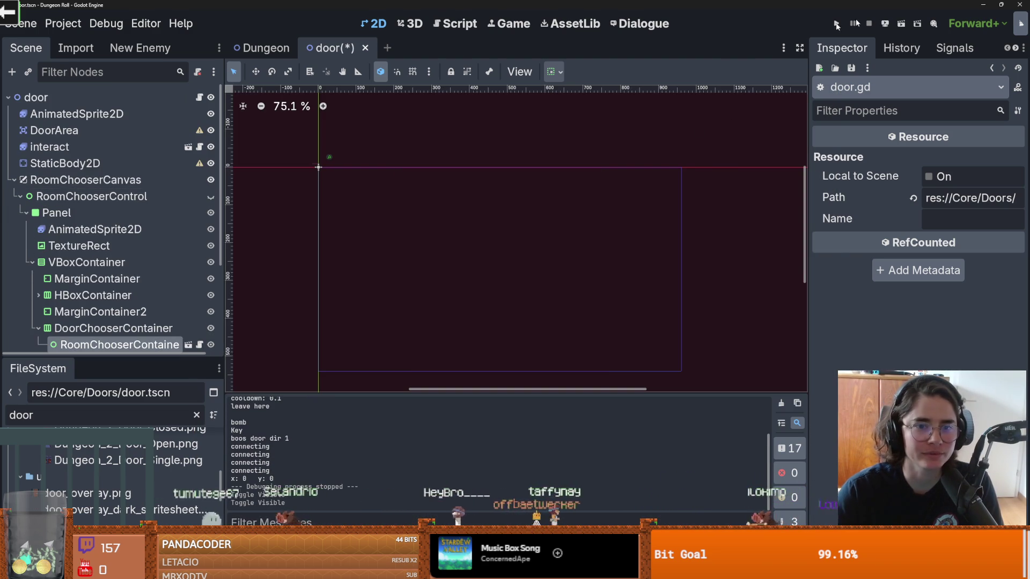
left_click(836, 24)
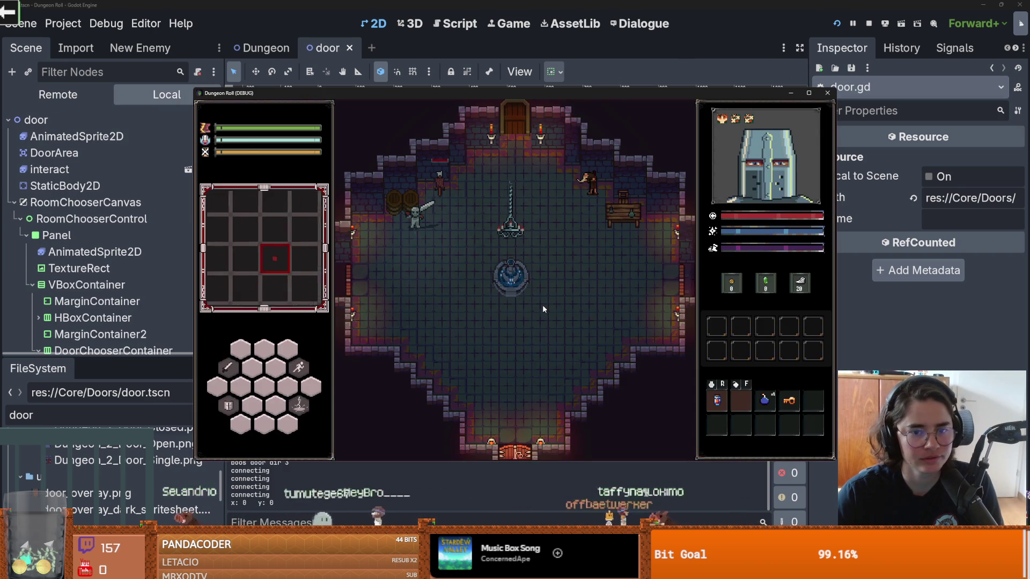
- Walk to the top door, press E to bring up the room chooser, then stop the game
key("w")
key("e")
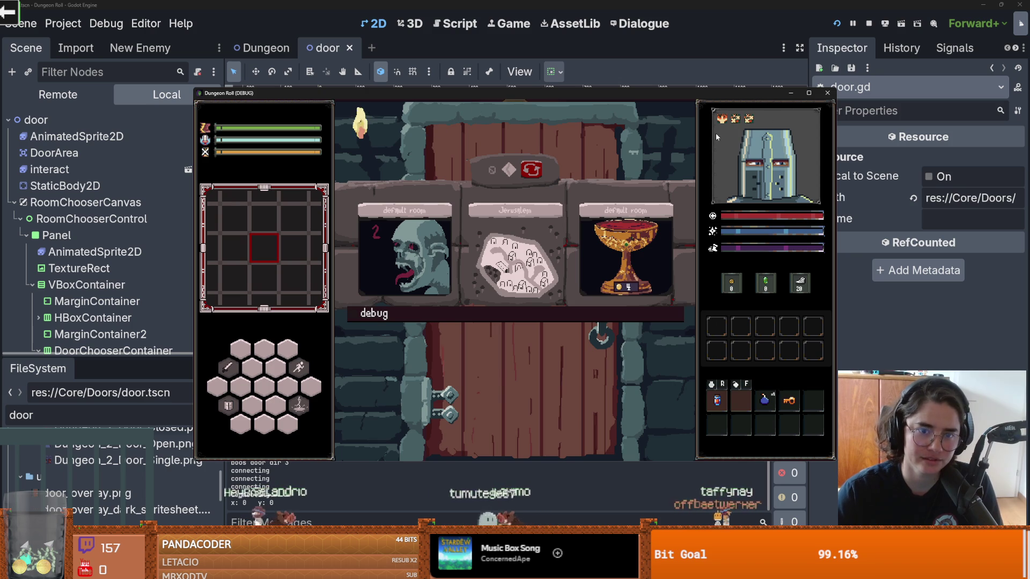
left_click(826, 95)
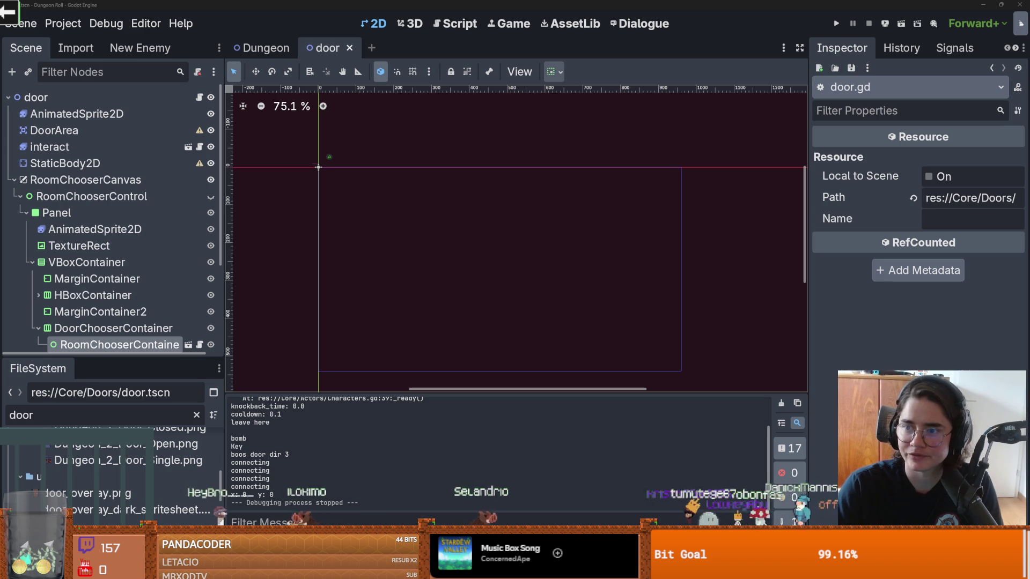
- In Aseprite, select every frame of the Torch layer and switch to the Move tool
key("alt+Tab")
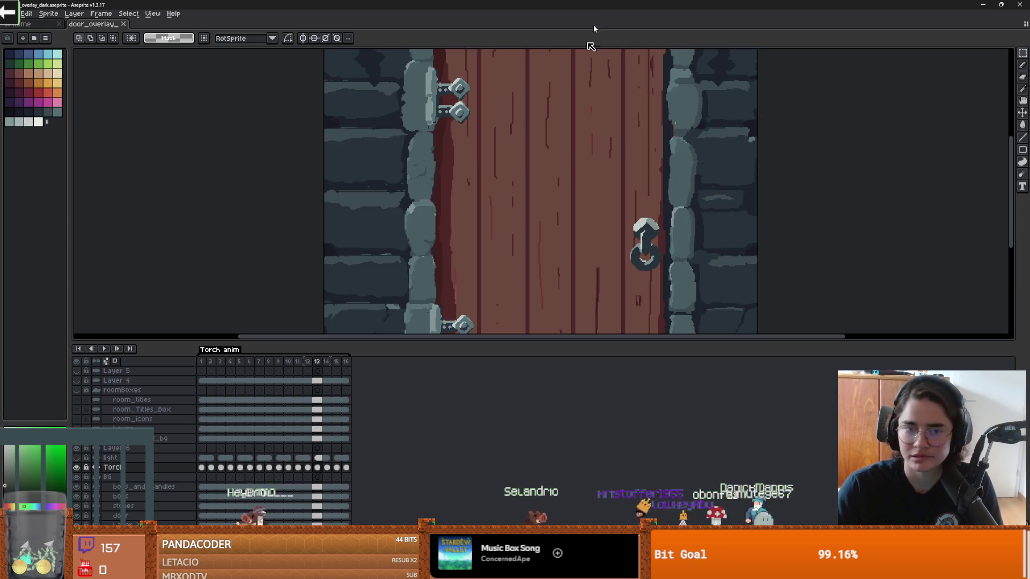
scroll(429, 188, "down", 2)
scroll(451, 187, "up", 1)
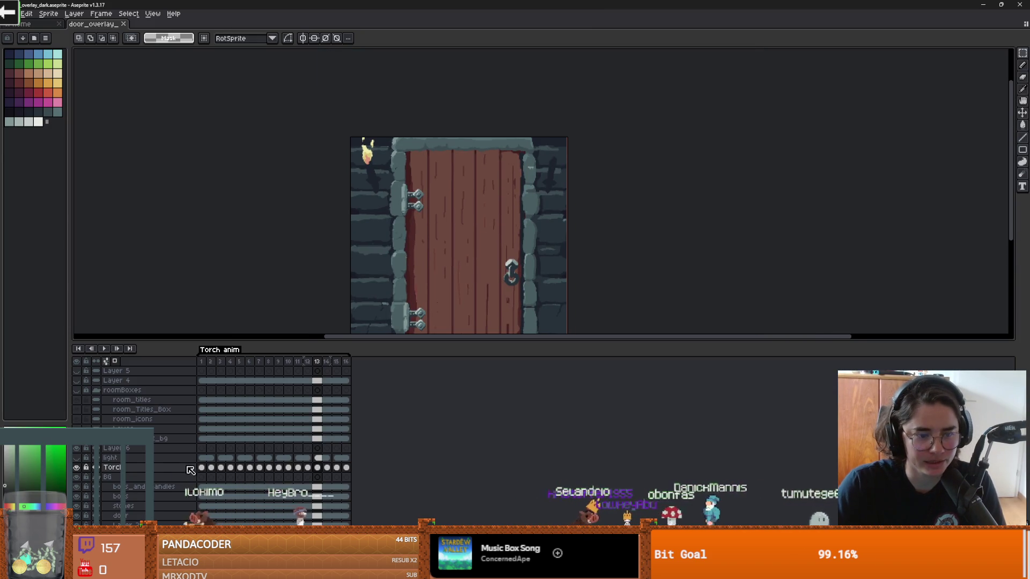
left_click(190, 470)
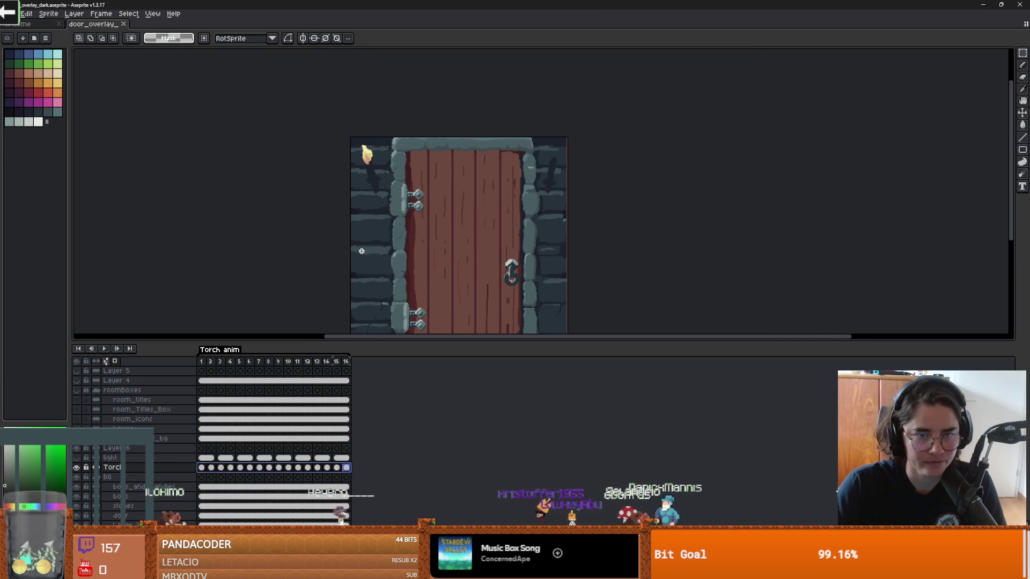
scroll(361, 251, "up", 1)
key("v")
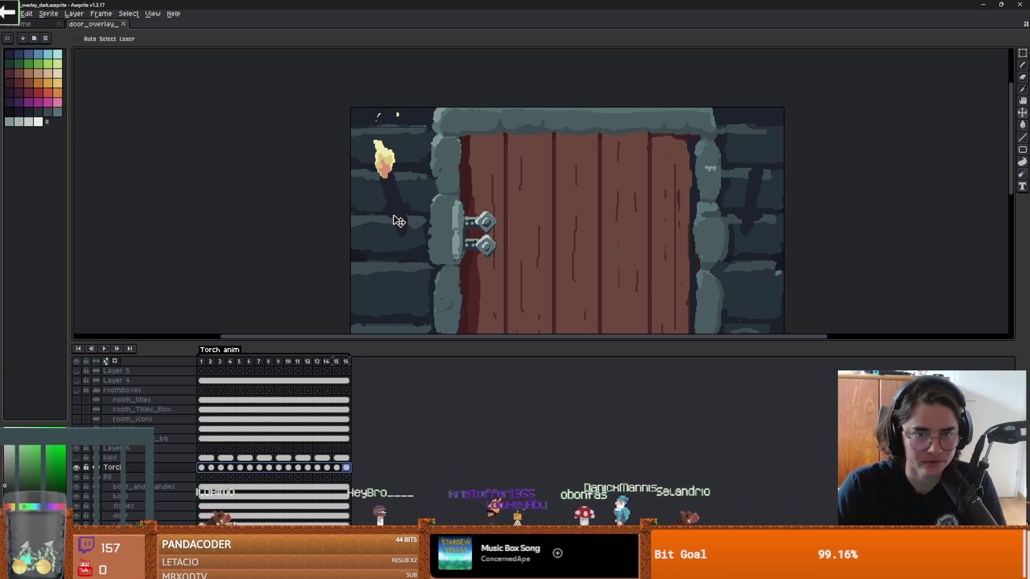
- Export the sprite sheet, overwriting door_overlay_dark_spritesheet.png
left_click(10, 13)
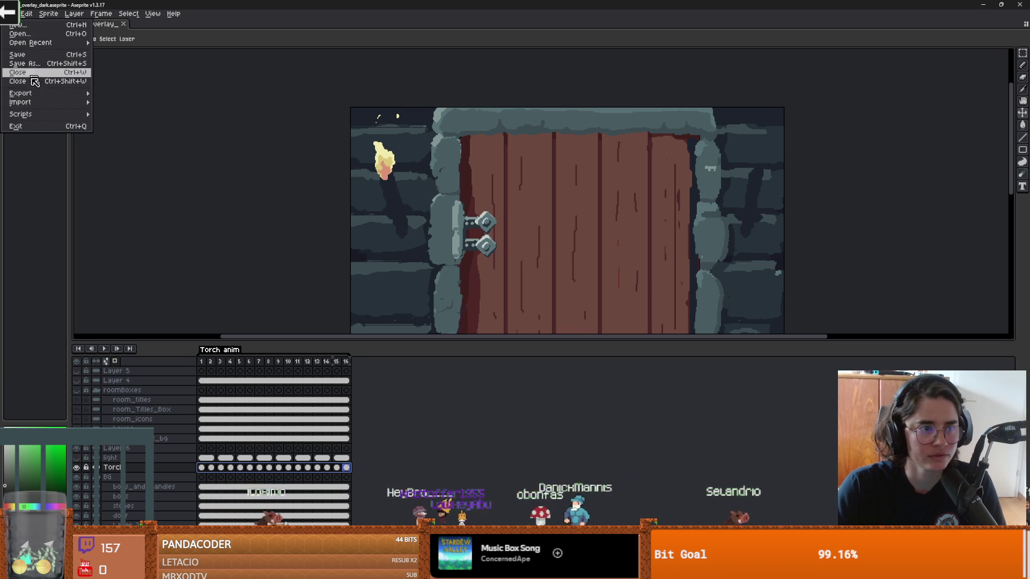
mouse_move(32, 92)
left_click(129, 105)
left_click(238, 161)
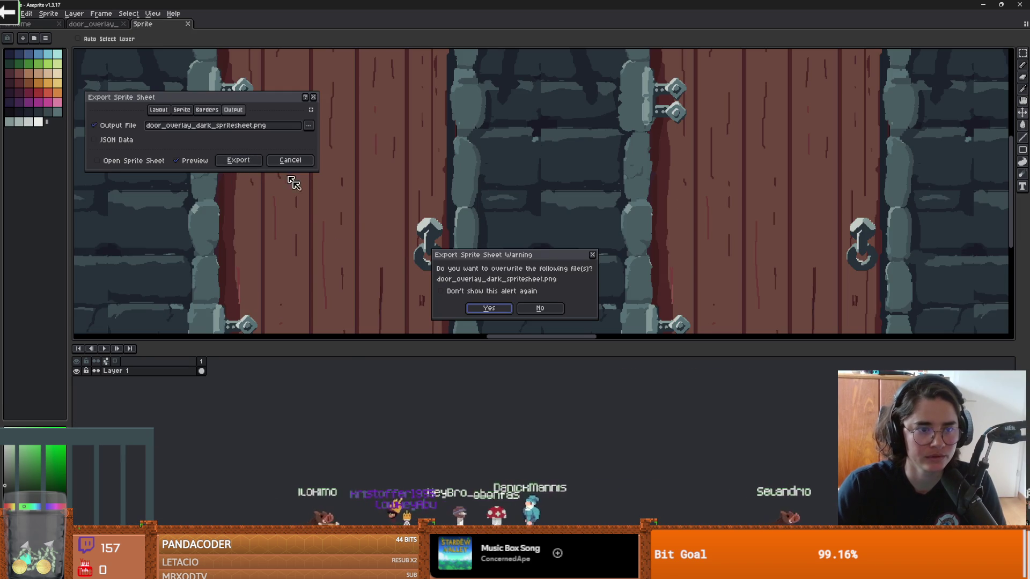
left_click(485, 306)
- Test-run the door room chooser, save the door scene, and fold DoorChooserContainer
key("alt+Tab")
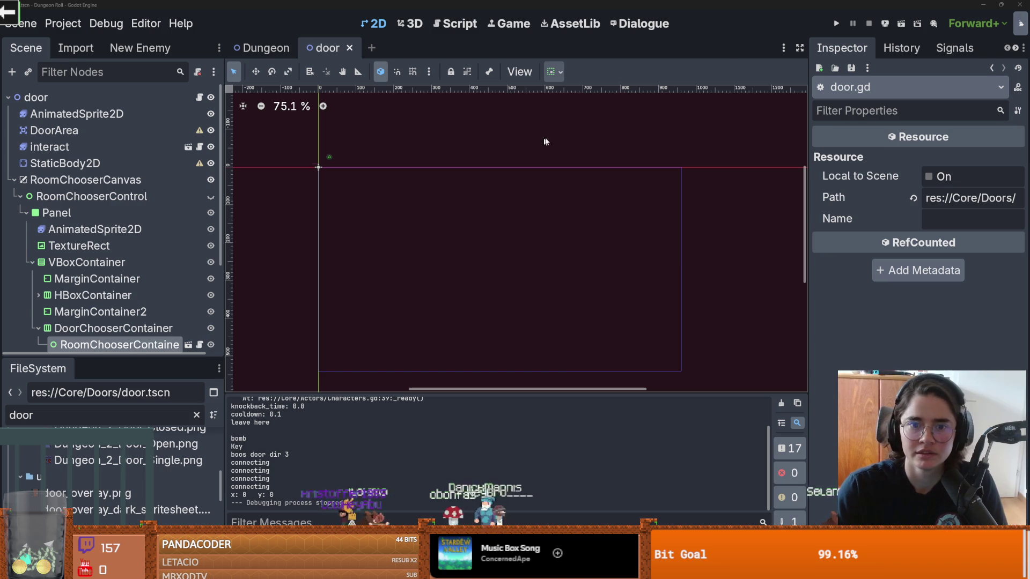
left_click(837, 25)
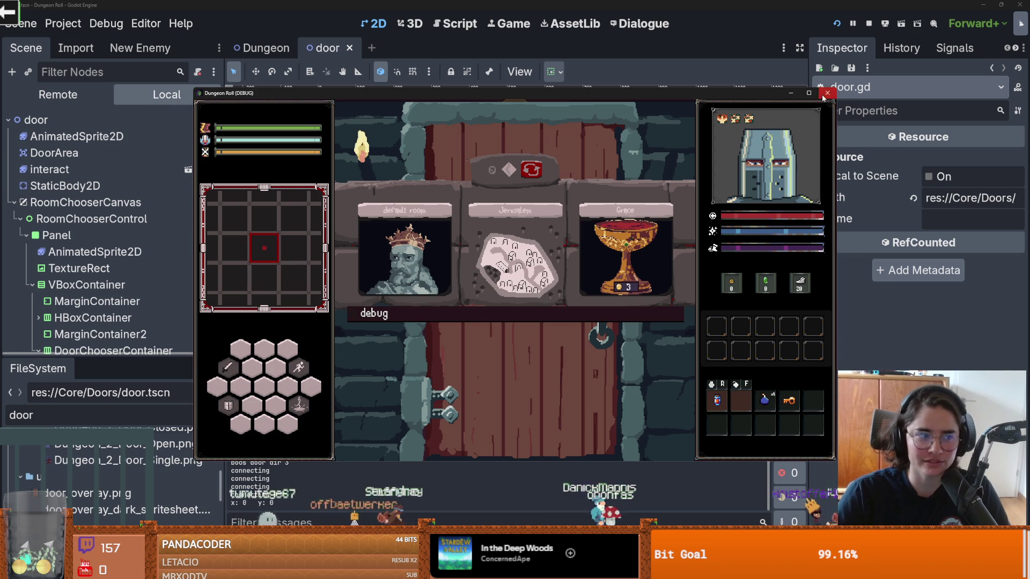
left_click(825, 95)
key("ctrl+s")
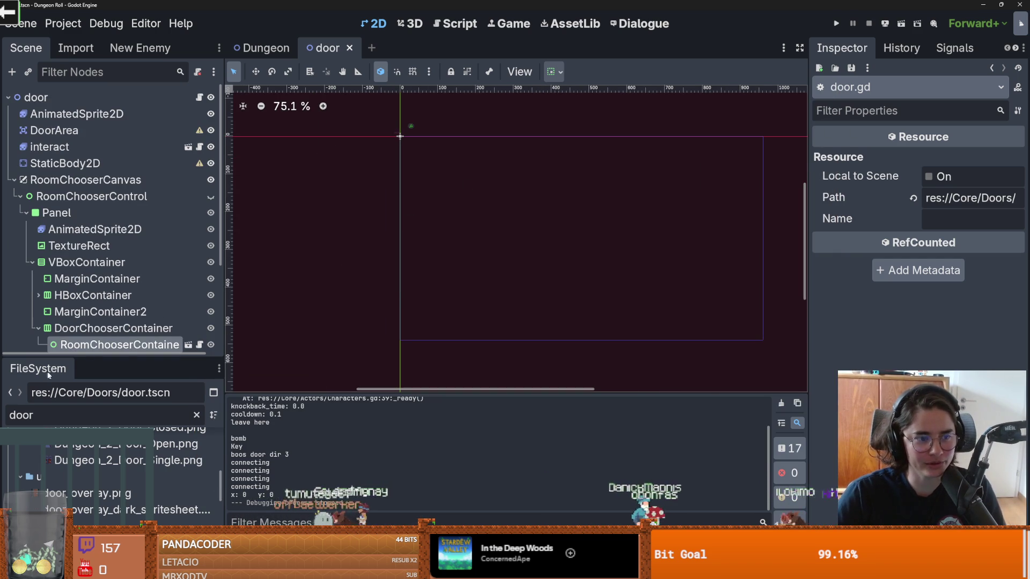
left_click_drag(85, 357, 85, 445)
left_click(37, 328)
- Fold the VBoxContainer, Panel and RoomChooserControl branches and save the door scene
key("ctrl+s")
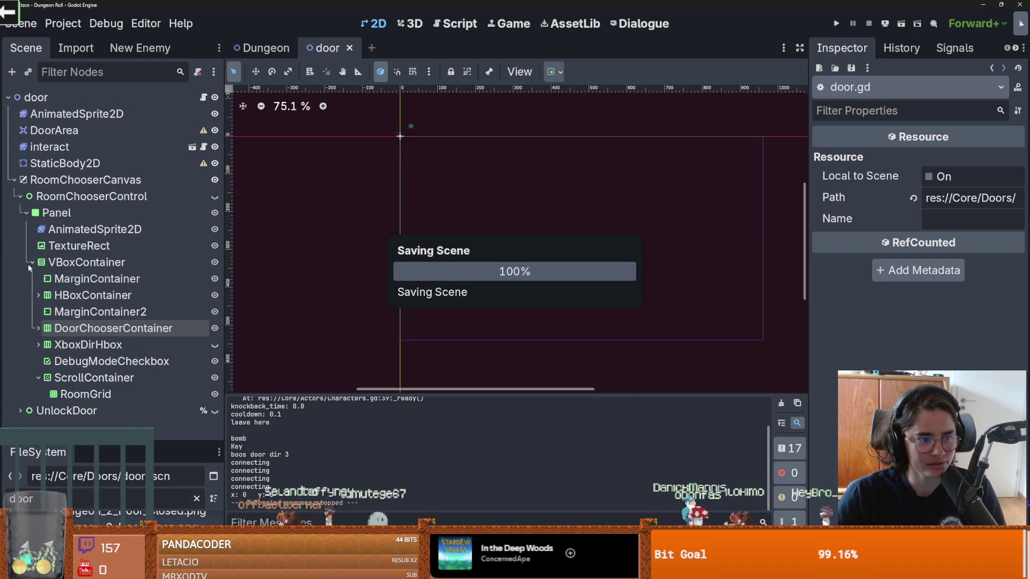
left_click(31, 263)
left_click(26, 213)
left_click(20, 196)
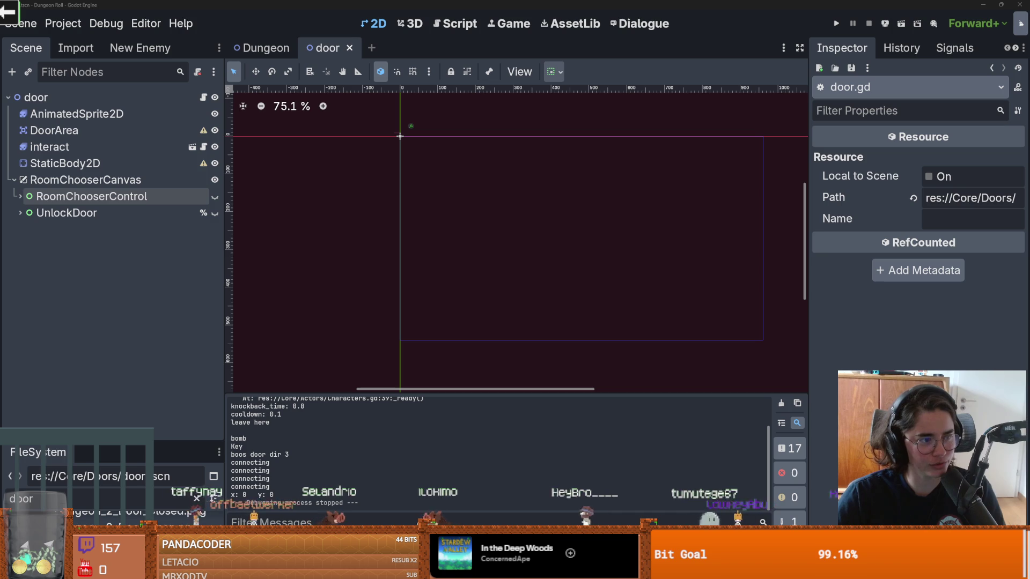
scroll(388, 218, "up", 1)
left_click_drag(389, 218, 370, 264)
key("ctrl+s")
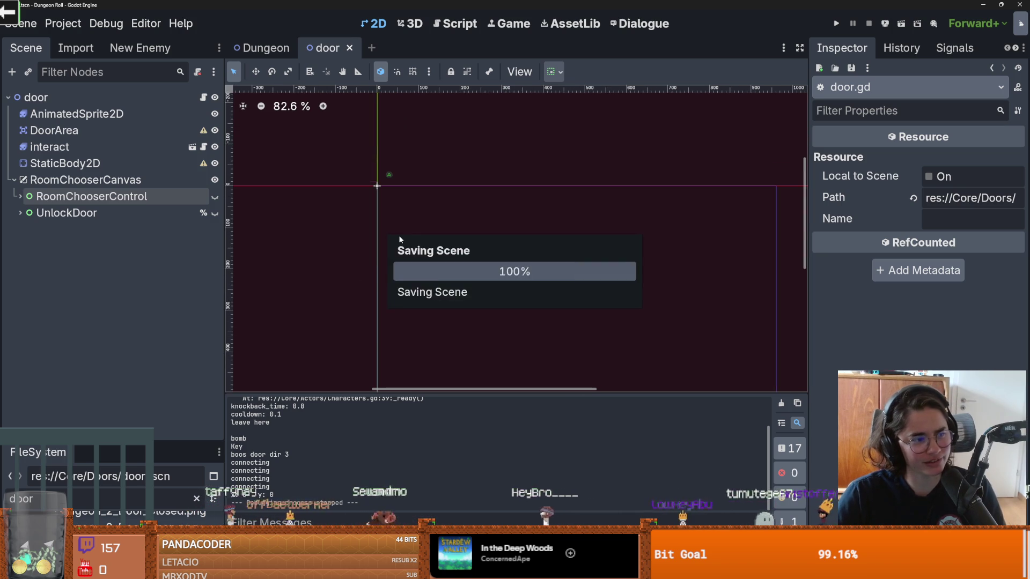
- Switch to and save the Dungeon scene, fold CanvasLayer, and heighten the animation panel
left_click(263, 48)
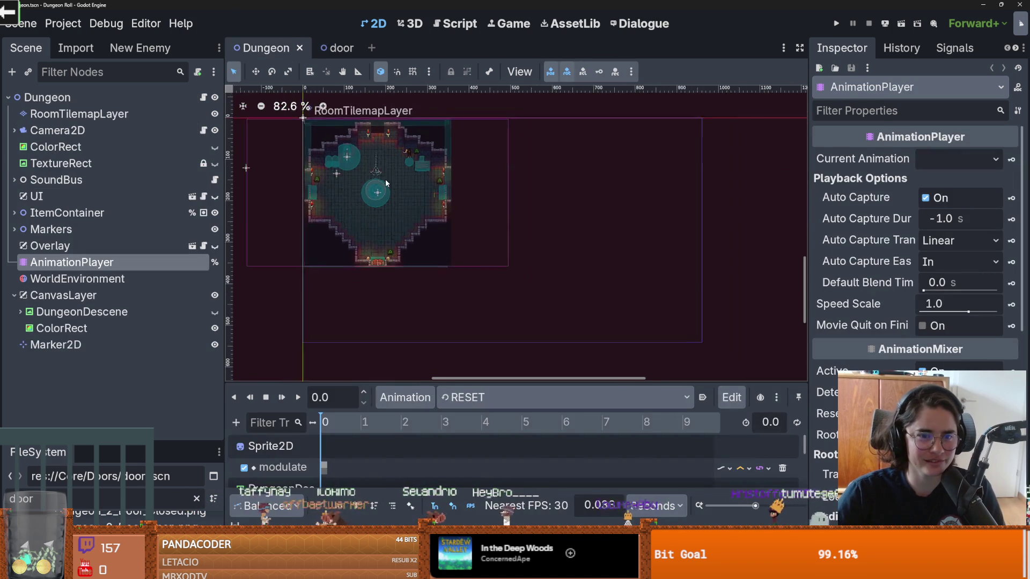
key("ctrl+s")
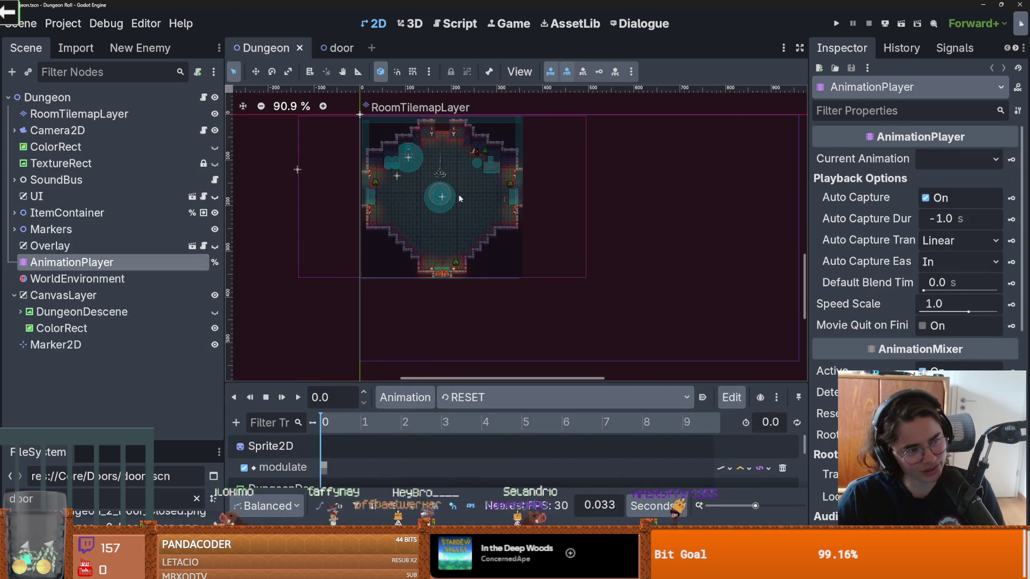
scroll(501, 219, "up", 2)
key("ctrl+s")
scroll(582, 222, "up", 1)
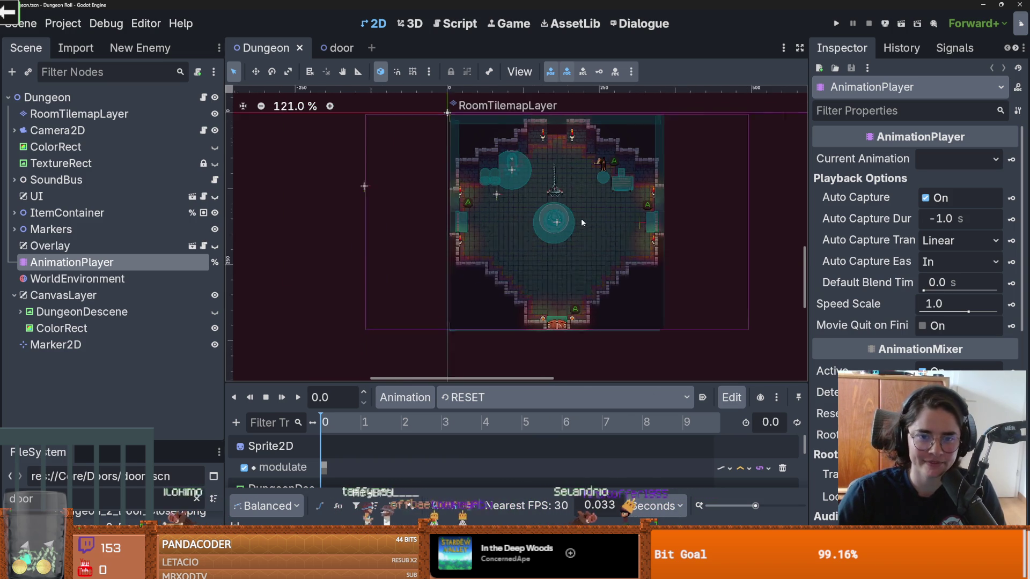
scroll(581, 218, "up", 2)
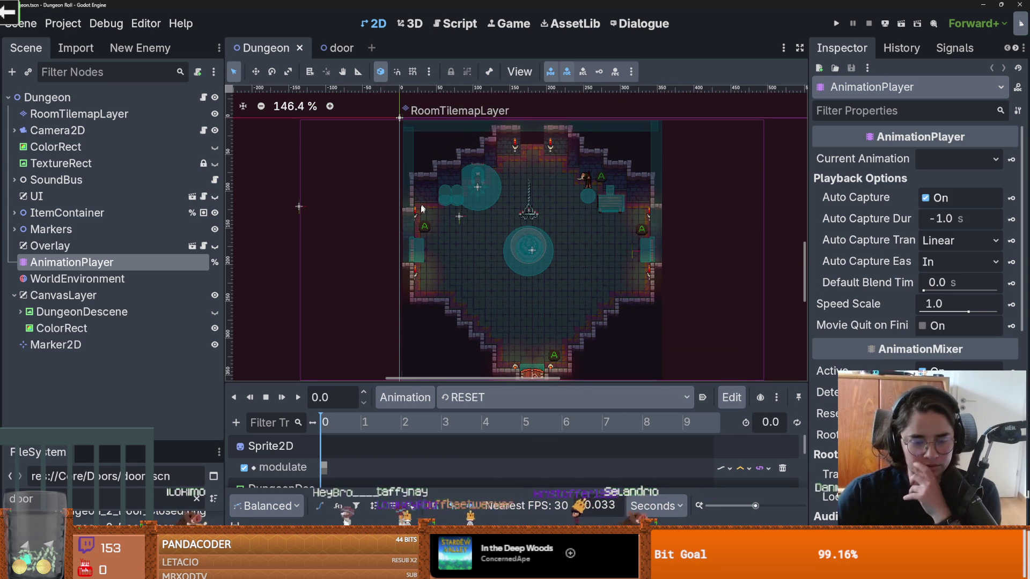
left_click(14, 295)
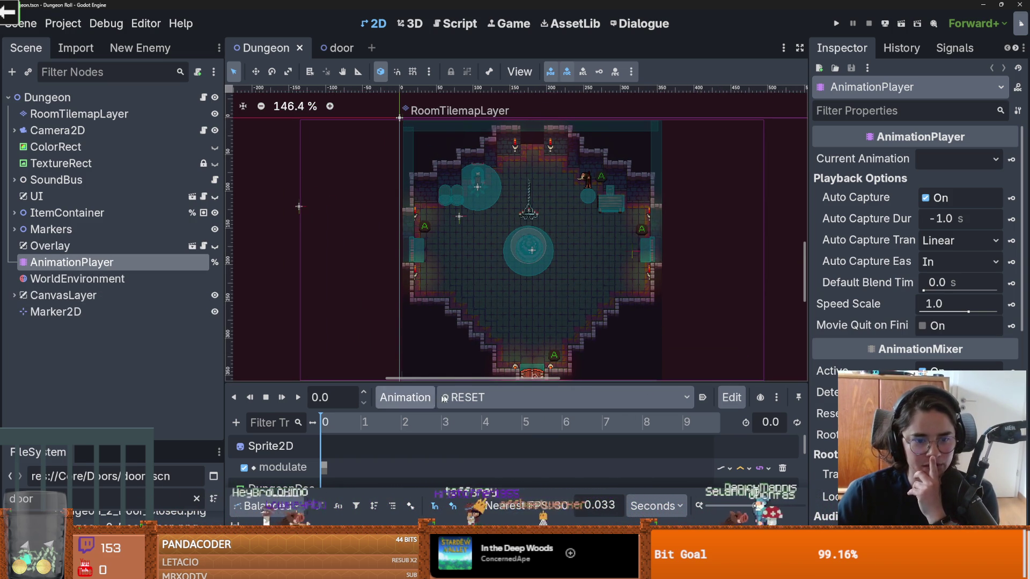
left_click_drag(444, 383, 444, 294)
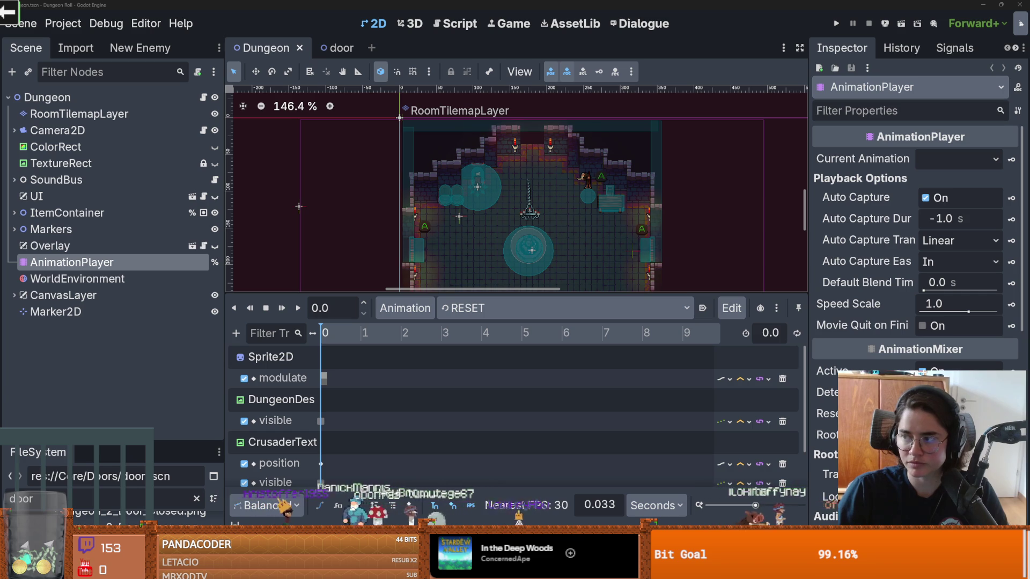
- Inspect the UI CanvasLayer on layer 1, shrink the animation panel, save, and restore the FileSystem list
left_click(101, 195)
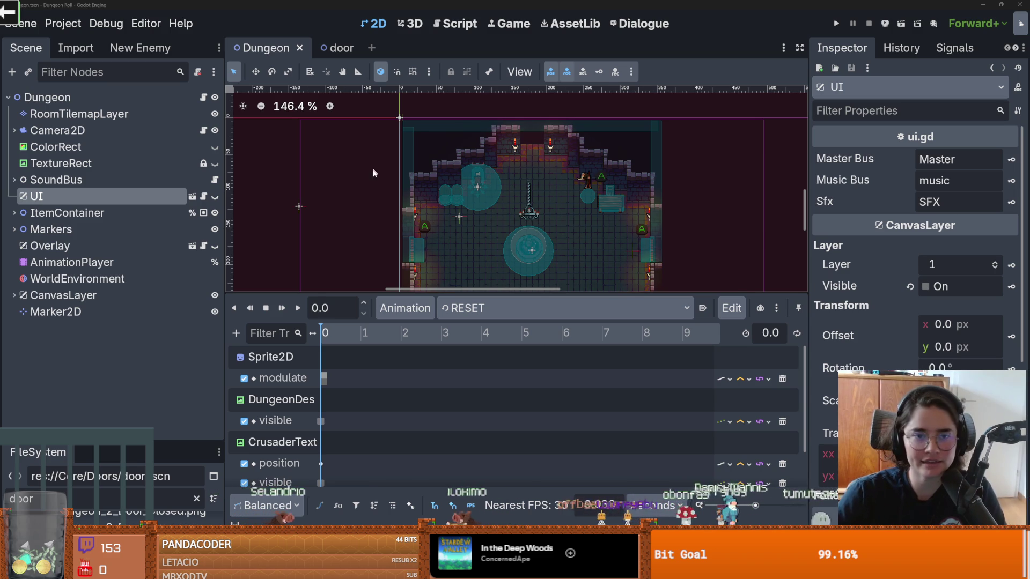
scroll(485, 204, "down", 1)
left_click_drag(493, 312, 494, 401)
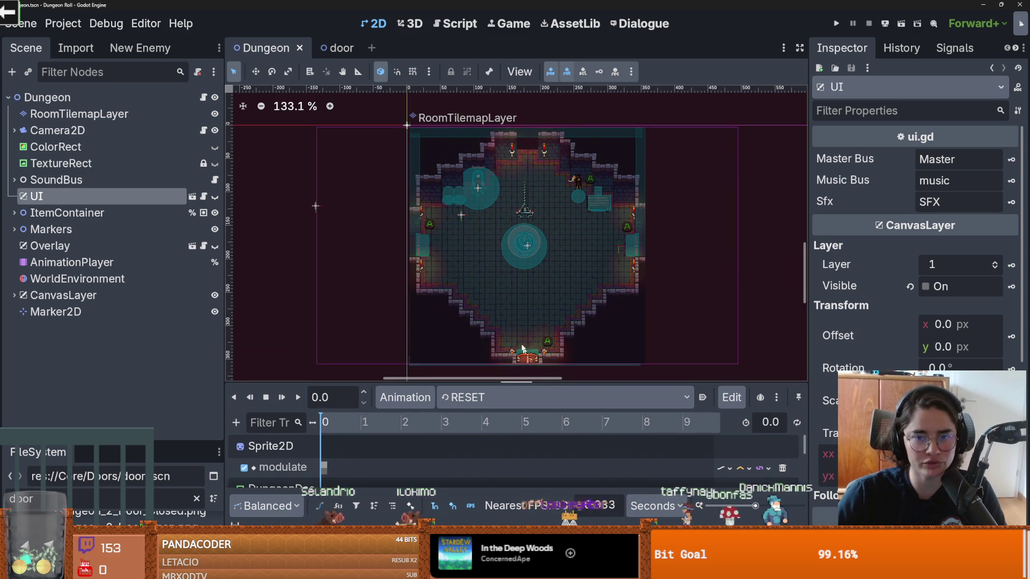
scroll(409, 230, "up", 2)
key("ctrl+s")
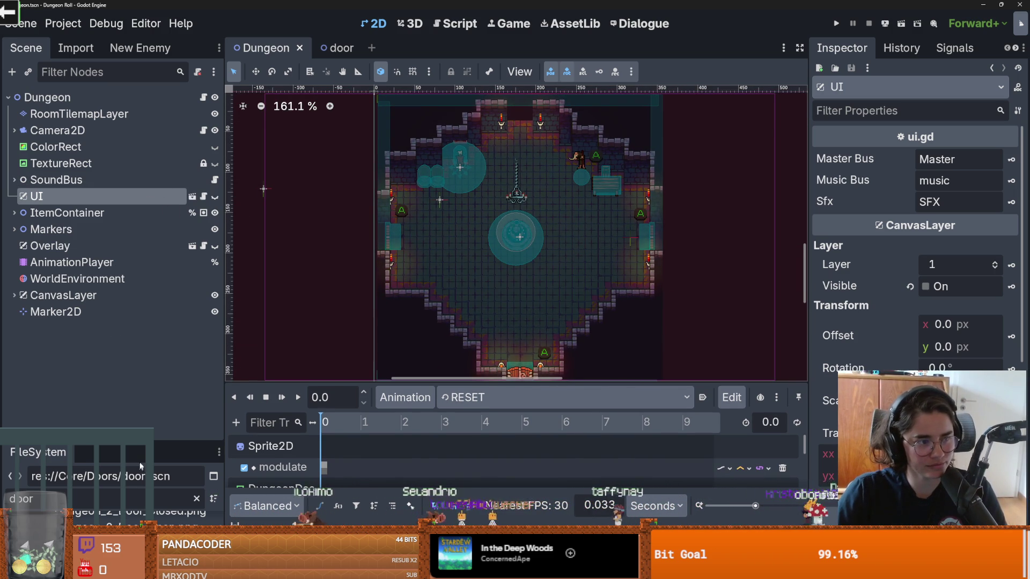
left_click_drag(153, 441, 80, 264)
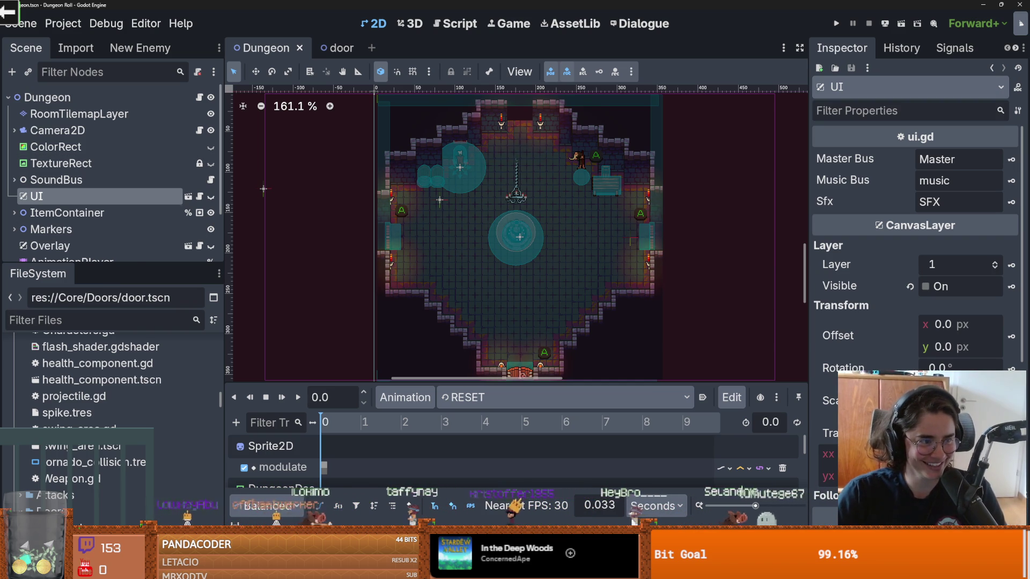
left_click(89, 324)
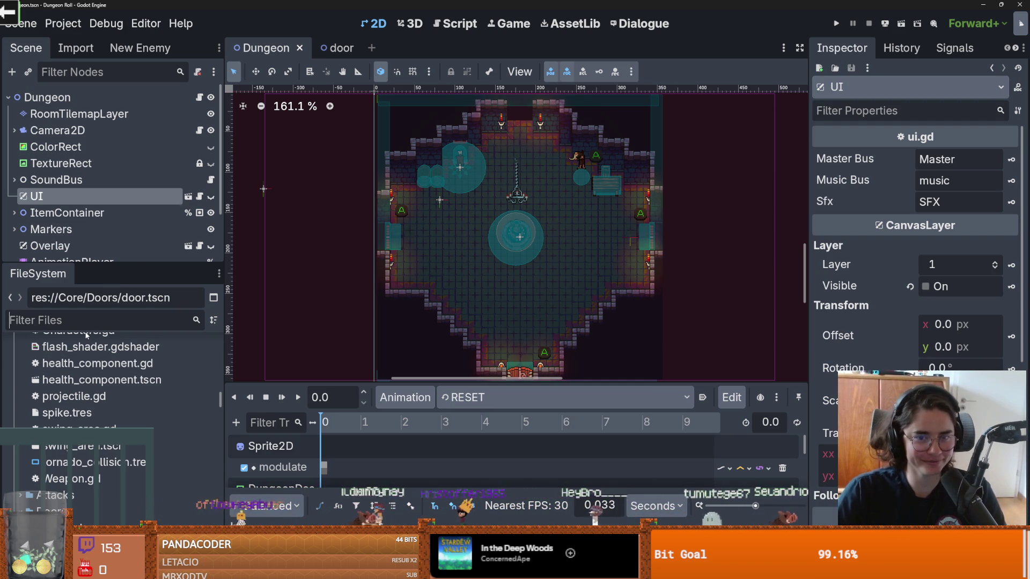
- Open item_pickup.tscn via the 'item_pic' filter and review the tween travel time in its script
type("item_pic")
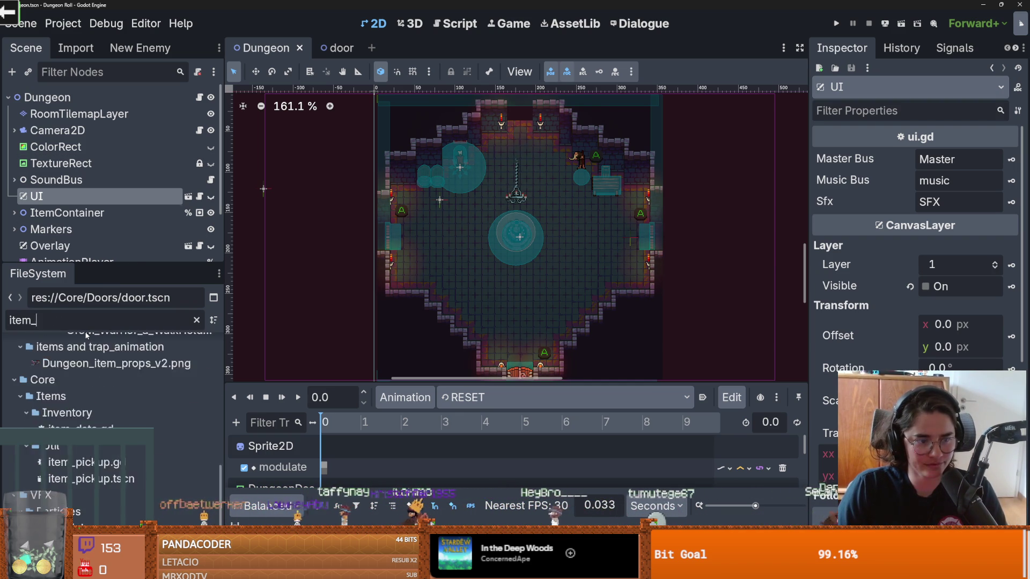
double_click(99, 446)
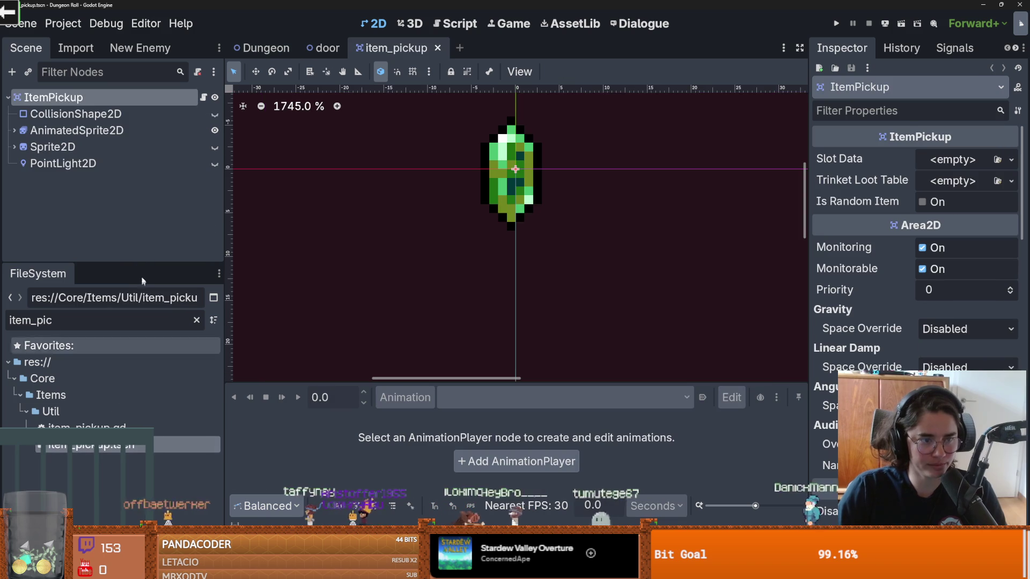
left_click(203, 97)
scroll(489, 268, "down", 10)
scroll(489, 331, "down", 2)
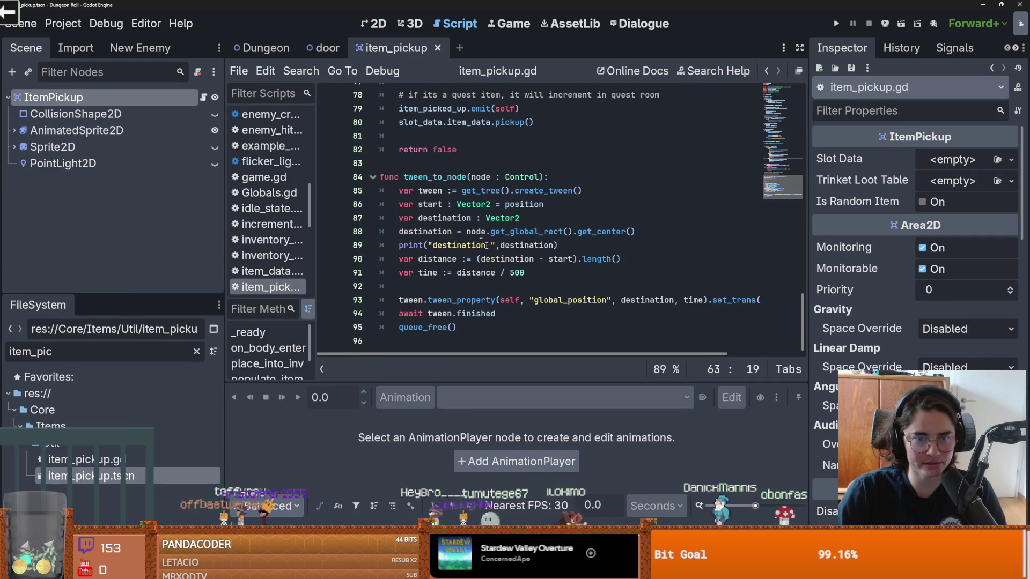
left_click_drag(456, 327, 402, 190)
left_click(456, 273)
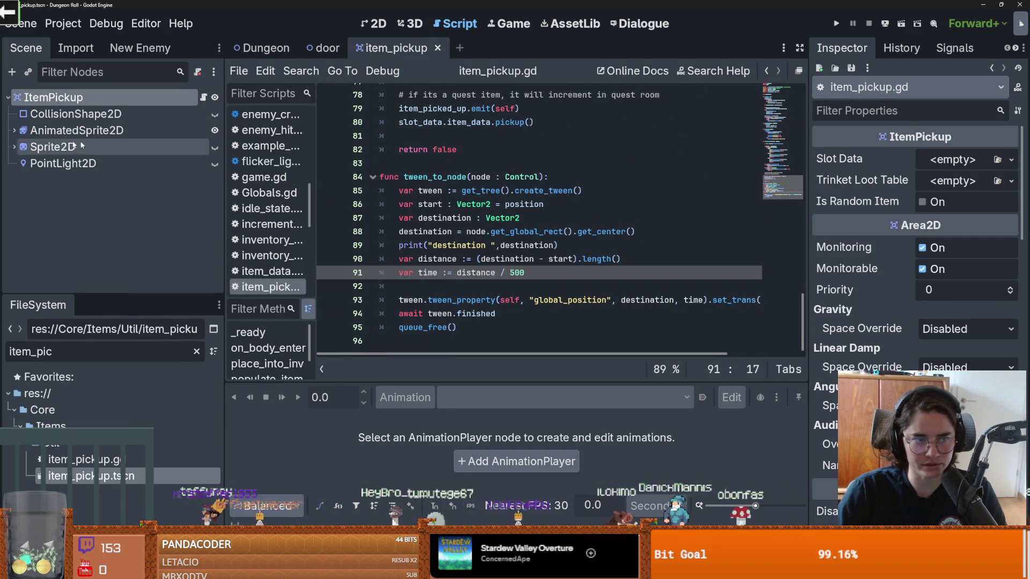
key("ctrl+F1")
scroll(333, 200, "up", 2)
- Add a CanvasLayer child node under ItemPickup
right_click(64, 93)
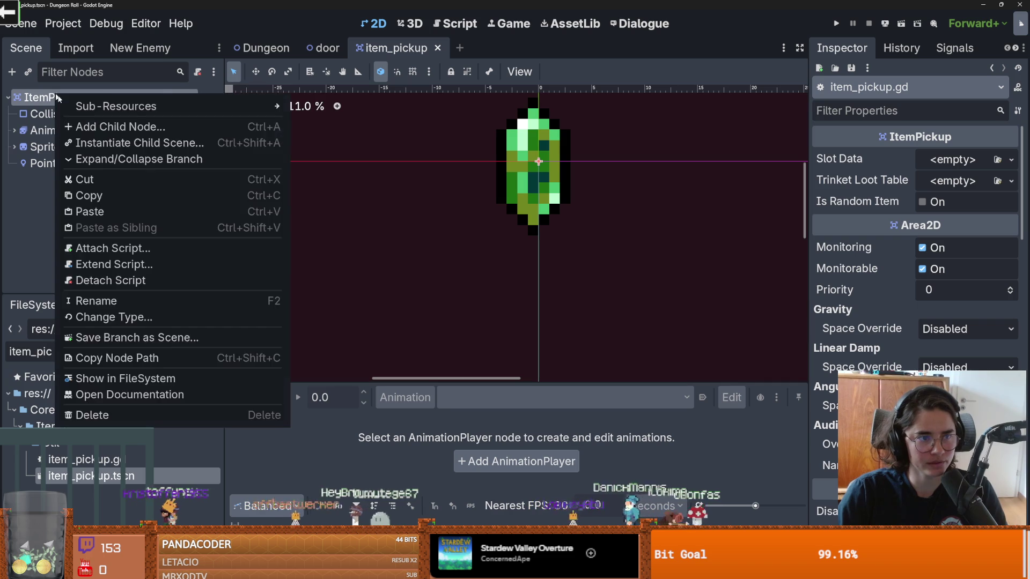
left_click(97, 126)
type("van")
key("BackSpace")
key("BackSpace")
key("BackSpace")
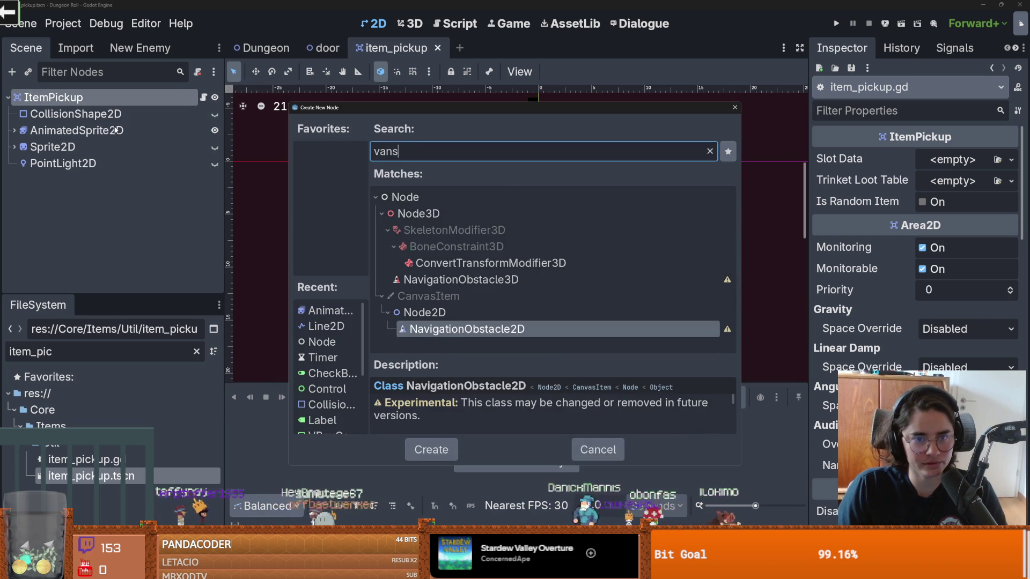
type("ca")
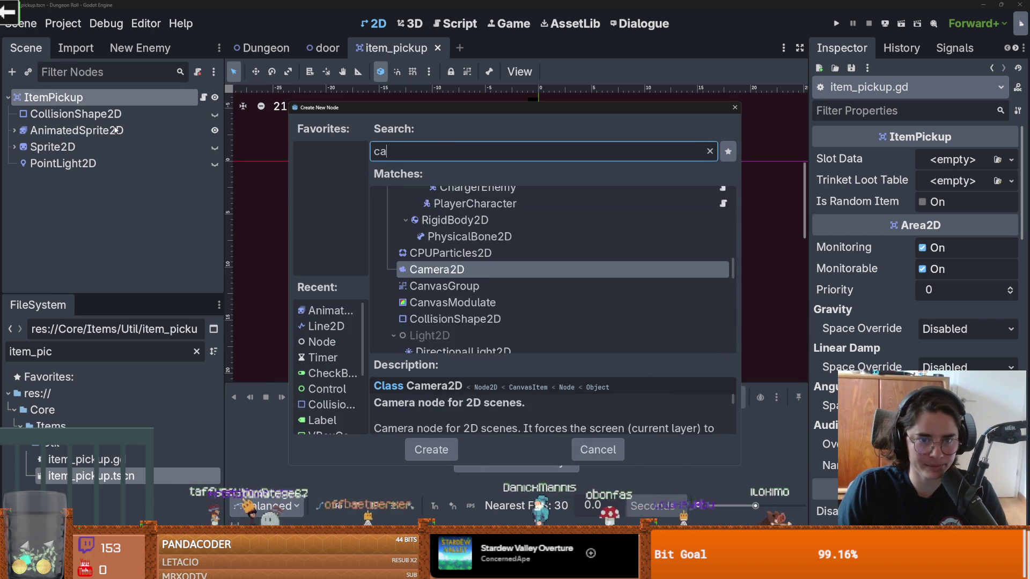
type("nvas")
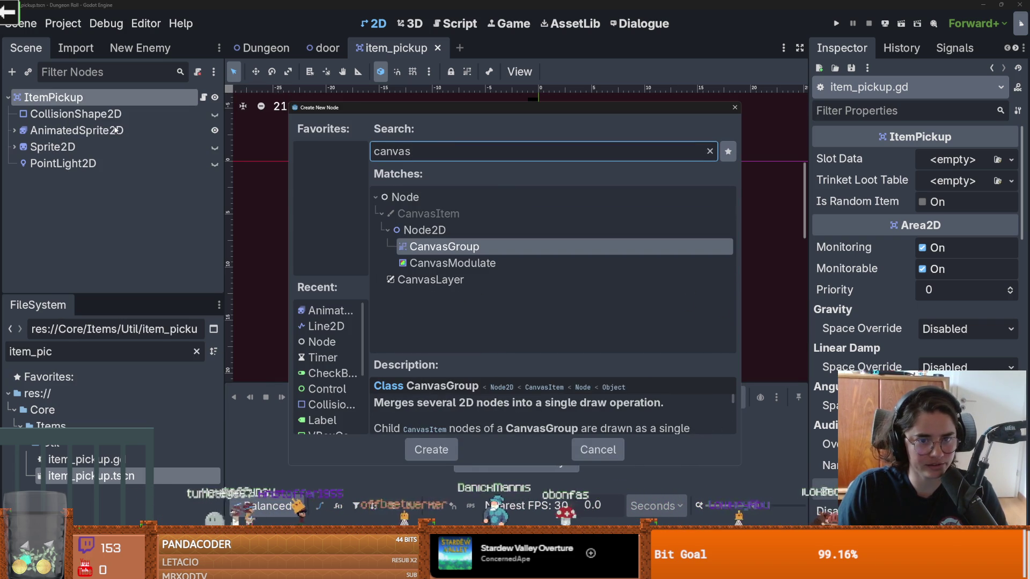
double_click(447, 281)
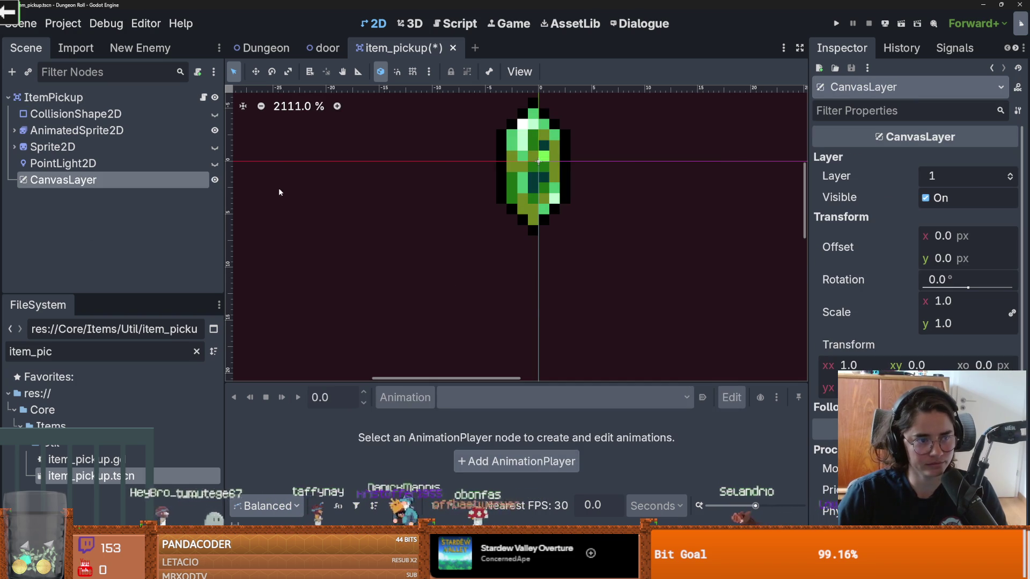
- Save item_pickup.tscn with its new layer-1 CanvasLayer and pan the 2D canvas
key("ctrl+s")
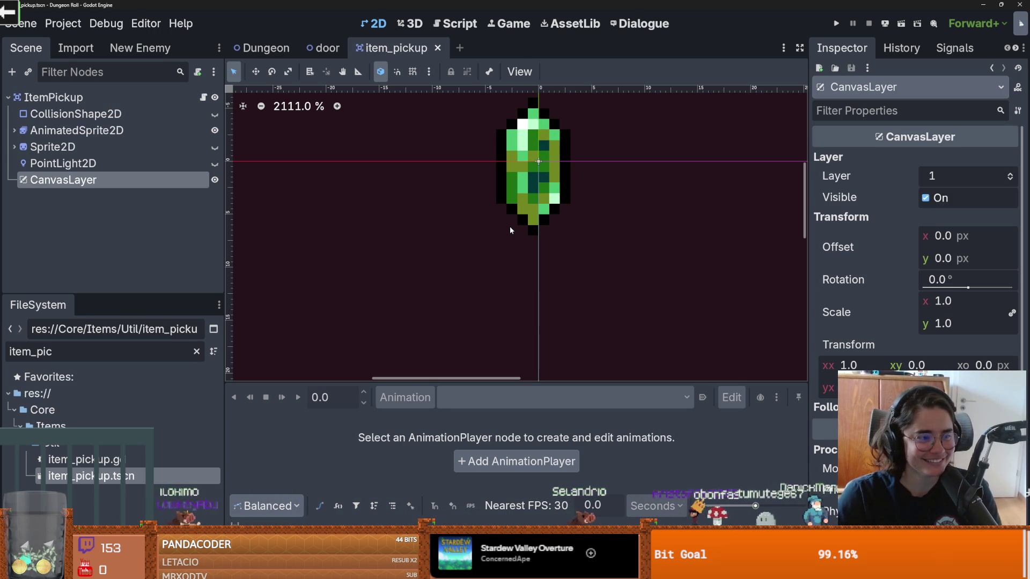
scroll(464, 227, "right", 3)
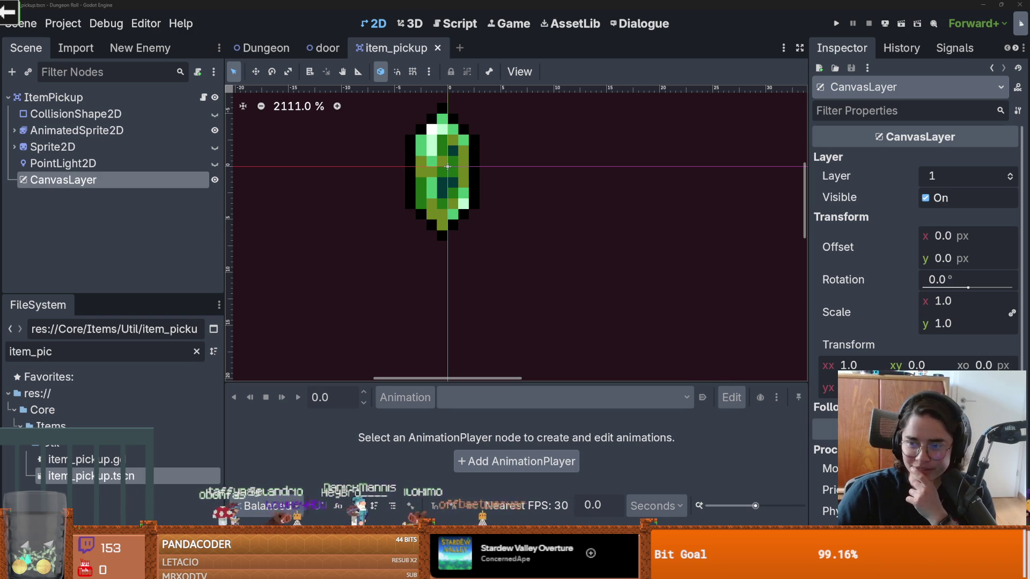
key("alt+Tab")
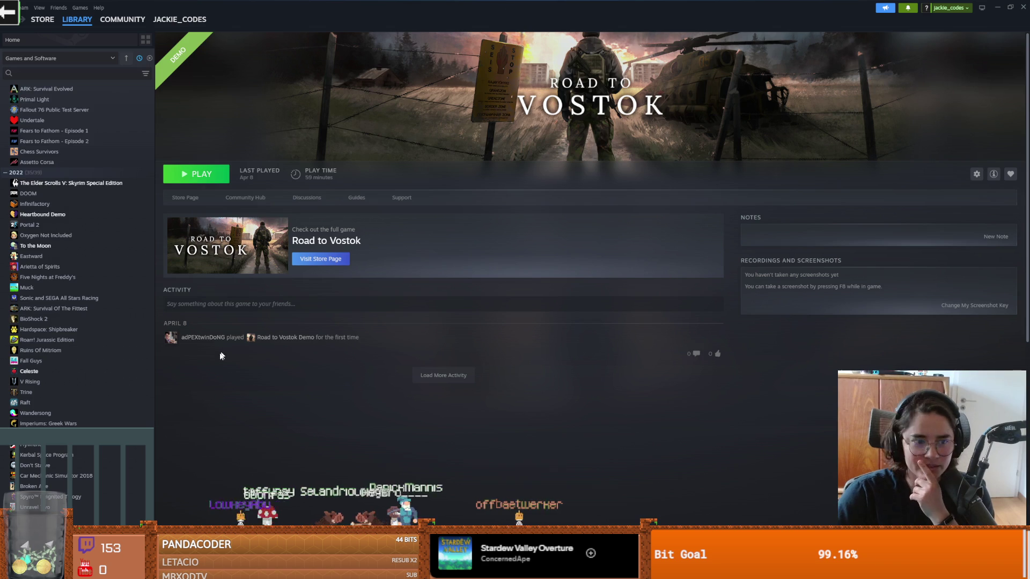
scroll(53, 343, "down", 5)
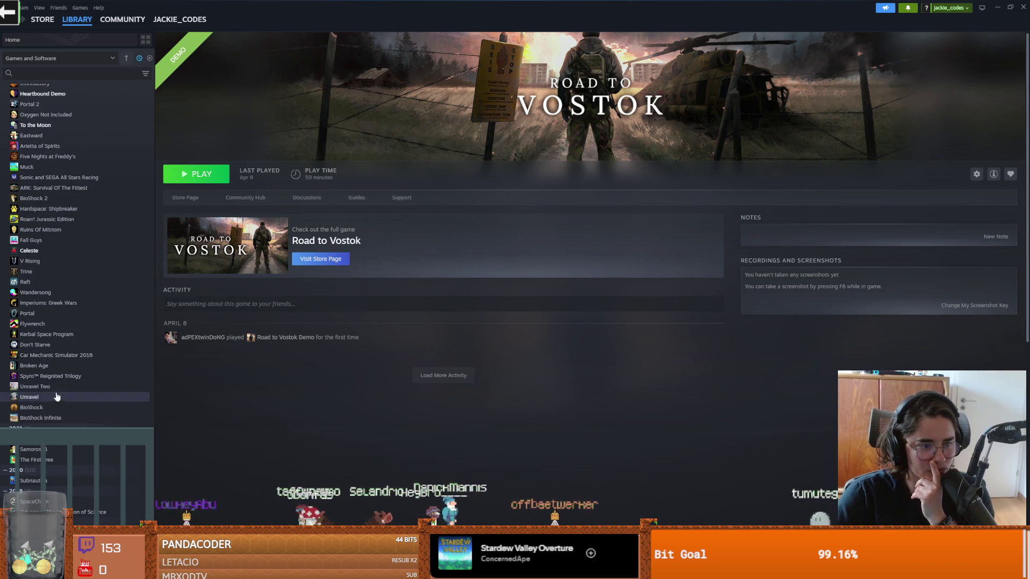
scroll(34, 381, "up", 1)
scroll(33, 382, "up", 1)
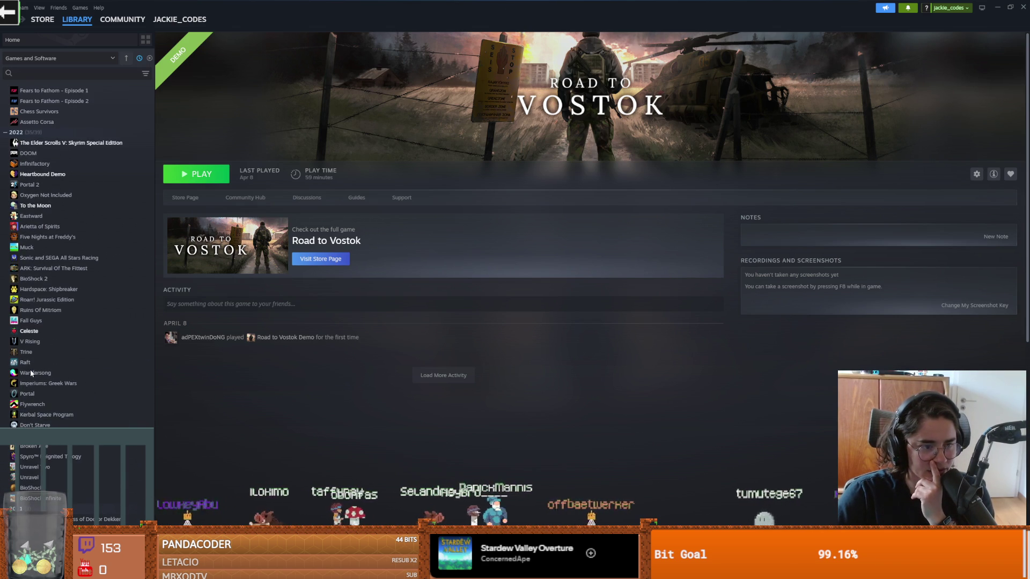
scroll(31, 383, "up", 1)
scroll(33, 387, "up", 1)
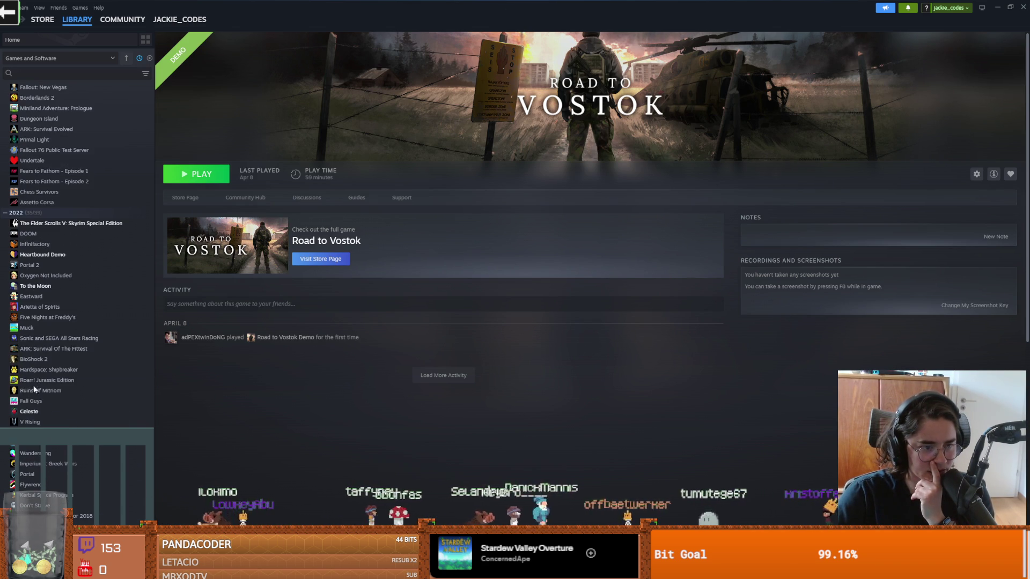
scroll(36, 395, "up", 1)
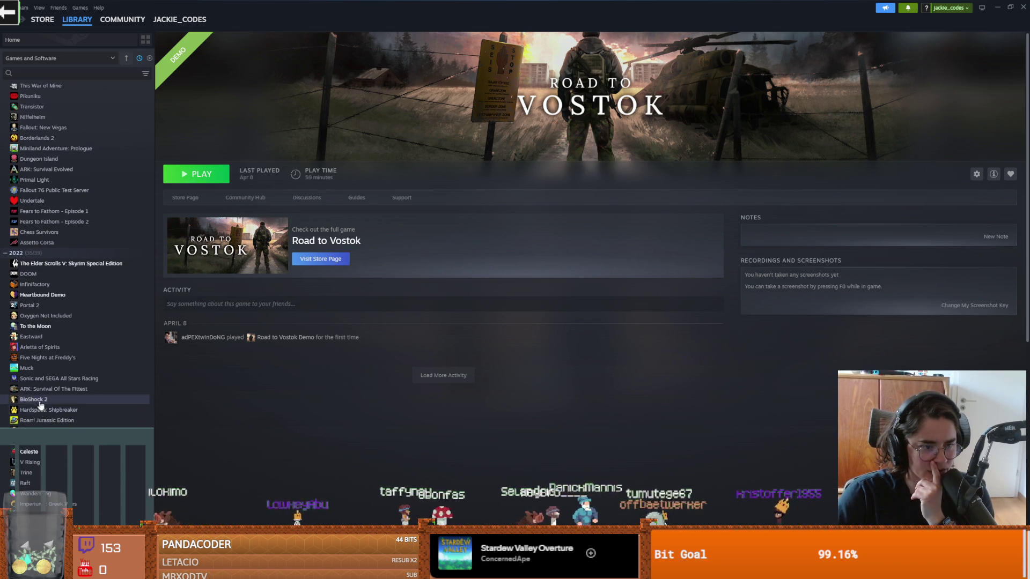
scroll(48, 402, "up", 1)
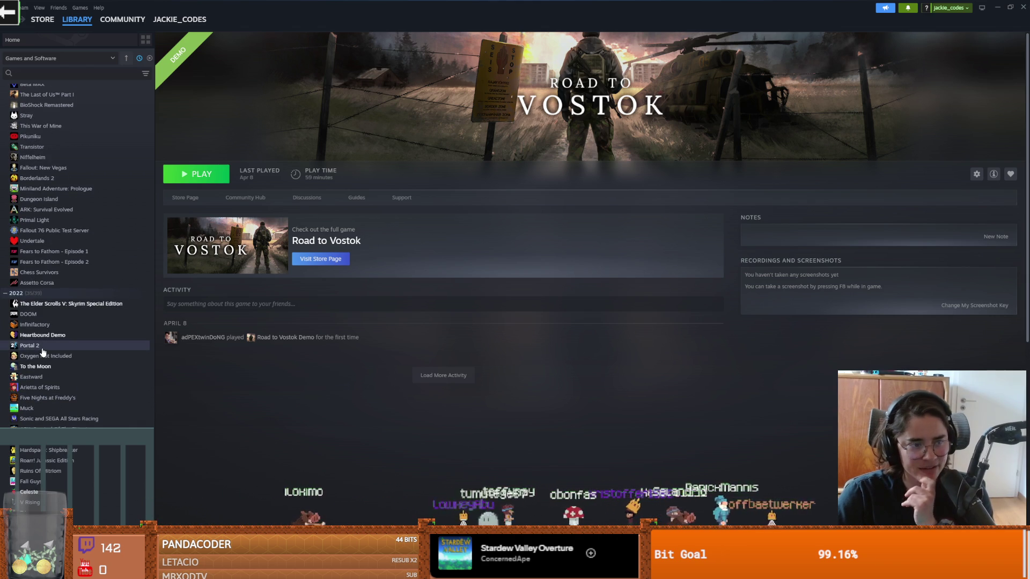
scroll(44, 354, "up", 2)
scroll(47, 354, "up", 1)
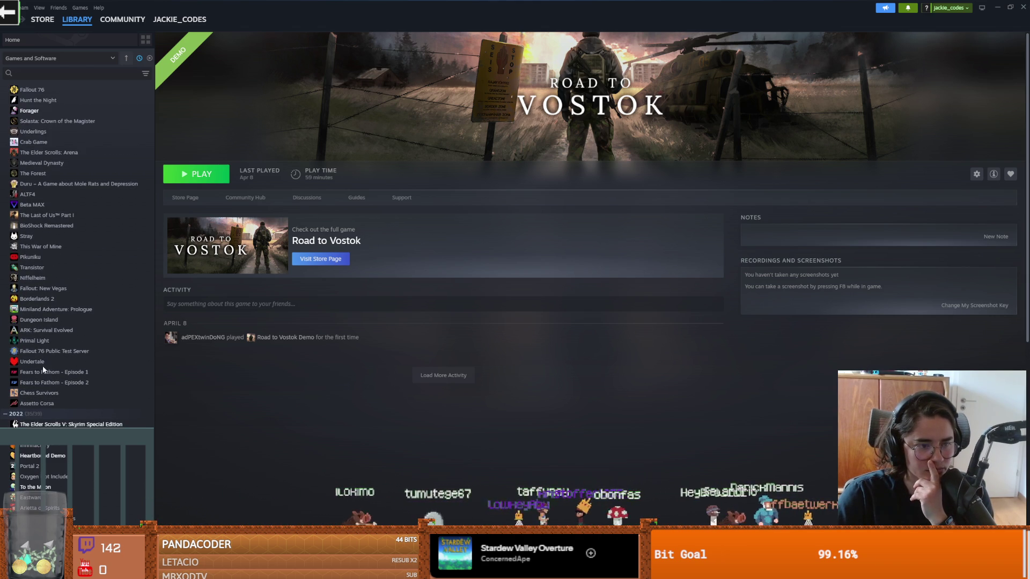
scroll(45, 363, "up", 1)
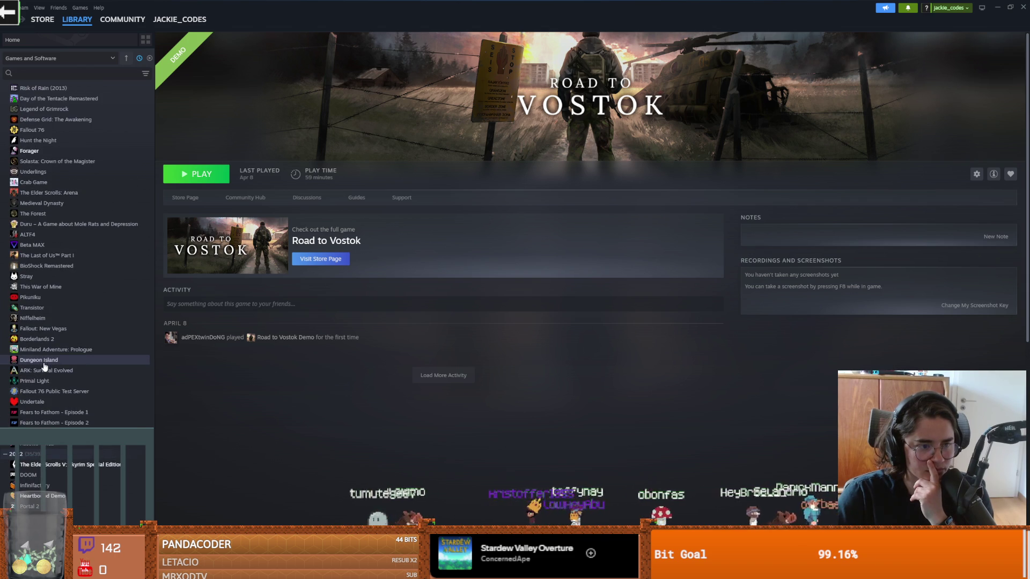
scroll(44, 367, "up", 2)
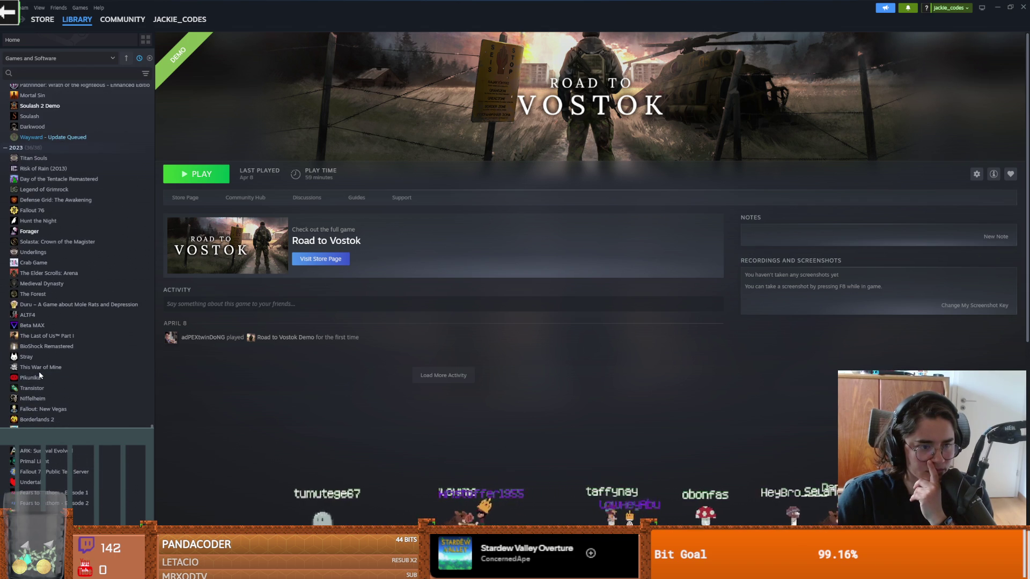
scroll(43, 376, "up", 2)
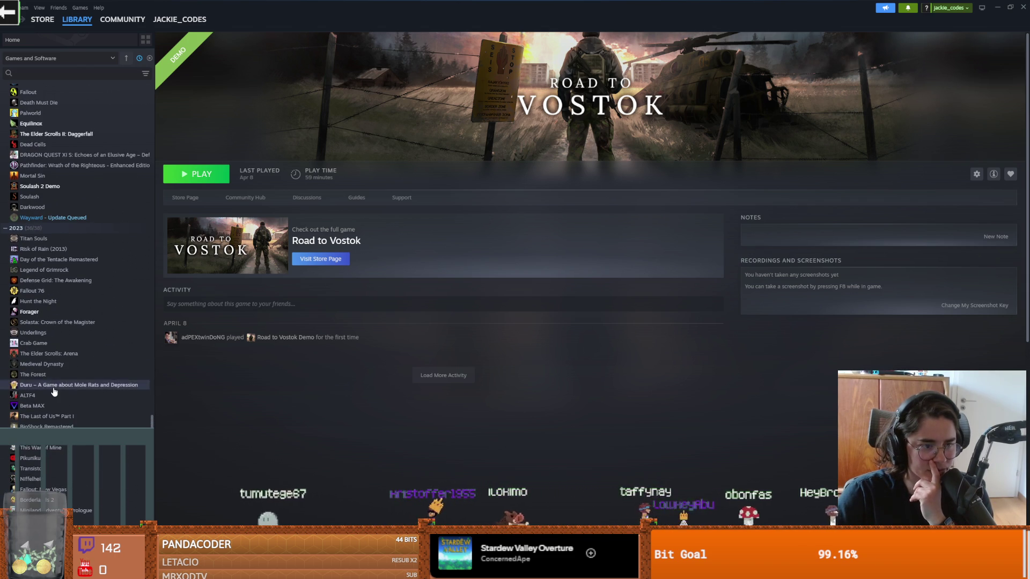
scroll(54, 391, "up", 1)
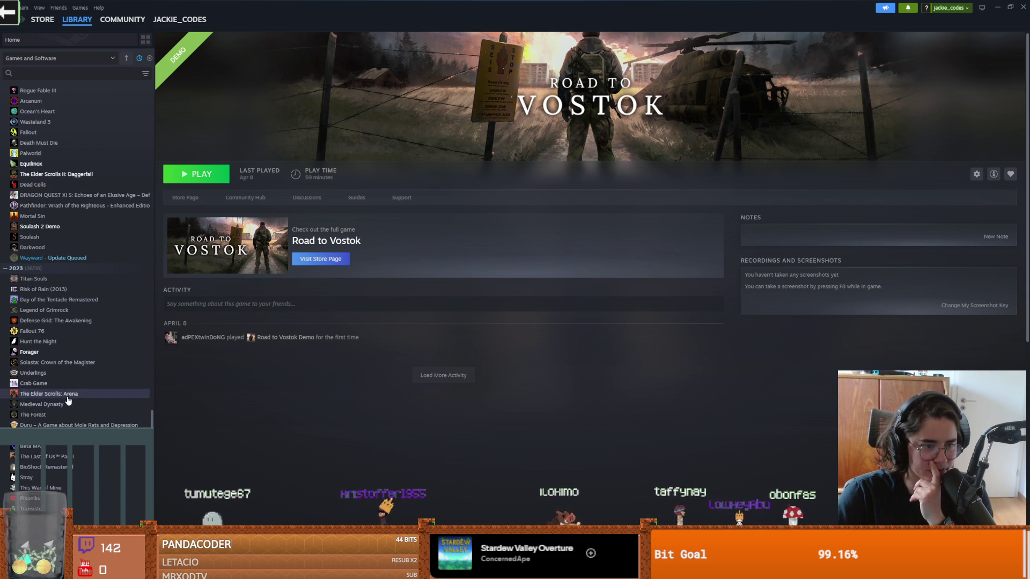
scroll(67, 399, "up", 1)
scroll(54, 398, "up", 1)
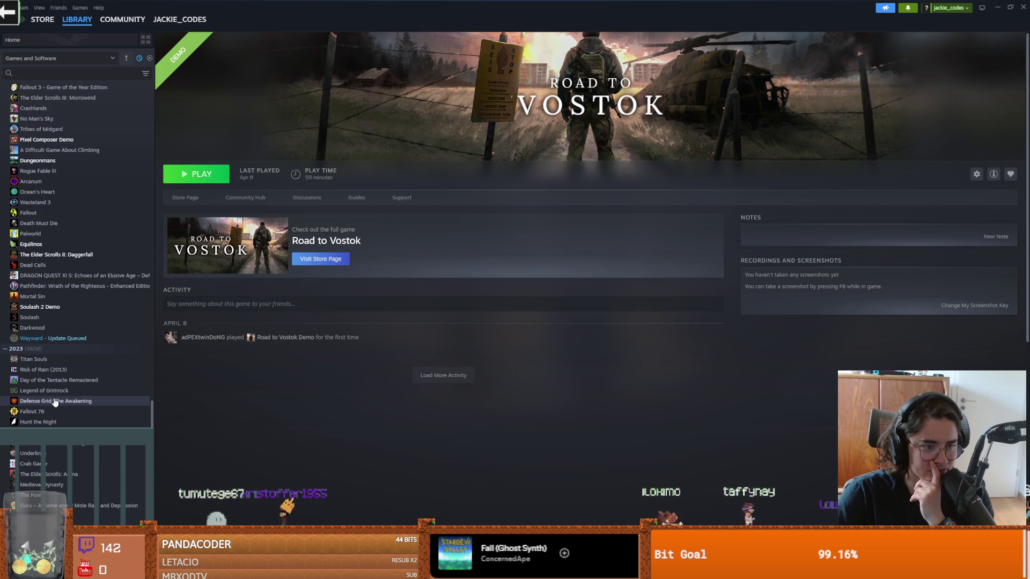
scroll(54, 402, "up", 1)
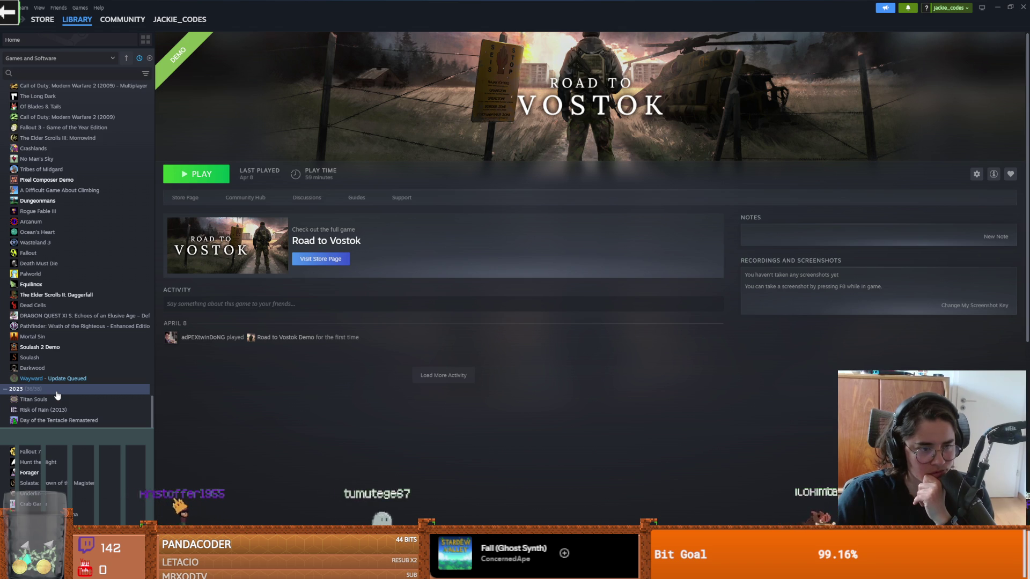
scroll(58, 395, "up", 2)
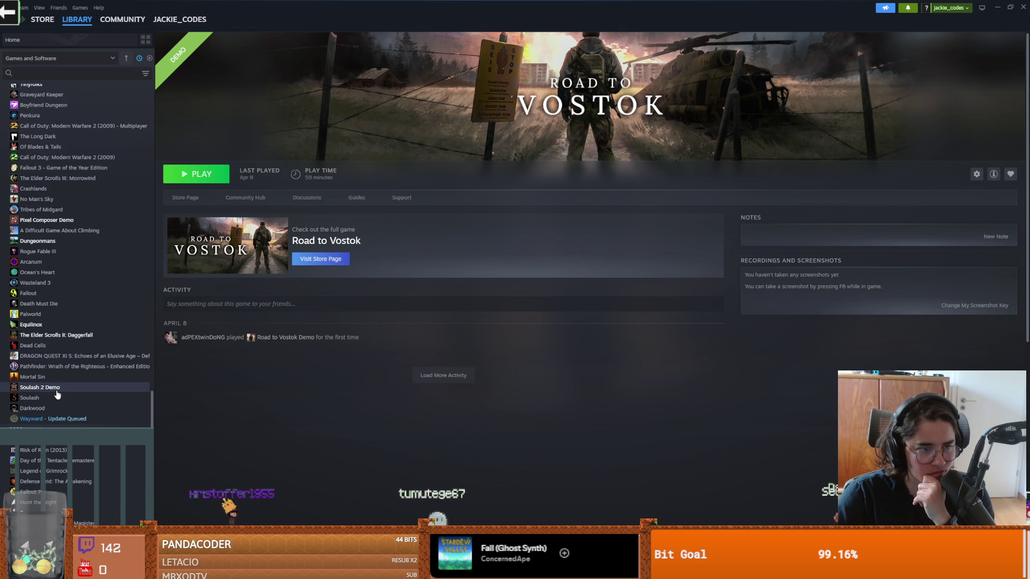
scroll(57, 394, "up", 5)
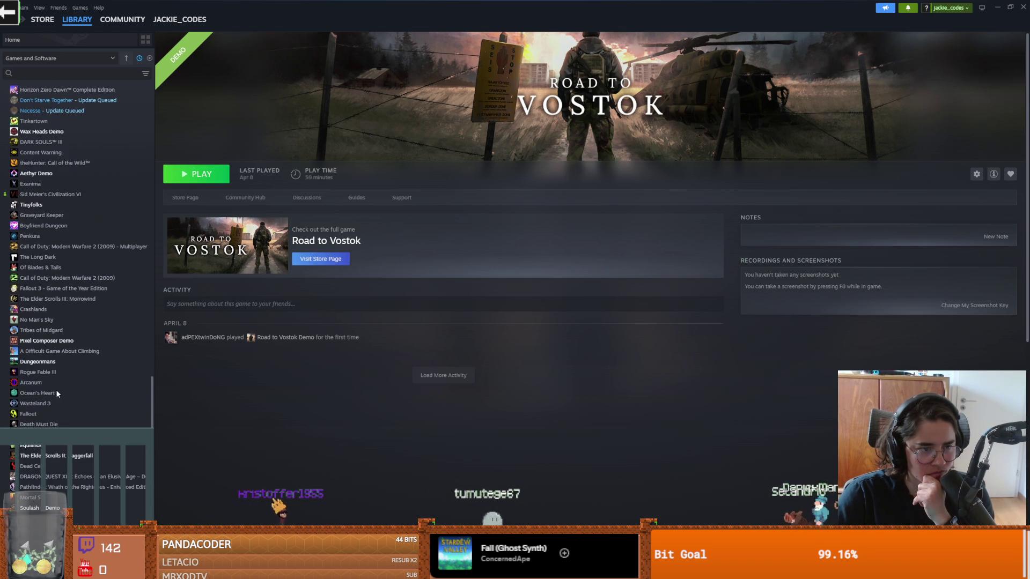
scroll(55, 389, "up", 2)
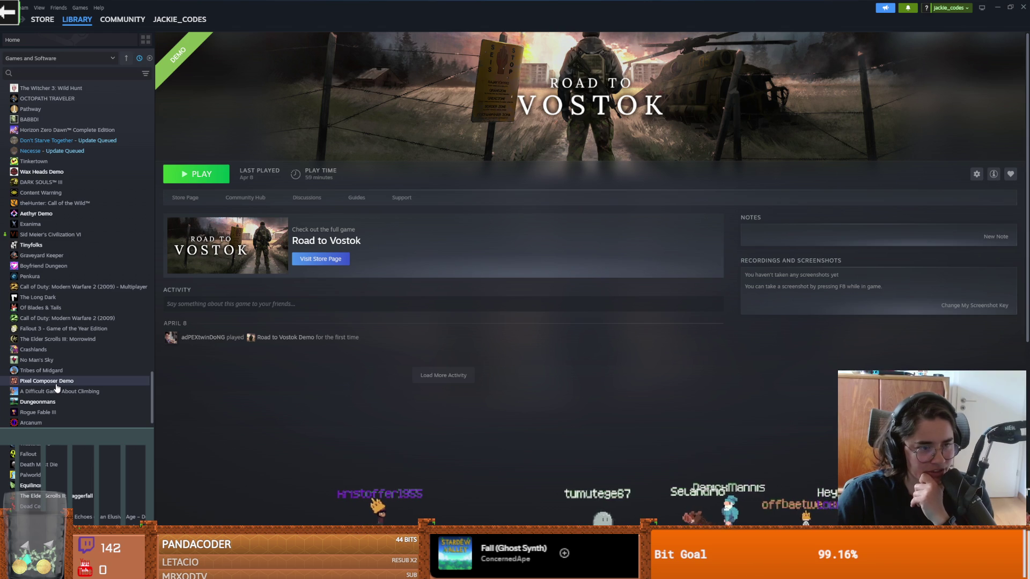
- Go from Penkura in the library to its Early Access store page, browse it, and start the trailer
left_click(30, 276)
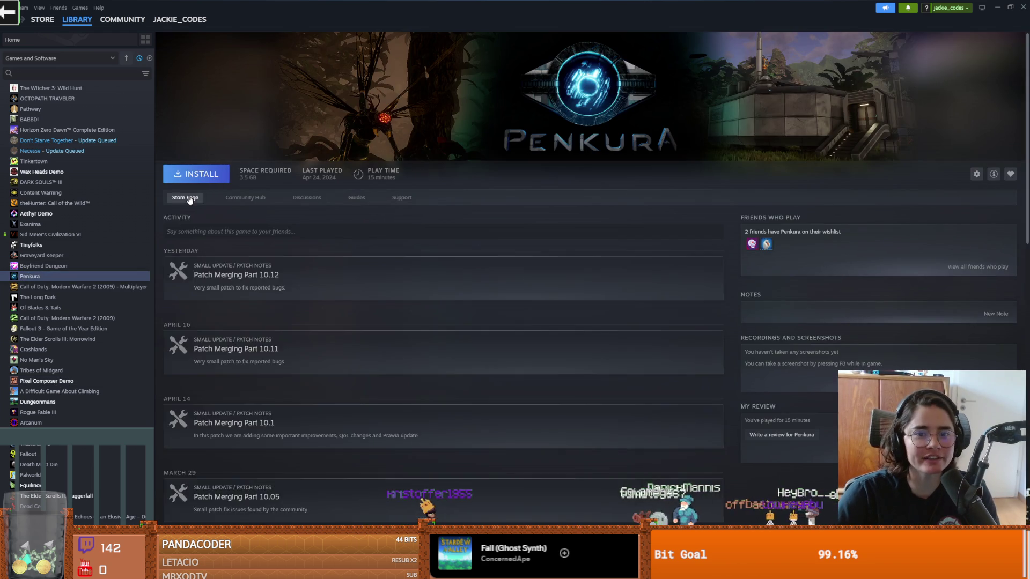
left_click(187, 198)
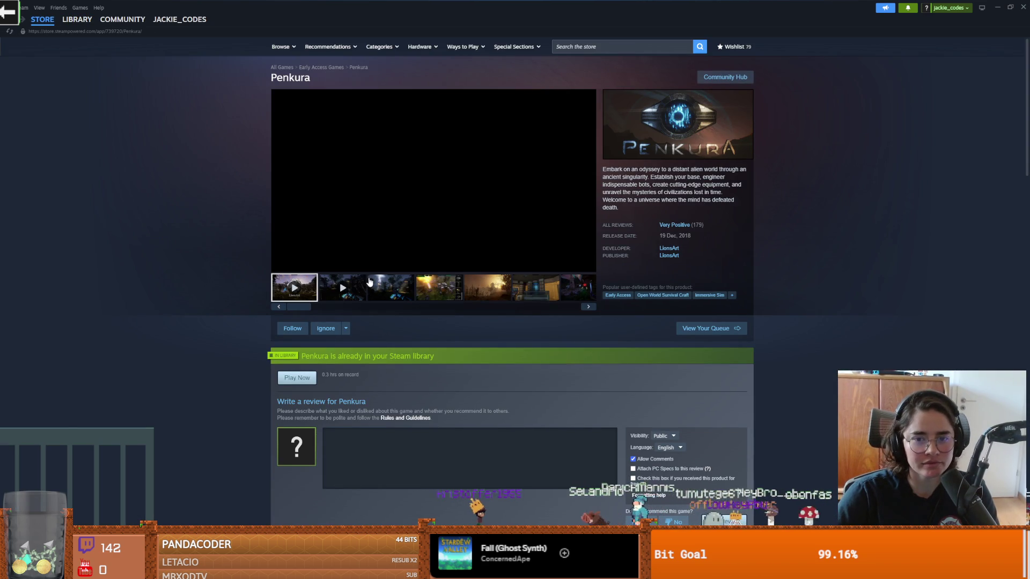
scroll(506, 313, "down", 5)
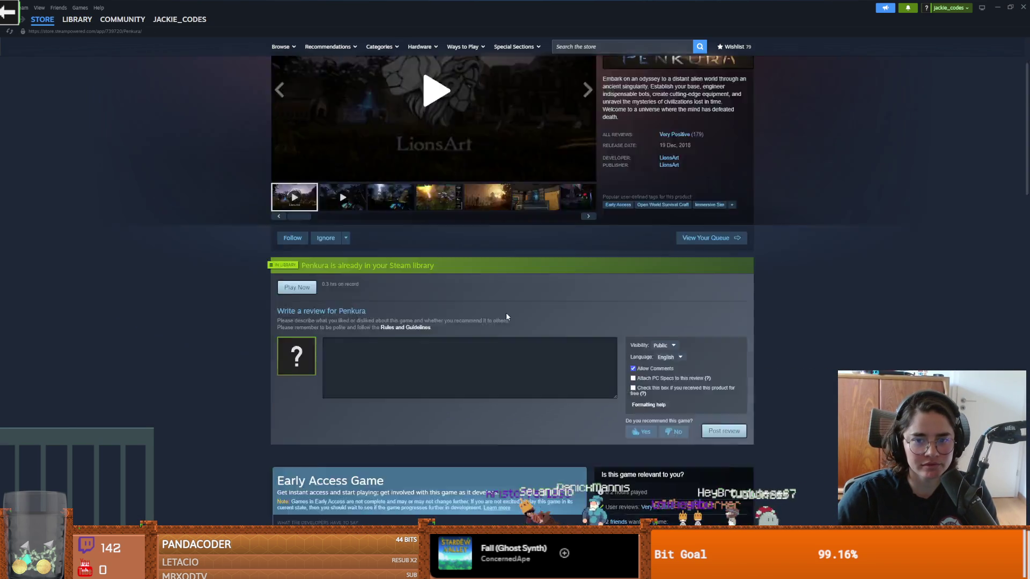
scroll(506, 317, "up", 1)
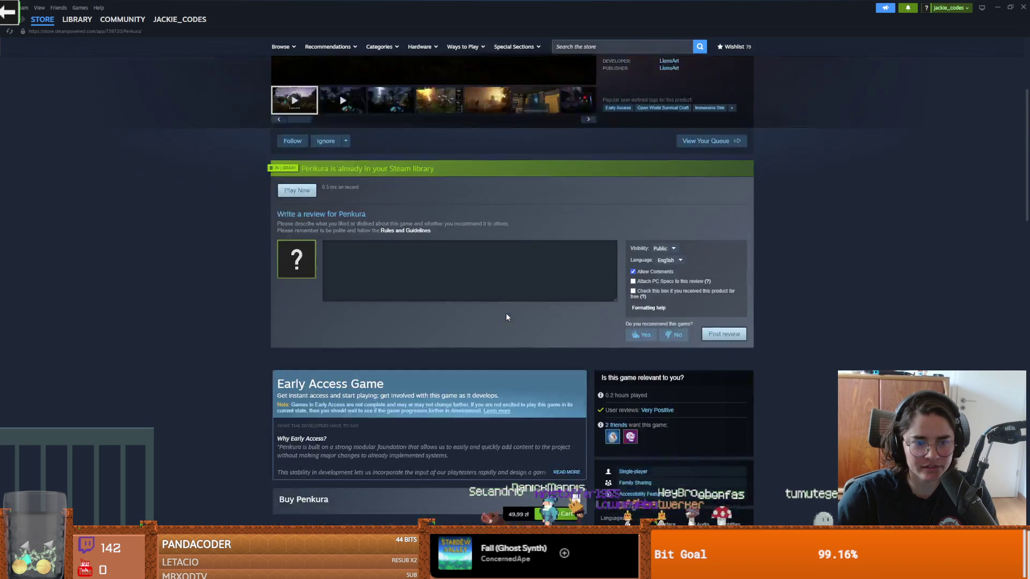
scroll(506, 316, "down", 5)
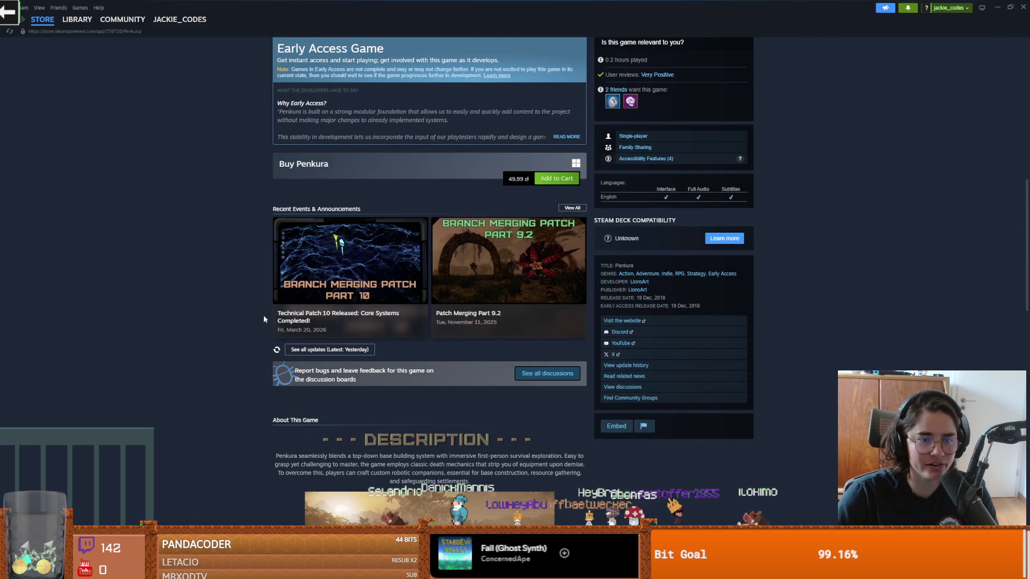
scroll(264, 319, "up", 6)
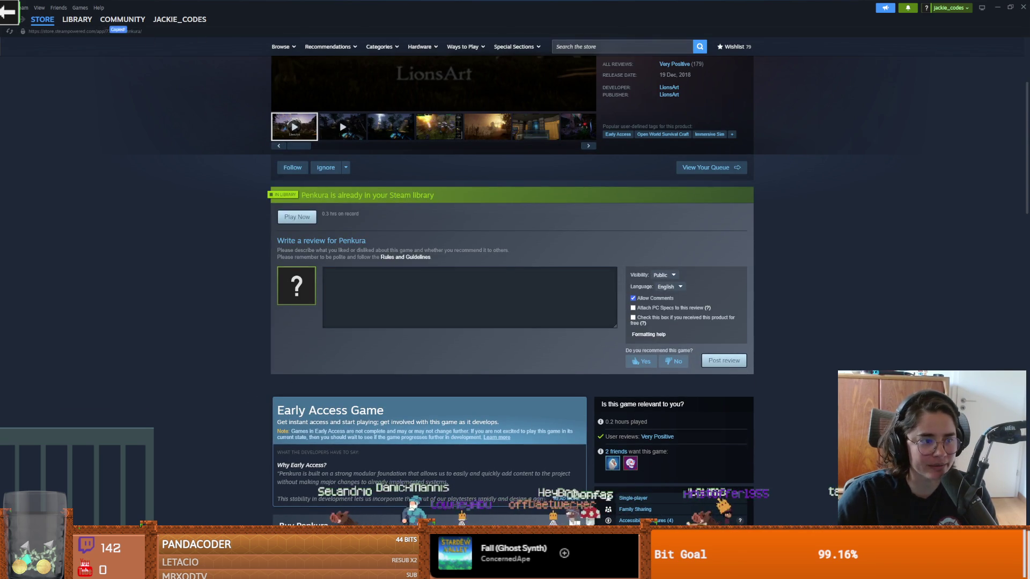
scroll(209, 324, "down", 1)
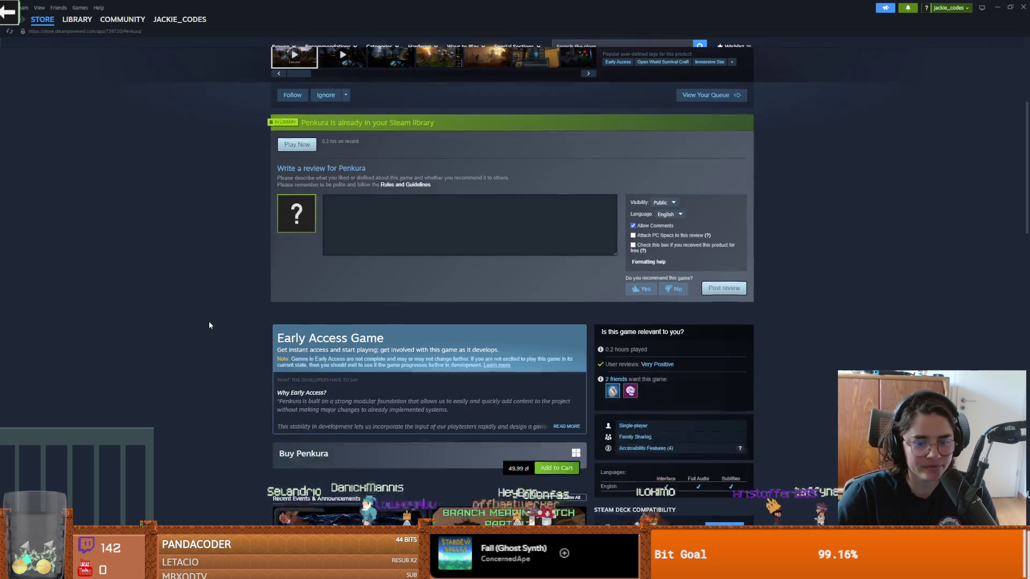
scroll(209, 322, "up", 4)
left_click(427, 209)
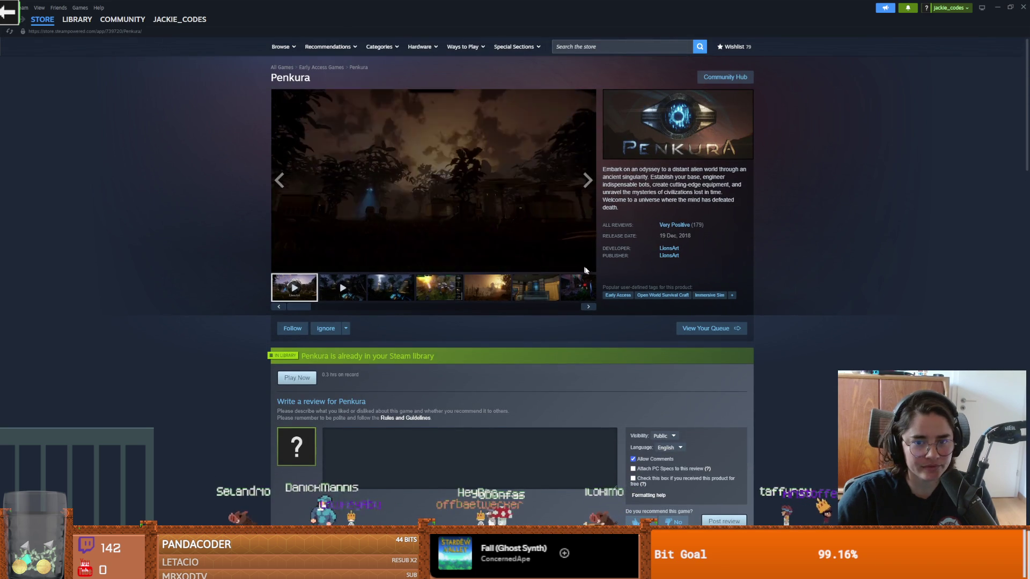
- Watch Penkura's trailer full screen to 0:51, then exit full screen
left_click(588, 265)
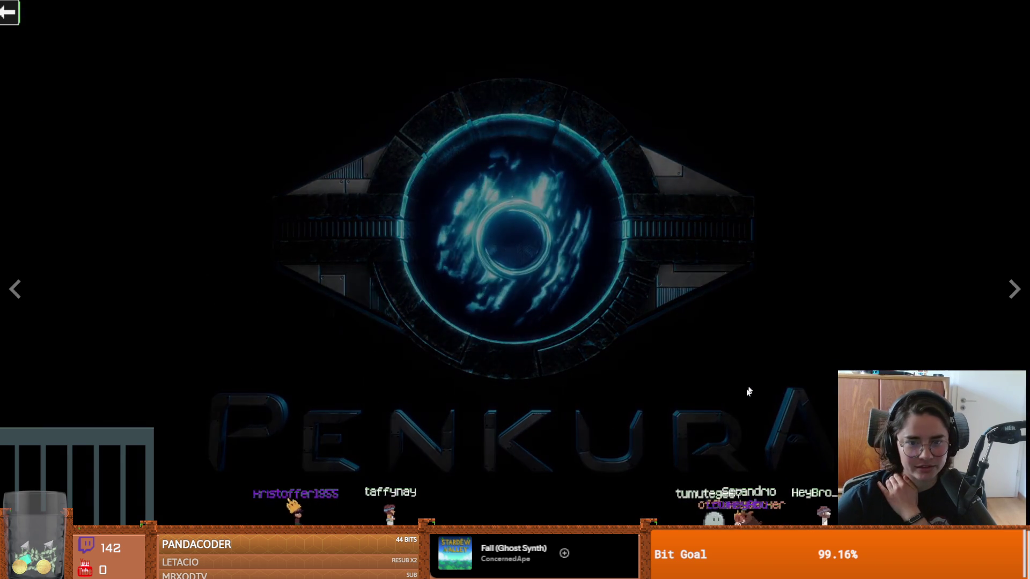
key("Escape")
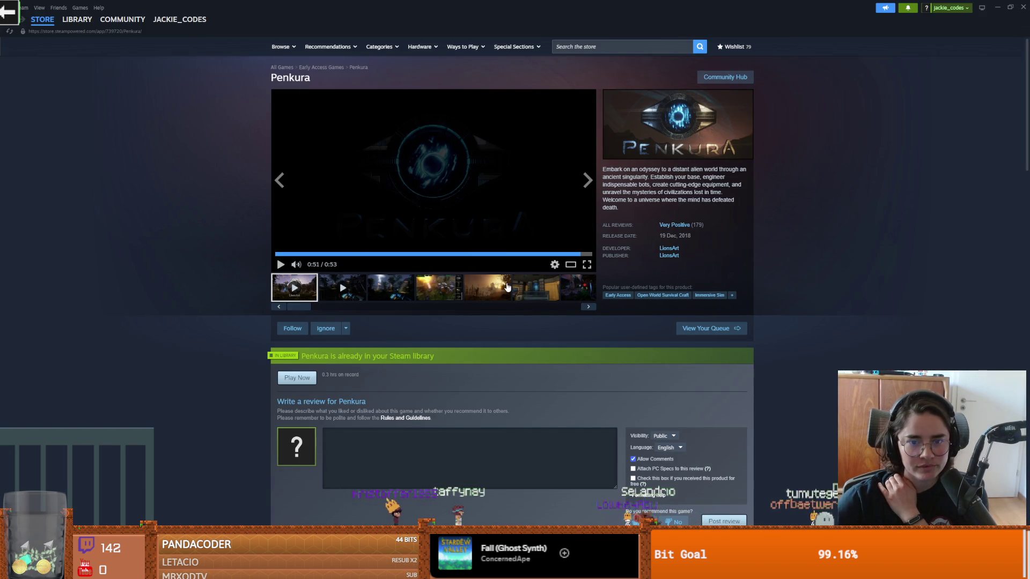
scroll(509, 290, "down", 3)
scroll(509, 289, "down", 15)
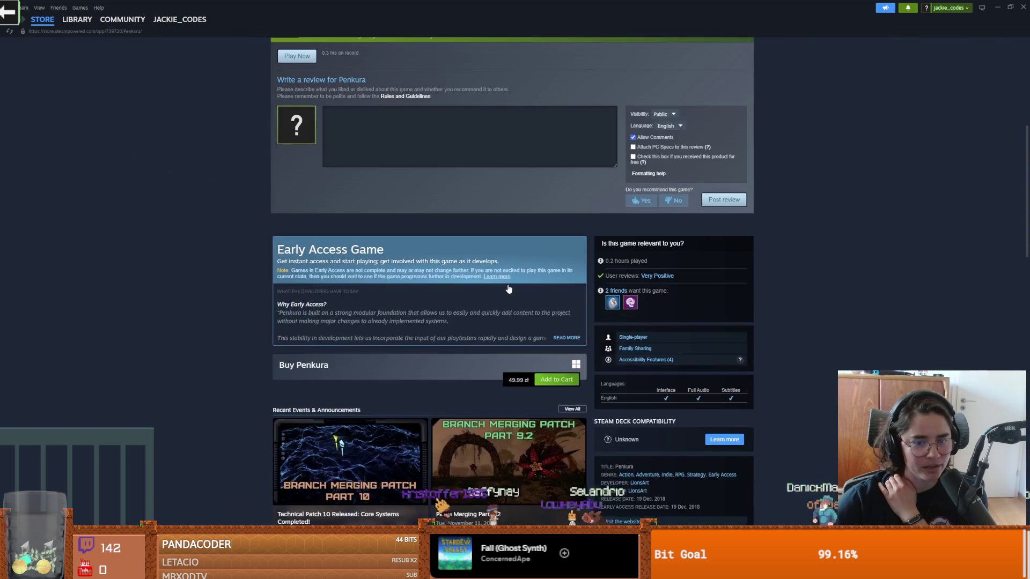
scroll(422, 362, "down", 5)
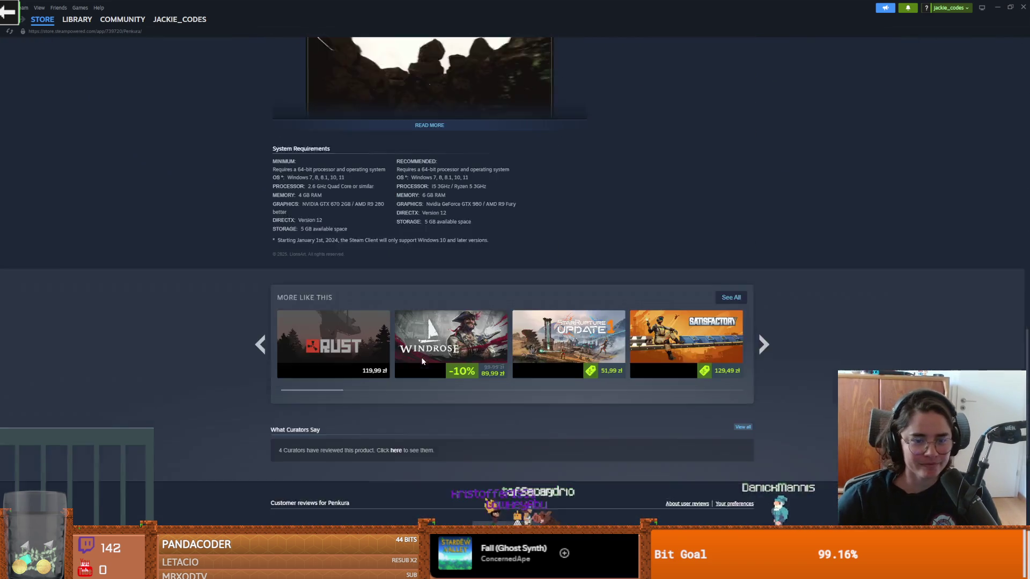
scroll(422, 362, "up", 12)
scroll(327, 252, "up", 1)
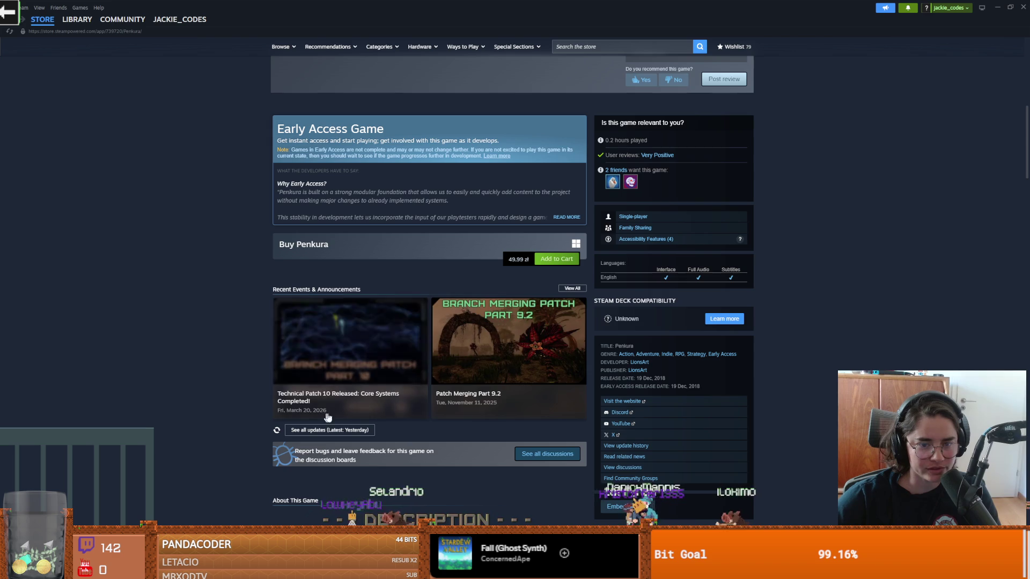
scroll(413, 413, "down", 3)
scroll(374, 343, "down", 10)
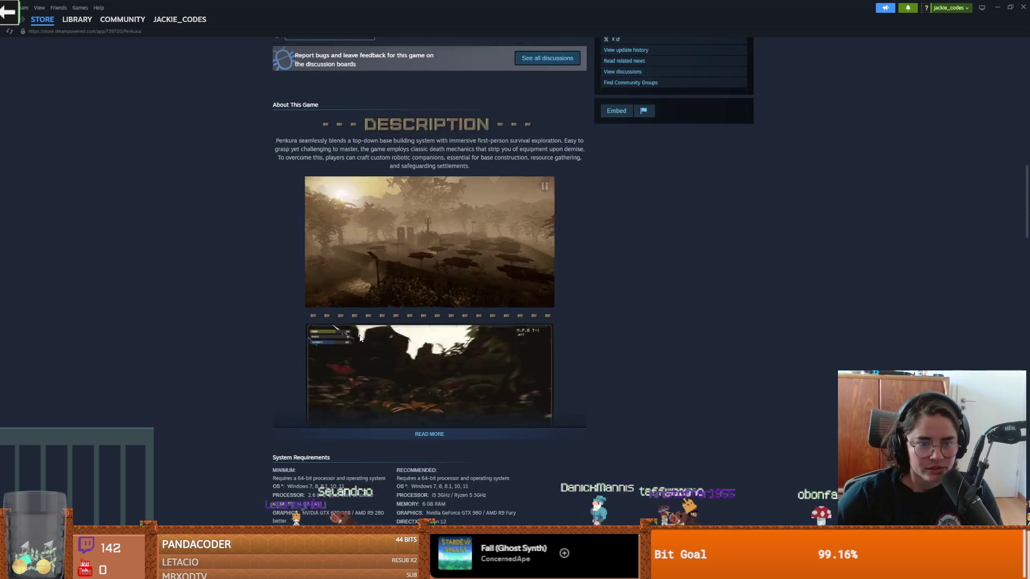
scroll(374, 344, "down", 10)
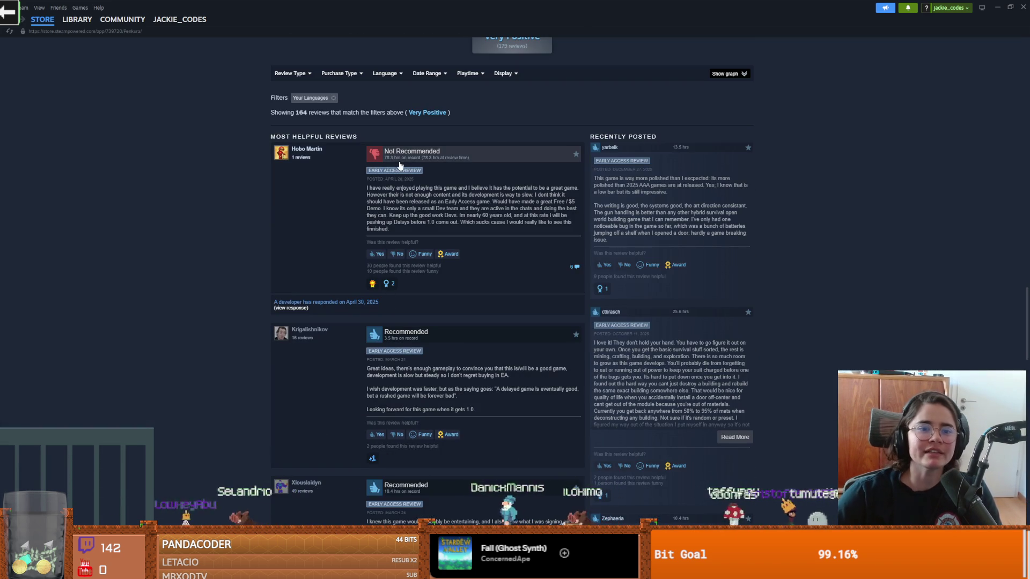
mouse_move(391, 171)
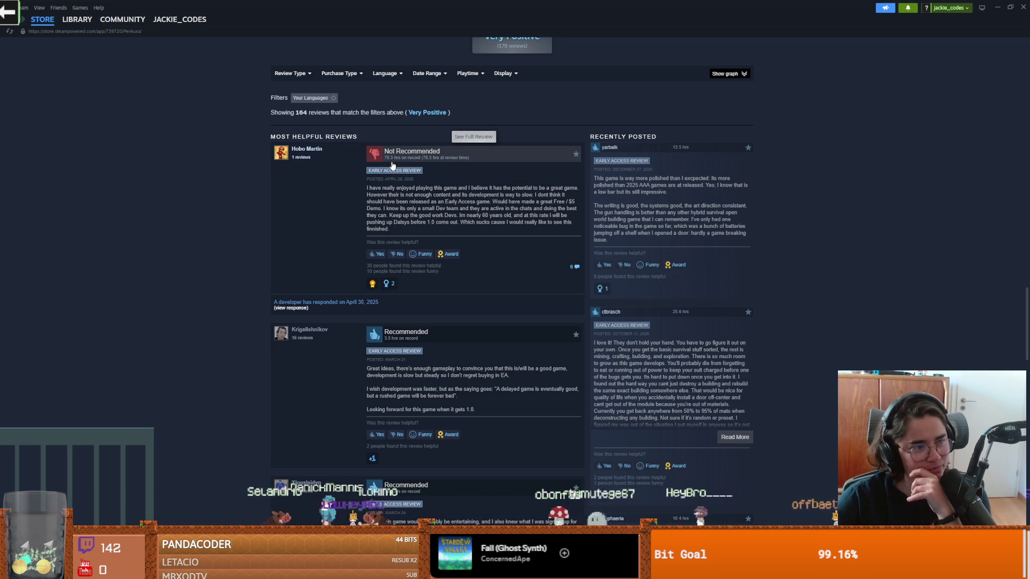
mouse_move(396, 189)
left_mouse_down()
mouse_move(508, 197)
mouse_move(423, 195)
mouse_move(499, 201)
left_mouse_up()
left_click(420, 195)
left_click(499, 197)
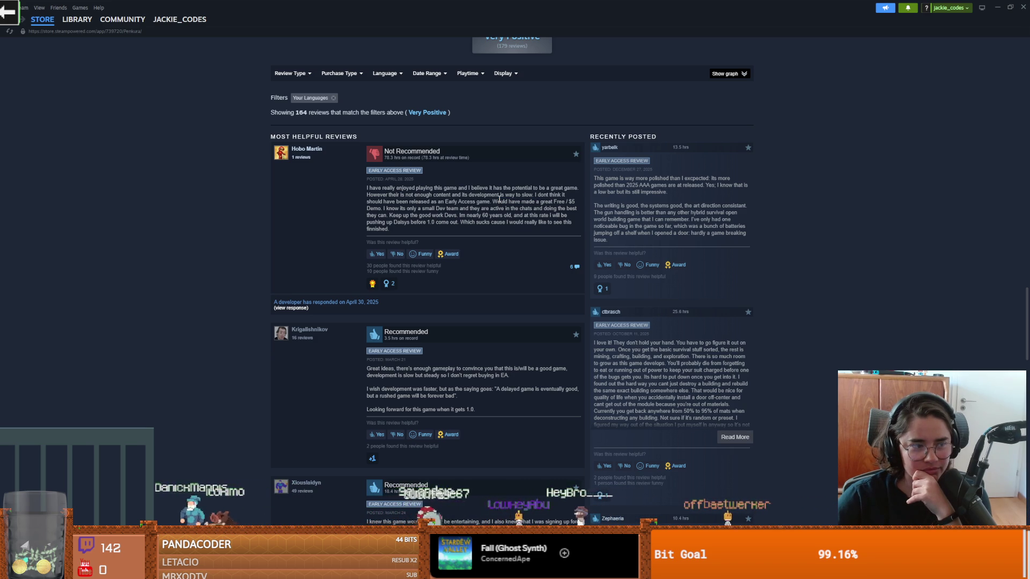
scroll(493, 289, "up", 5)
scroll(501, 301, "down", 15)
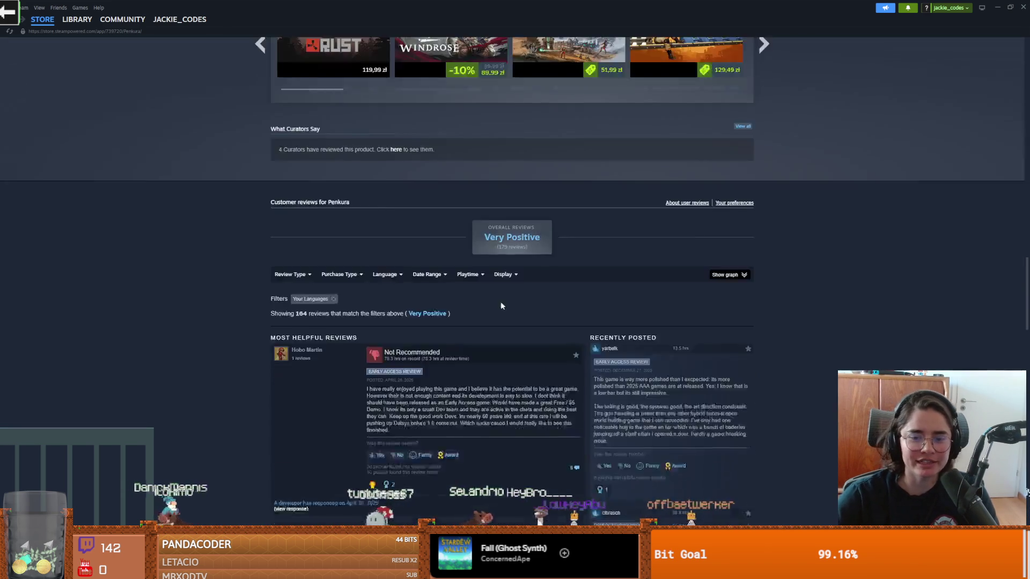
scroll(557, 354, "up", 8)
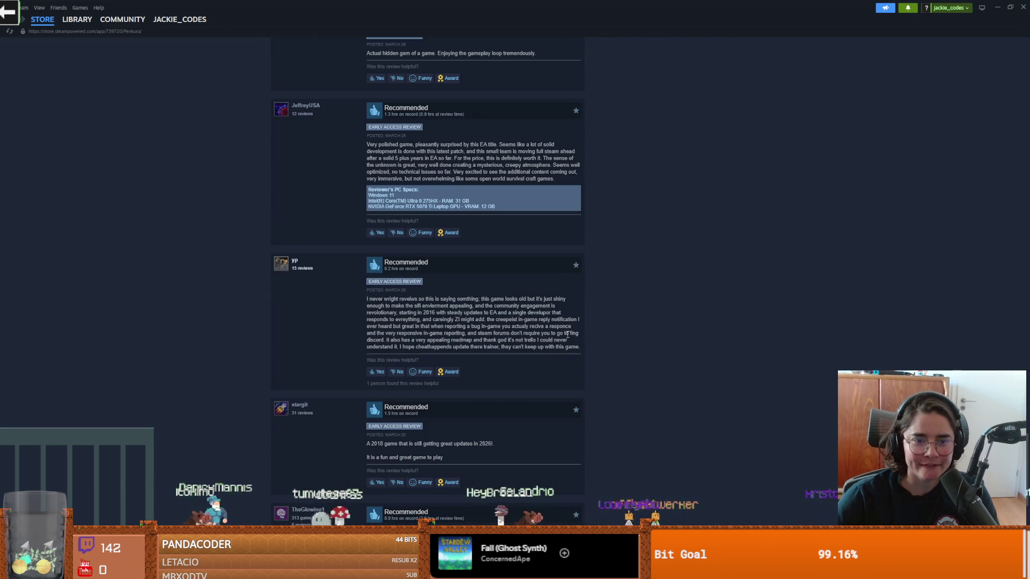
scroll(545, 384, "up", 20)
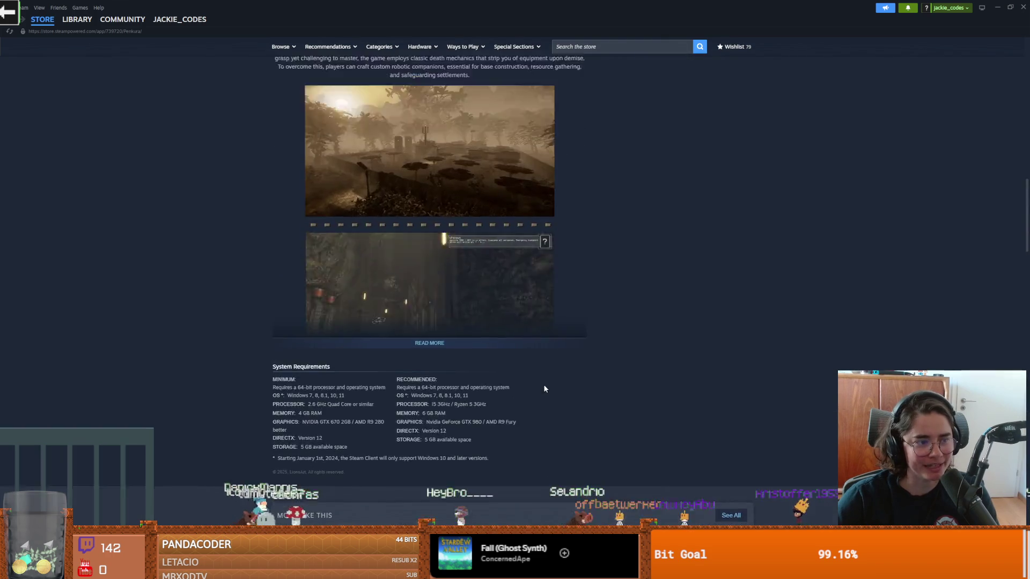
- Return to Godot, save item_pickup, and bring up item_pickup.gd around lines 89–92
key("alt+Tab")
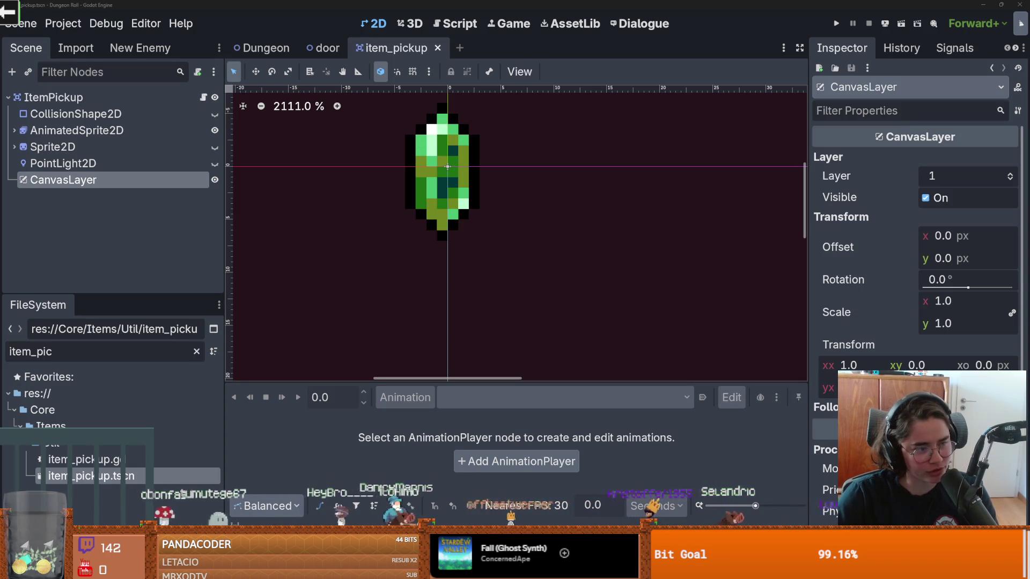
scroll(529, 208, "up", 3)
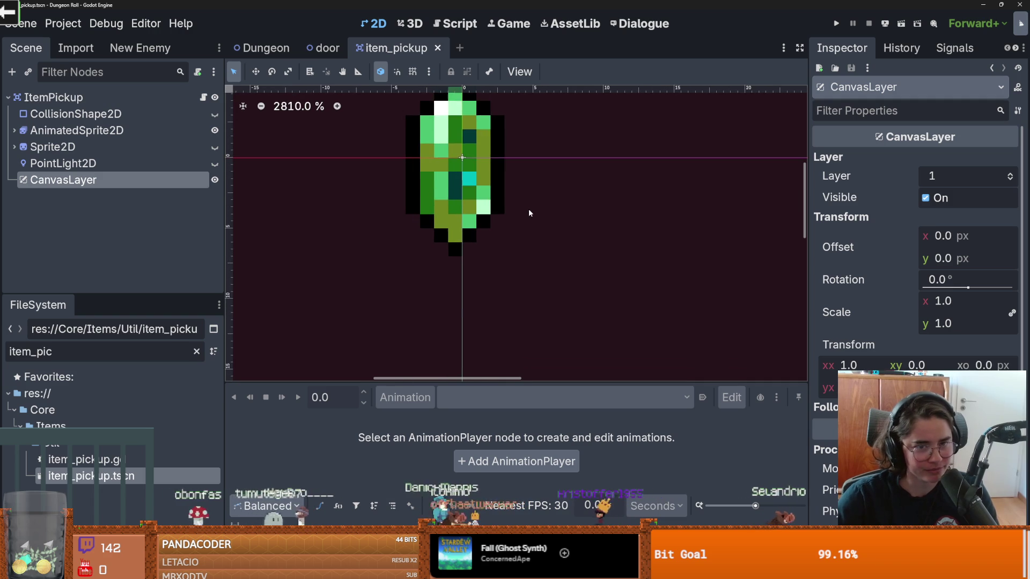
key("ctrl+s")
key("ctrl+F3")
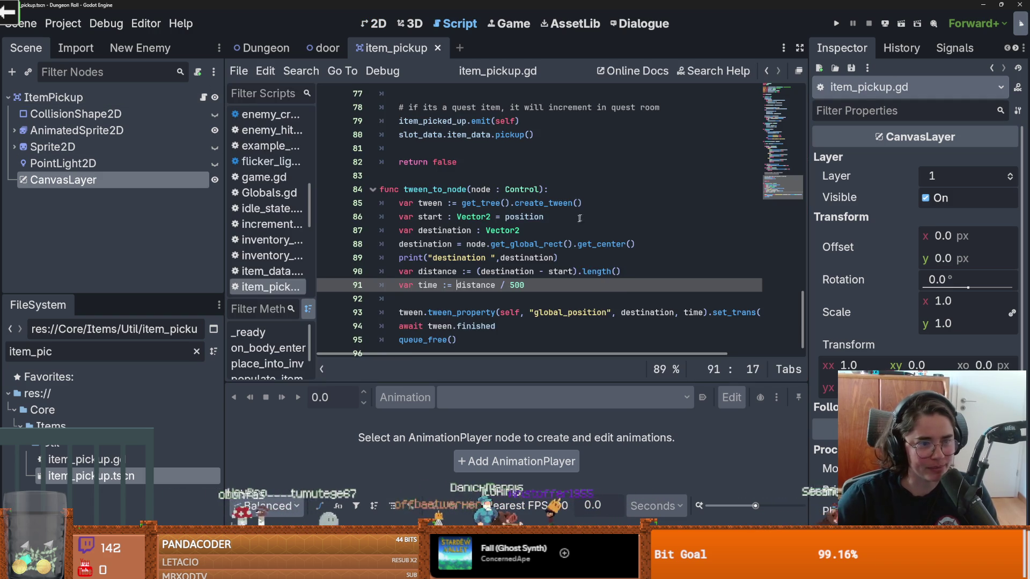
scroll(530, 260, "down", 1)
left_click(524, 284)
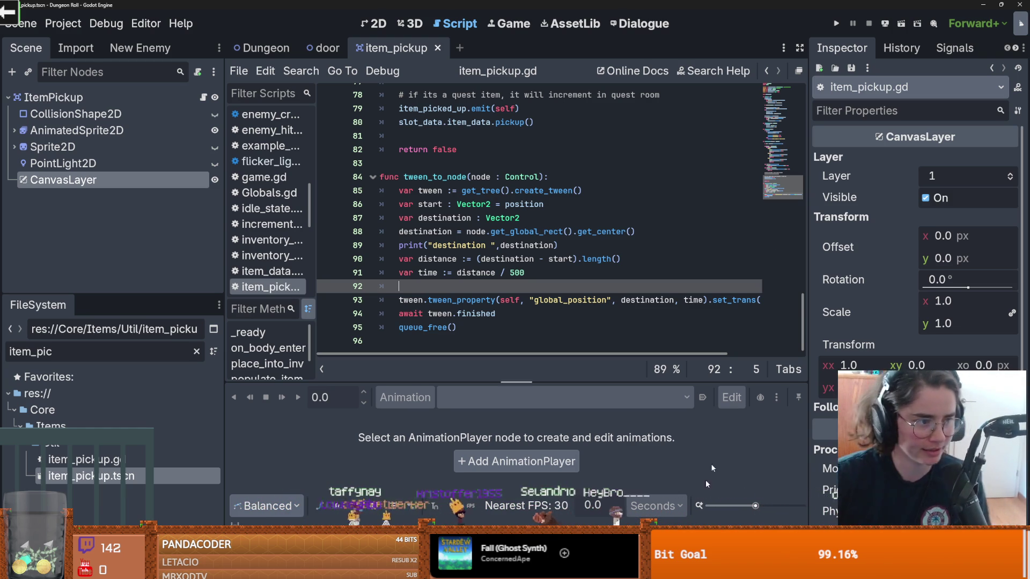
left_click(507, 245)
scroll(536, 244, "up", 10)
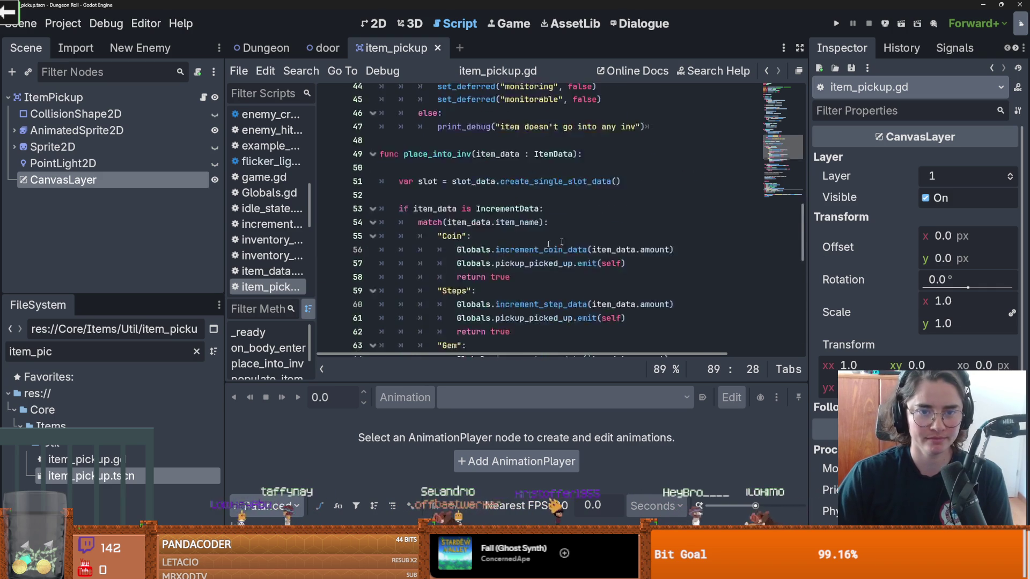
scroll(561, 242, "up", 10)
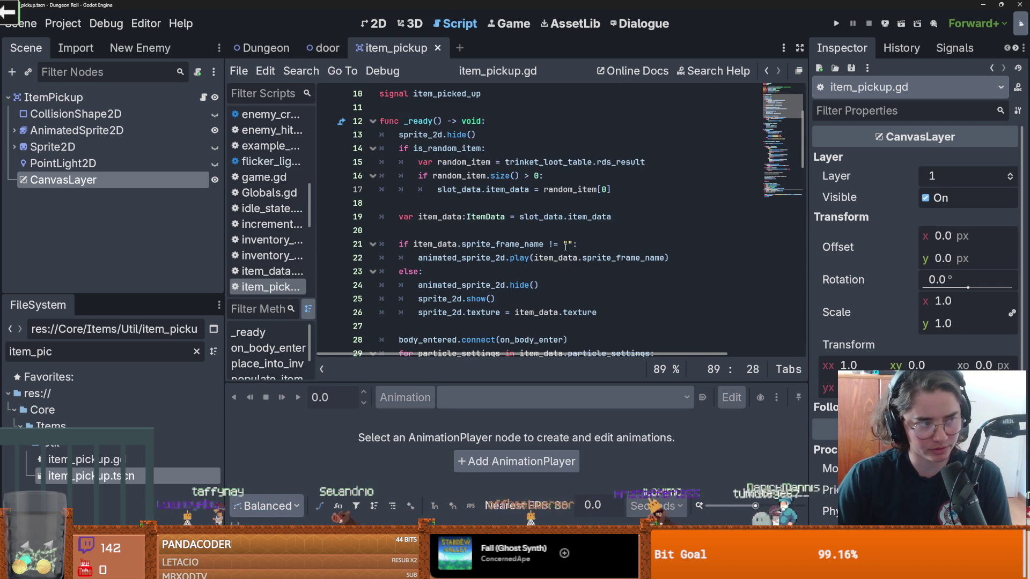
scroll(567, 234, "up", 3)
key("ctrl+s")
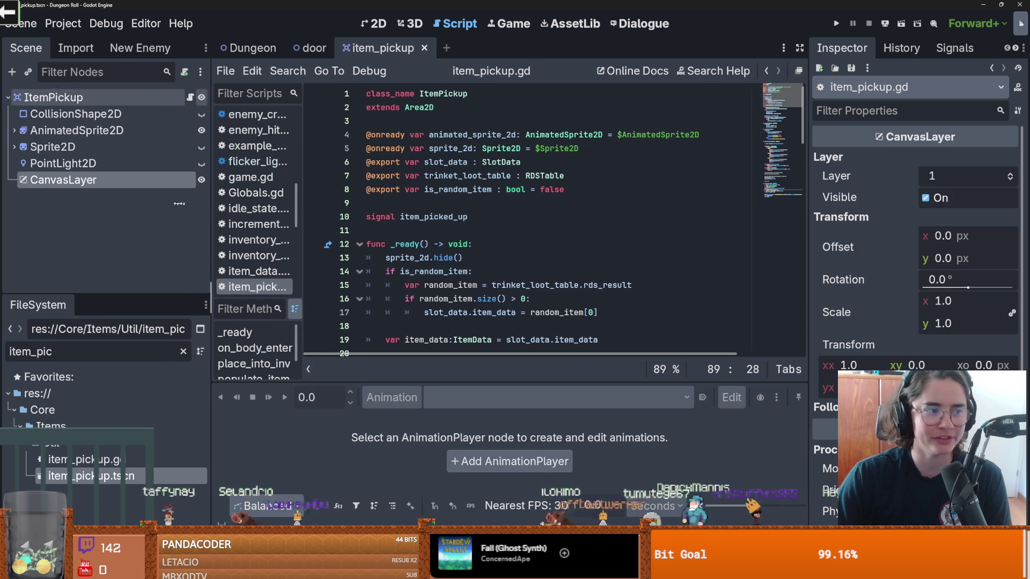
- Widen the script editor and highlight the start and destination variables in tween_to_node
left_click_drag(225, 209, 177, 208)
left_click(407, 234)
scroll(440, 289, "down", 4)
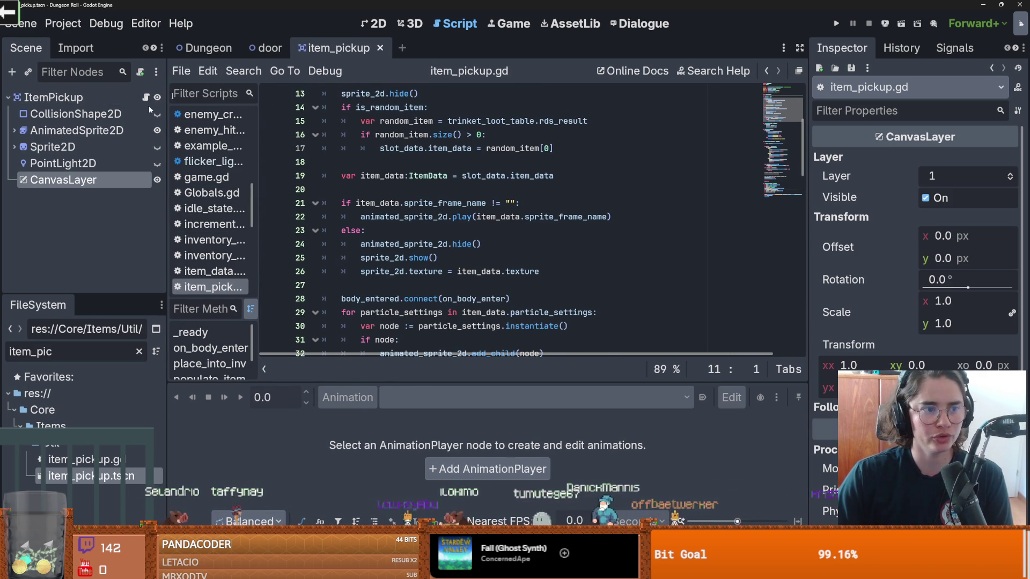
scroll(415, 269, "down", 1)
scroll(415, 269, "down", 1)
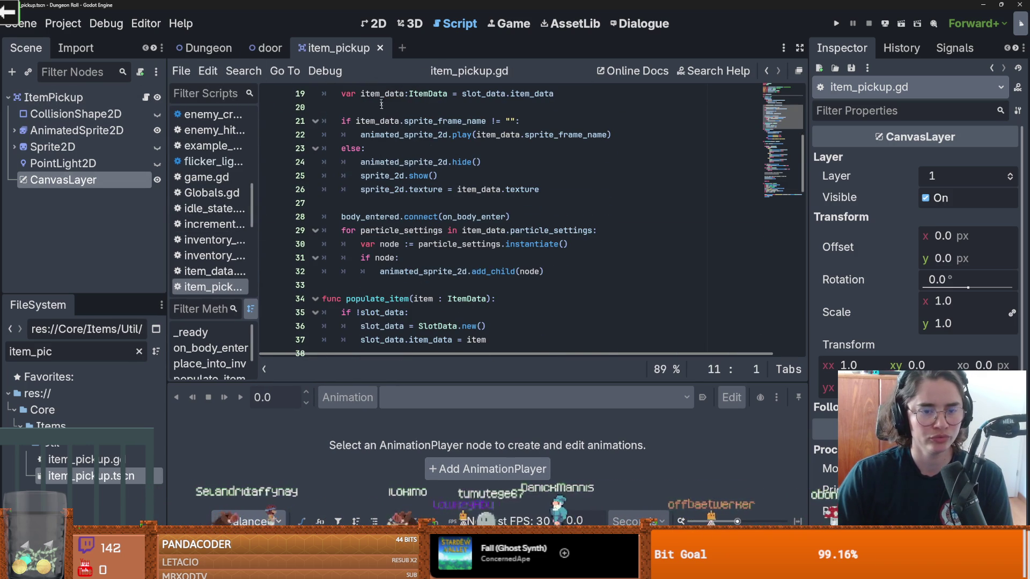
scroll(434, 272, "down", 9)
scroll(451, 274, "down", 10)
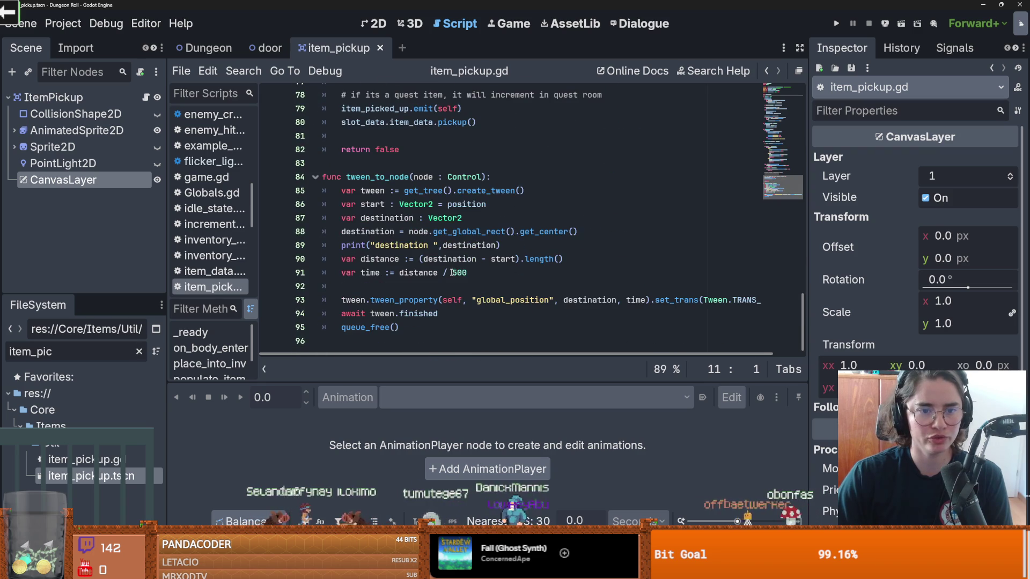
double_click(368, 205)
double_click(381, 219)
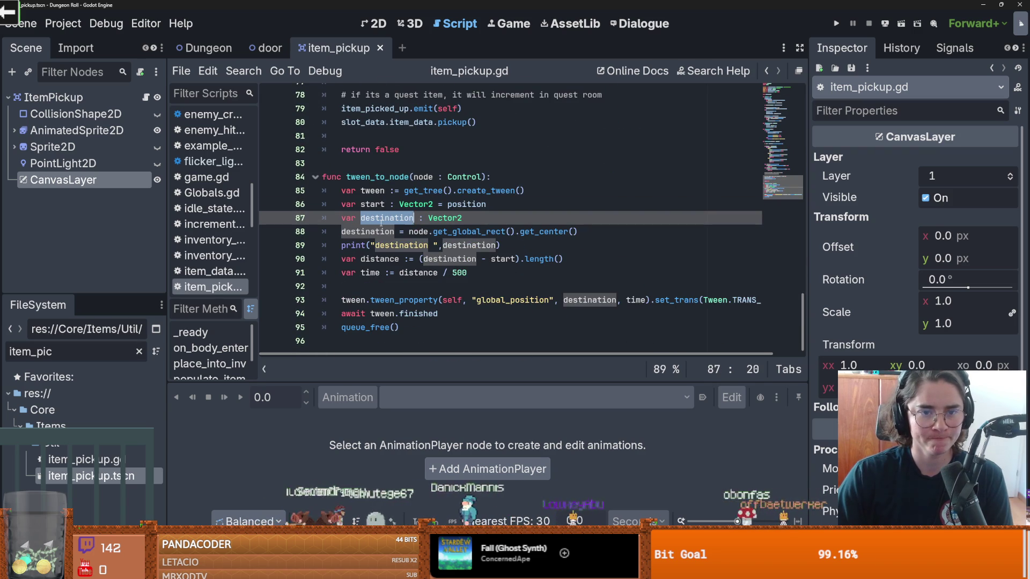
double_click(382, 231)
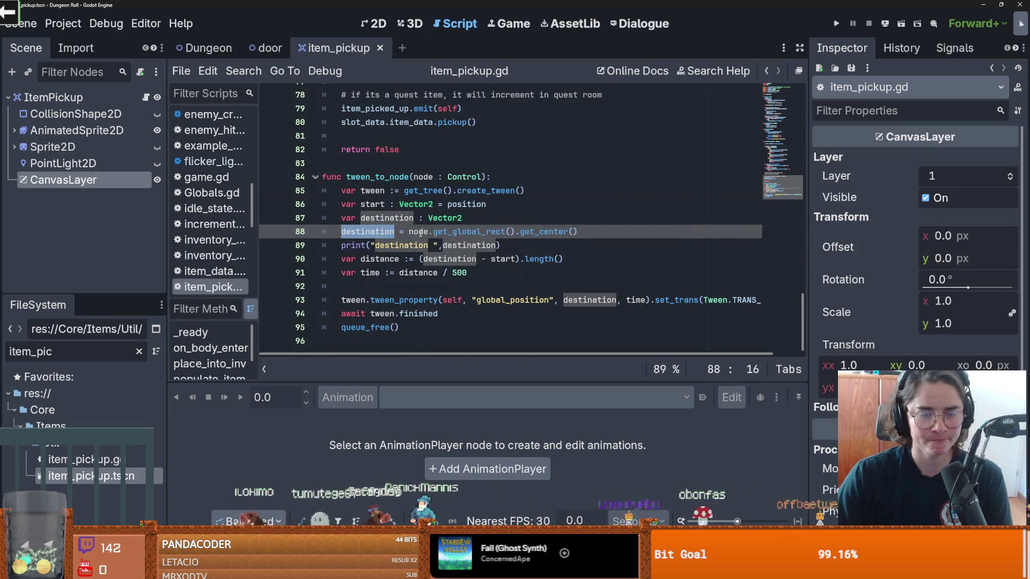
- In the 2D scene, select Sprite2D and check its child particles, keeping its name unchanged
key("ctrl+F1")
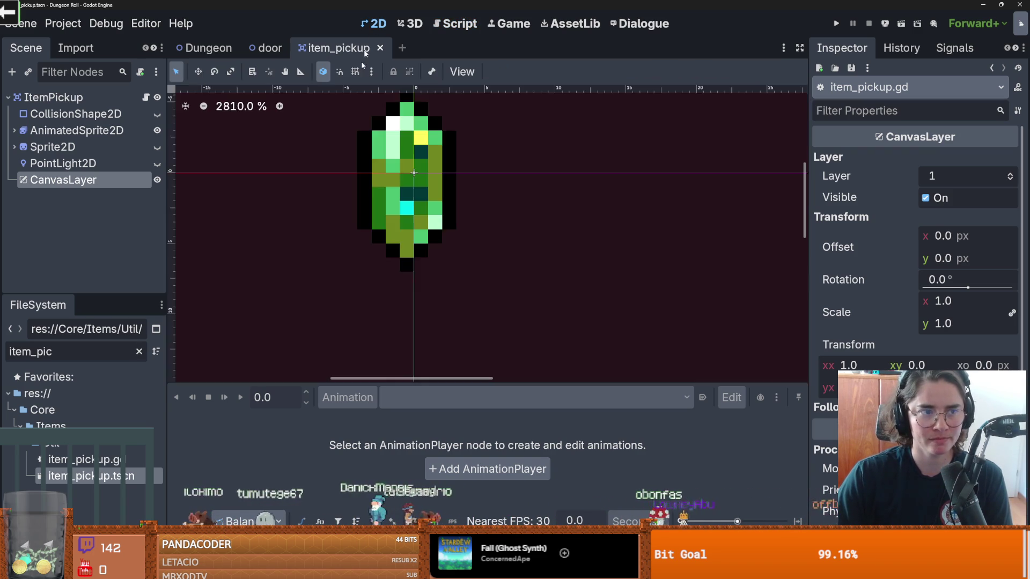
scroll(412, 197, "down", 2)
scroll(412, 197, "down", 1)
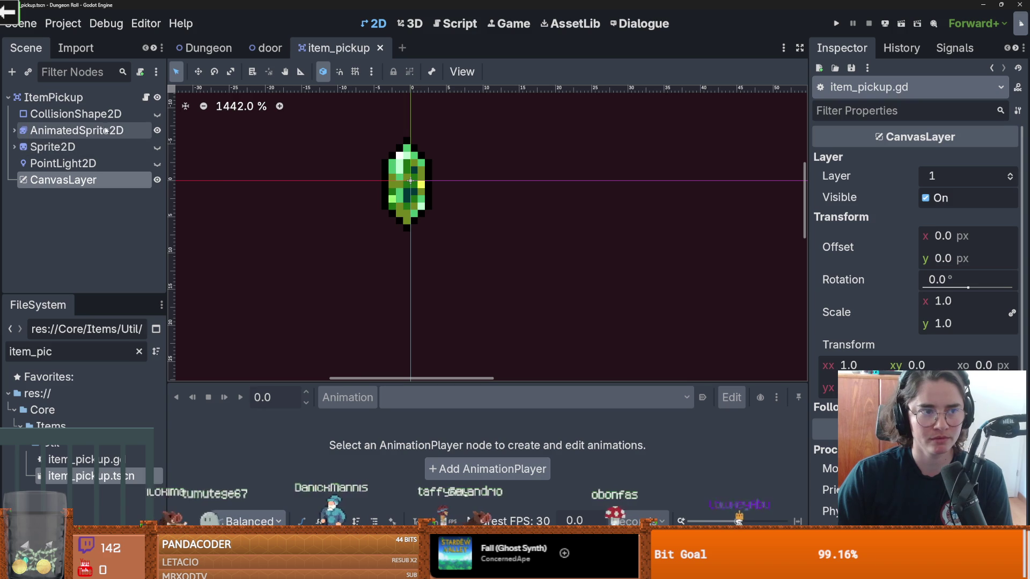
left_click(90, 146)
key("Right")
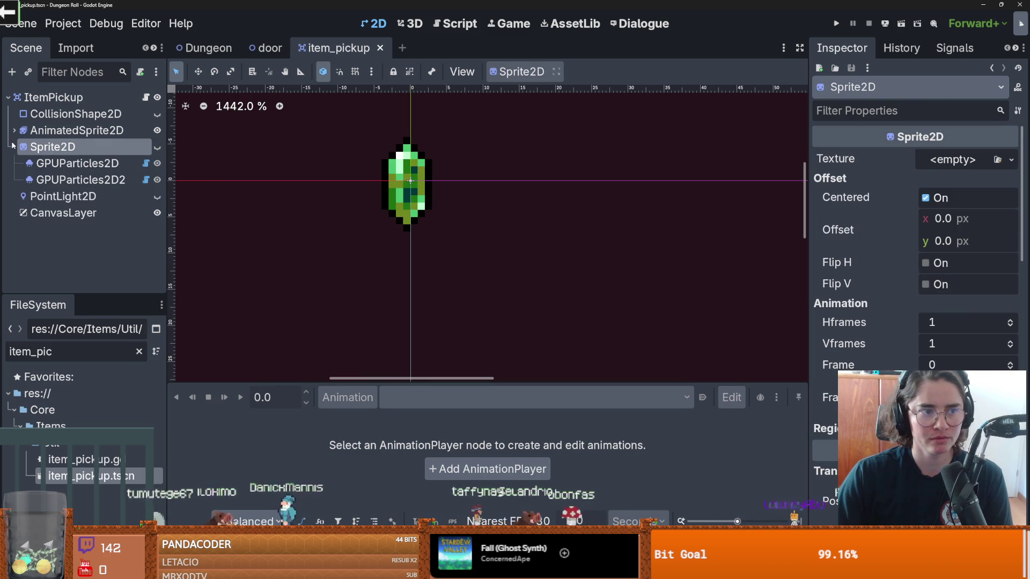
key("Left")
key("F2")
key("Return")
- Back in item_pickup.gd, inspect the destination variable and place the caret on blank line 92
key("ctrl+F3")
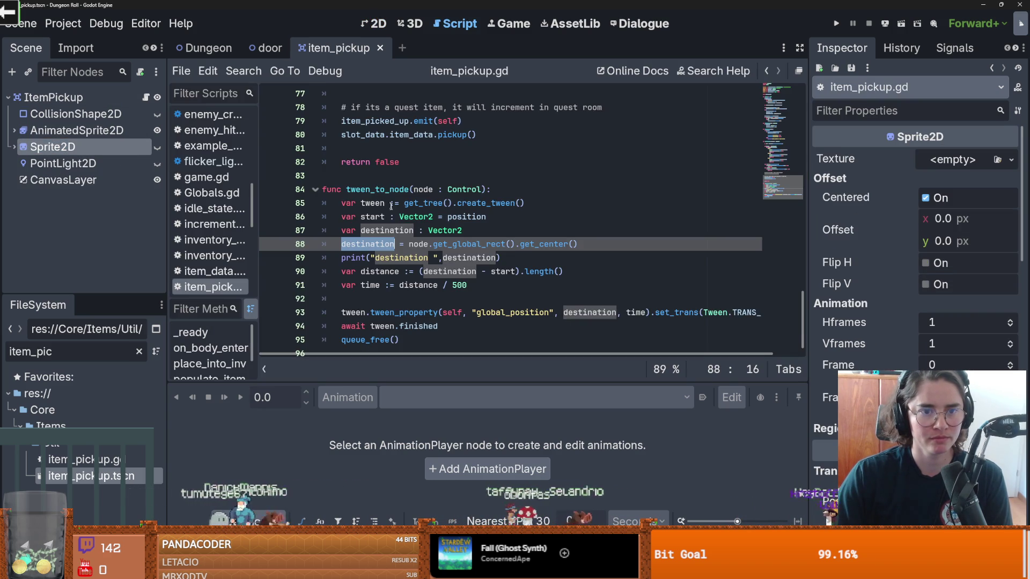
scroll(391, 206, "down", 1)
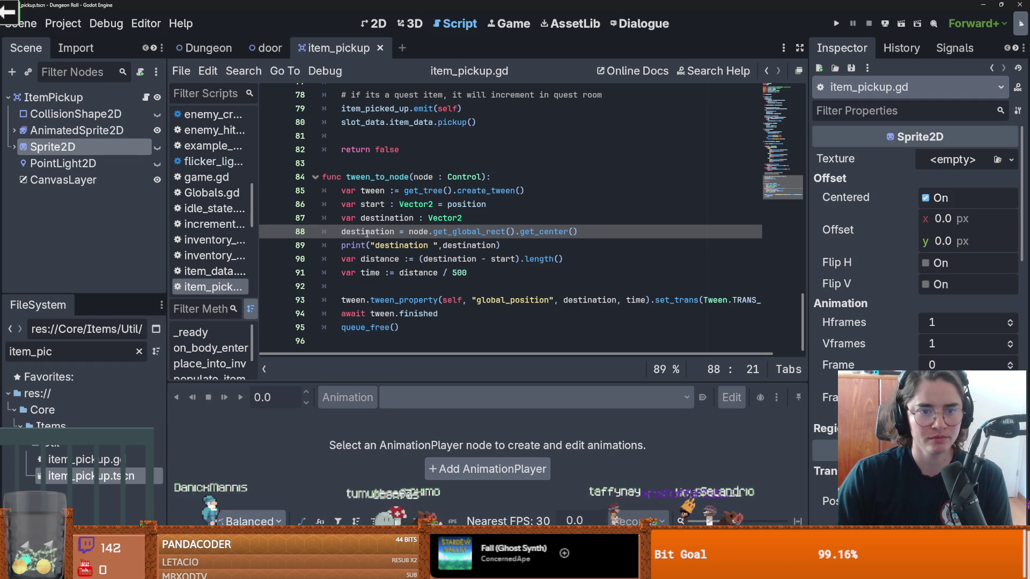
left_click(367, 233)
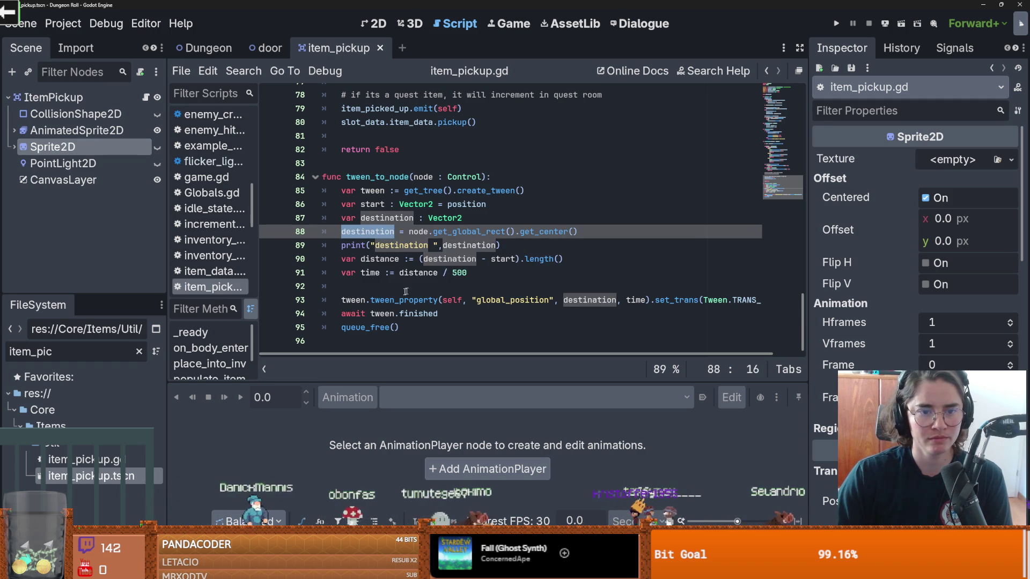
left_click(354, 300)
left_click(408, 286)
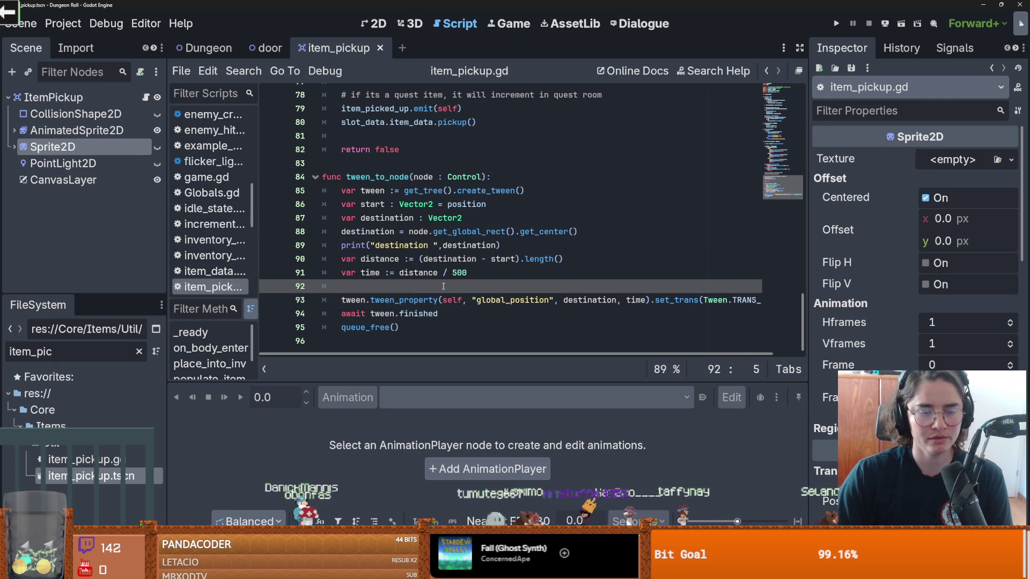
- Add an 'if sprite_2d.visible:' check inside tween_to_node
key("Return")
key("Return")
key("Up")
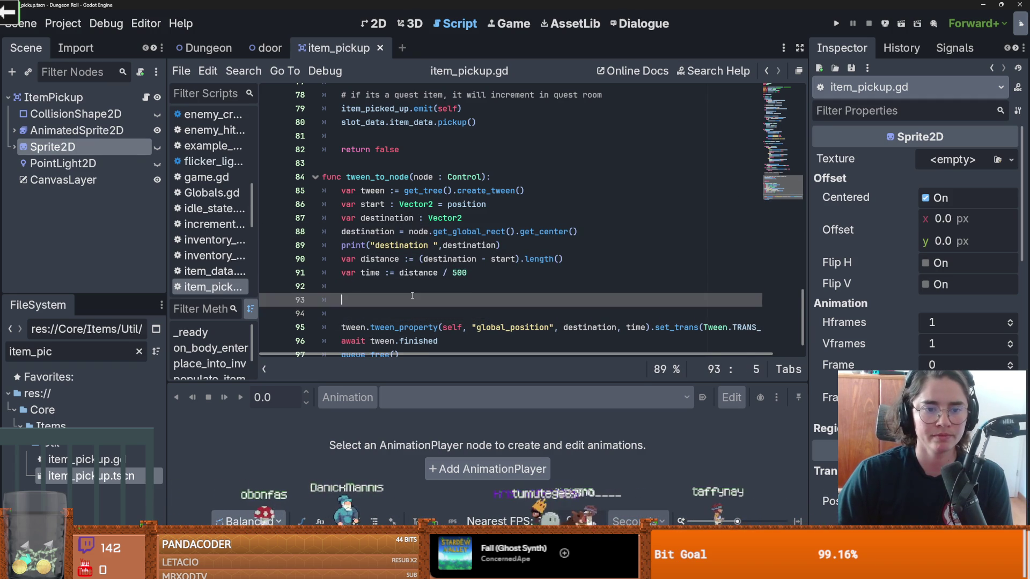
scroll(512, 289, "up", 1)
scroll(512, 290, "up", 20)
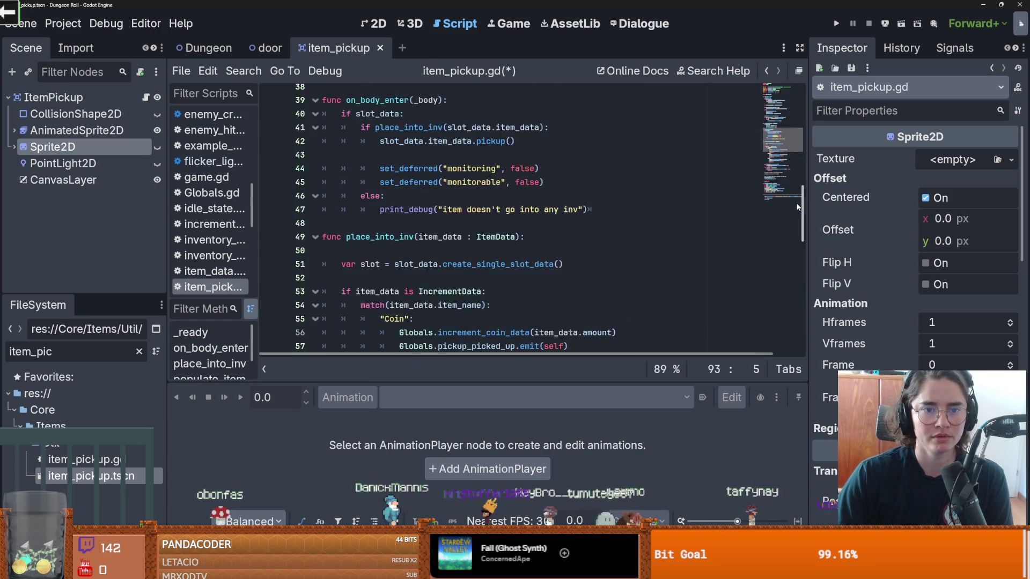
left_click_drag(793, 107, 784, 327)
type("if sp")
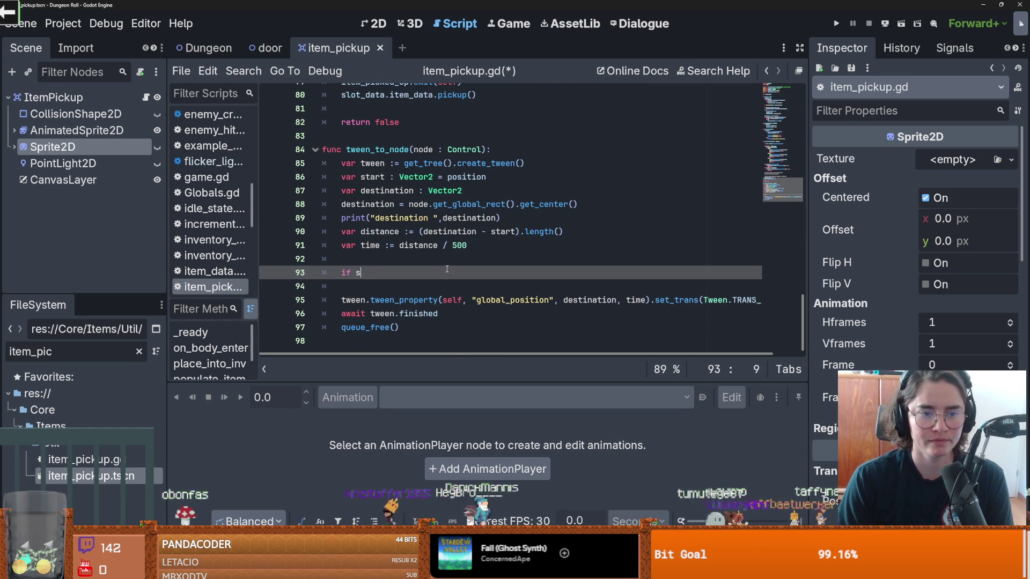
key("Return")
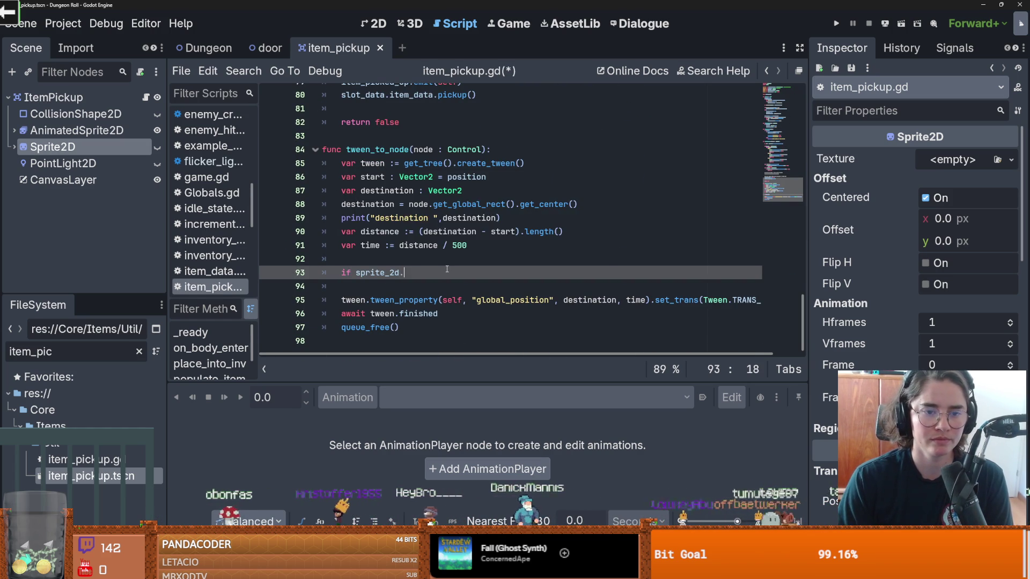
type(".is_vi")
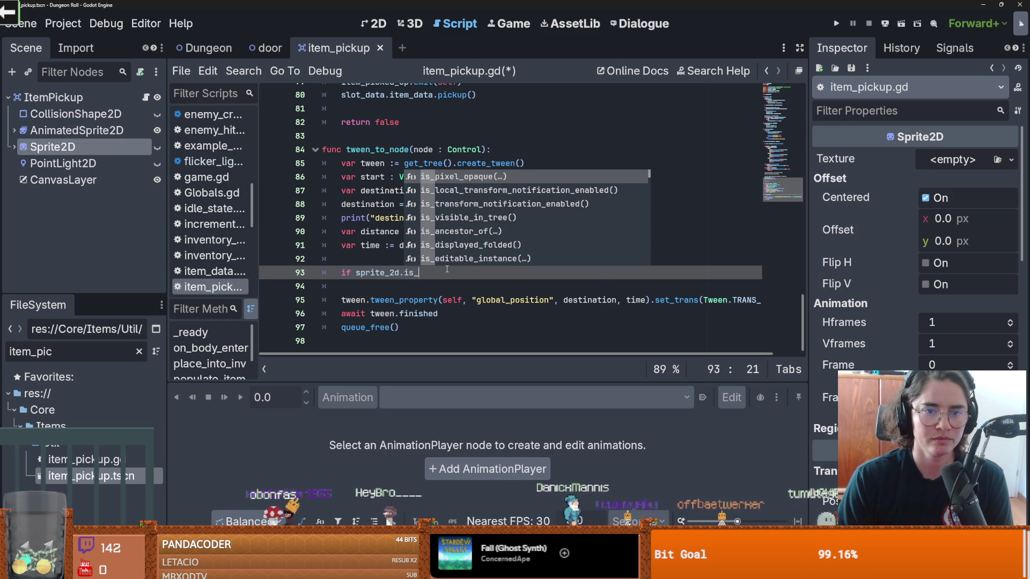
key("BackSpace")
key("BackSpace")
key("BackSpace")
type("vi")
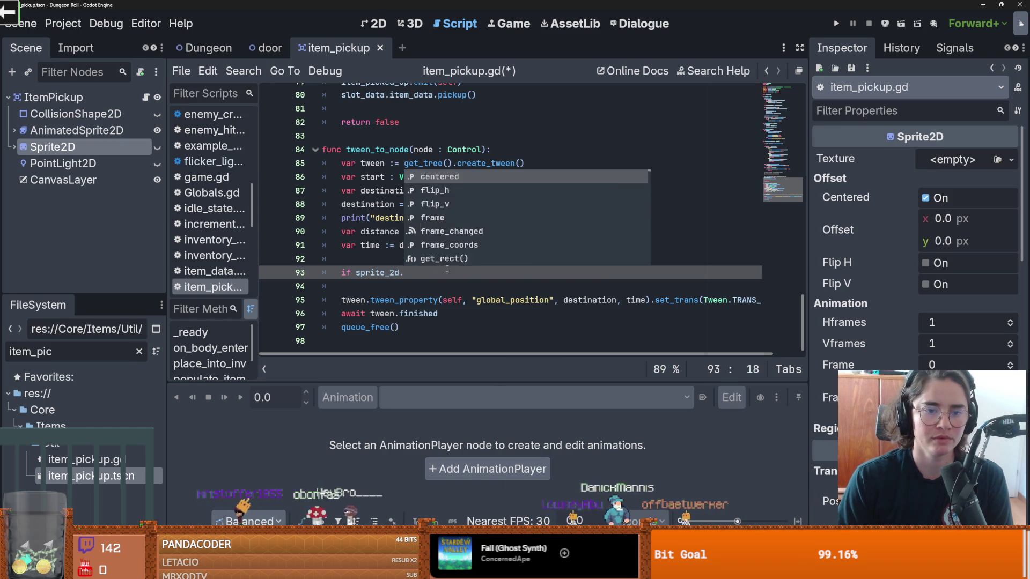
key("Down")
key("Return")
type(":")
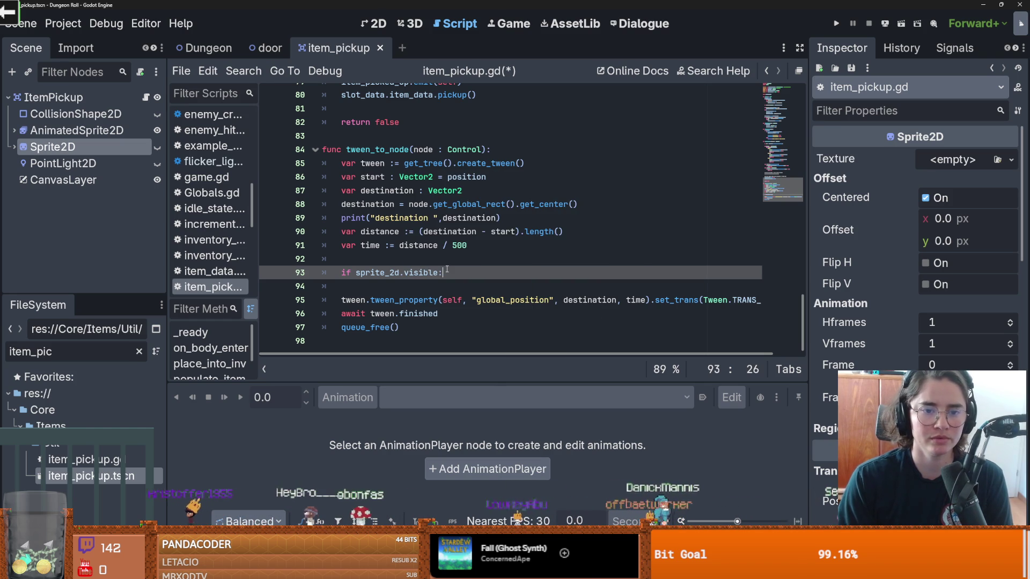
- Declare var tween_sprite and assign it sprite_2d inside the if branch
left_click(429, 261)
type("var")
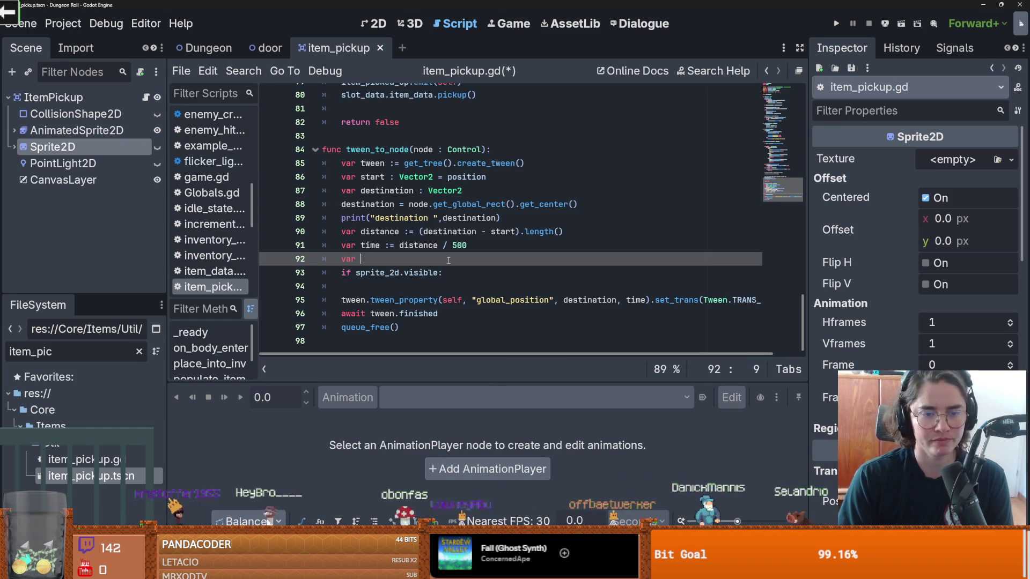
type("tween_sprite")
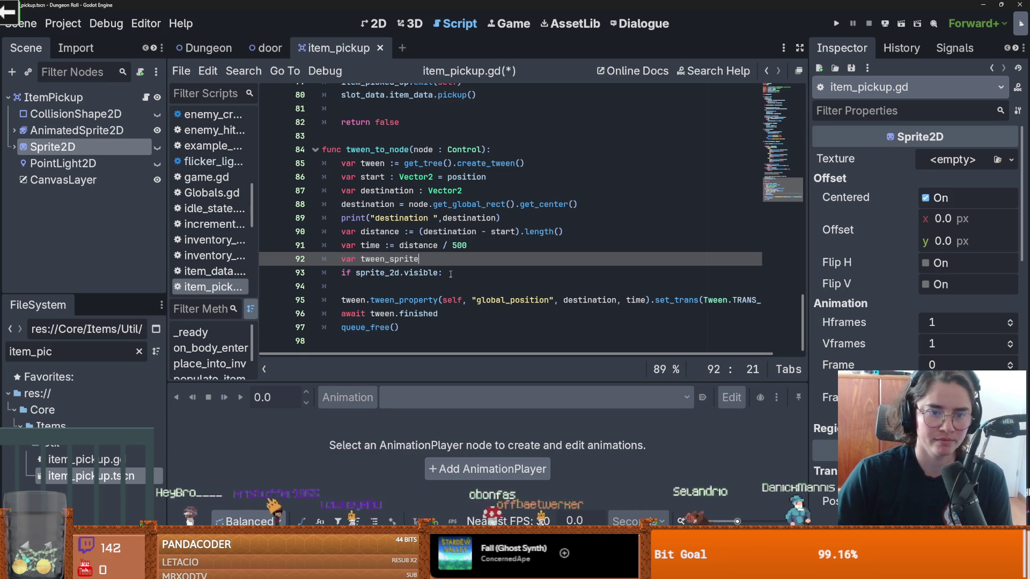
left_click(450, 274)
key("Return")
type("sprite_2d")
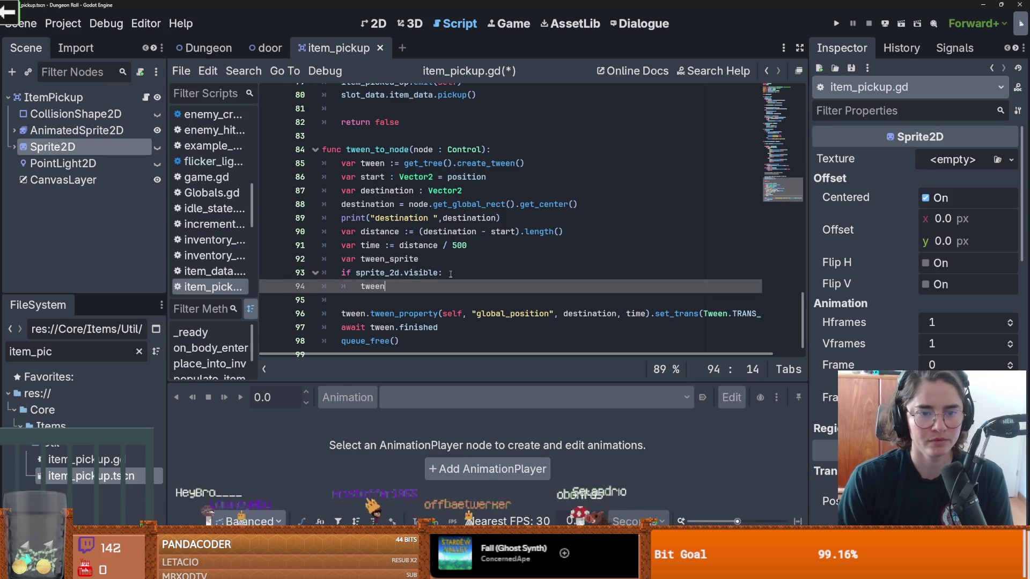
type("_")
key("Return")
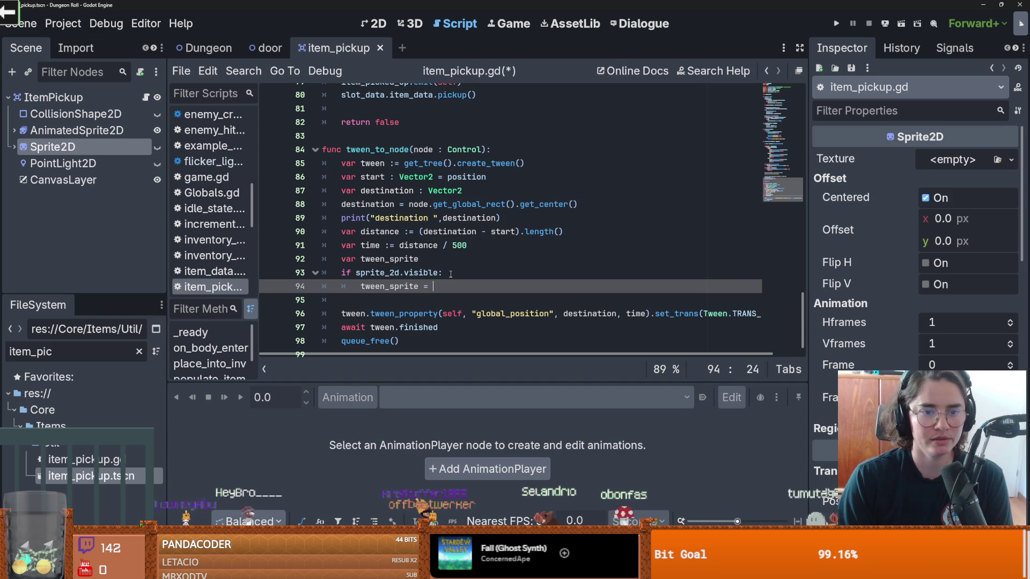
type("sprite_2d")
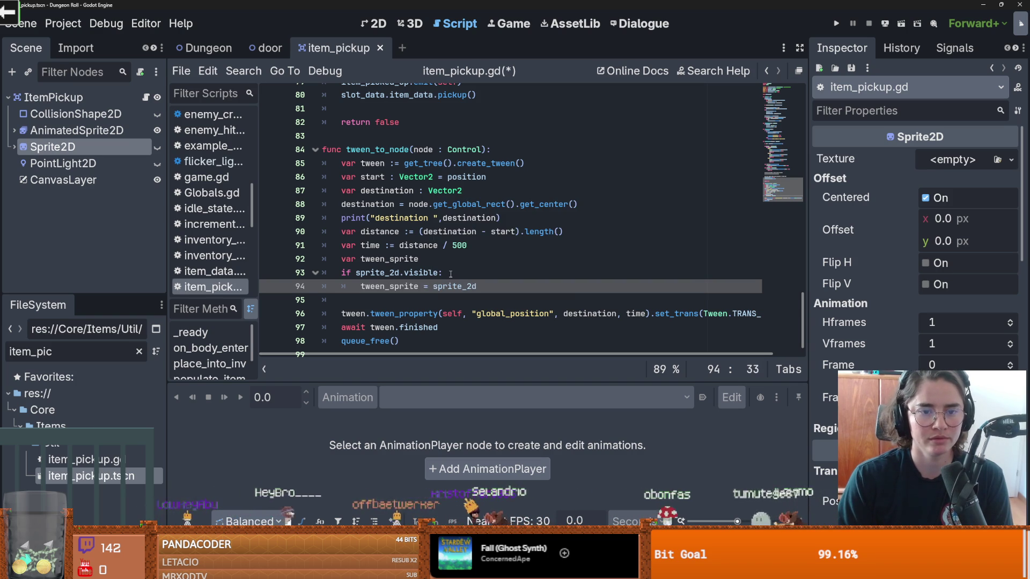
type("d")
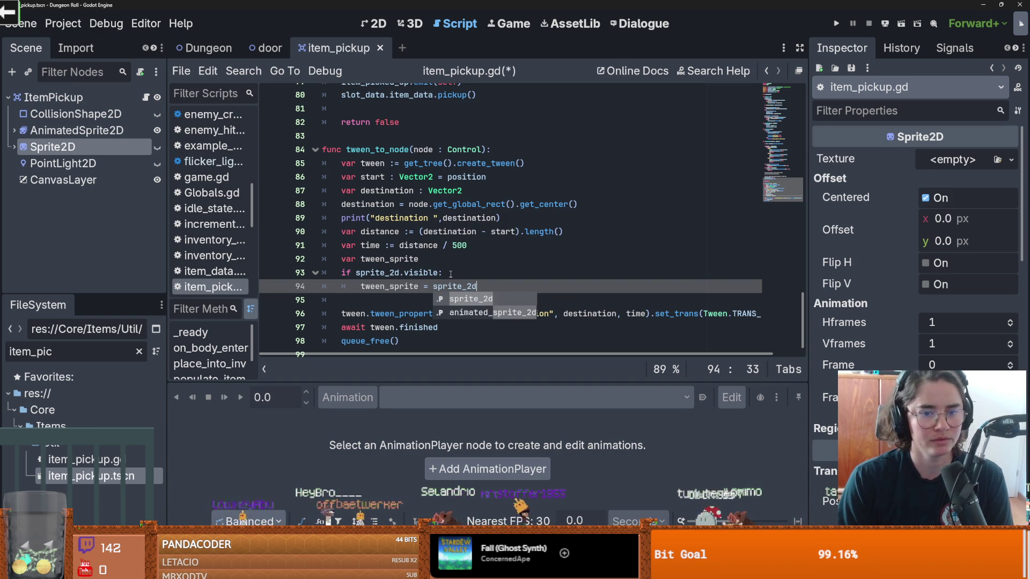
key("Return")
type("e;se")
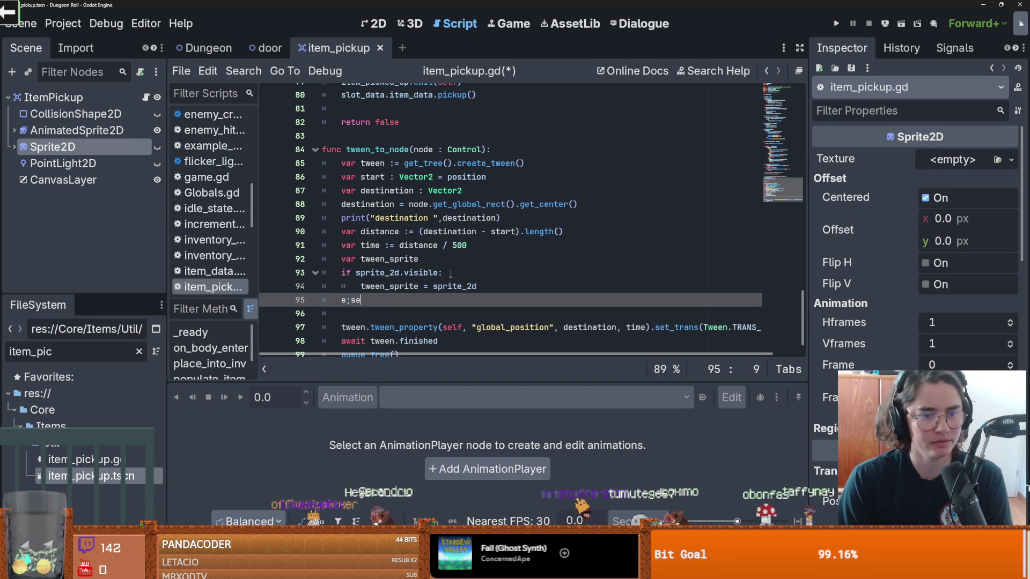
- Add an else branch setting tween_sprite = animated_sprite_2d, and save the script
key("BackSpace")
key("BackSpace")
key("BackSpace")
type("lse:")
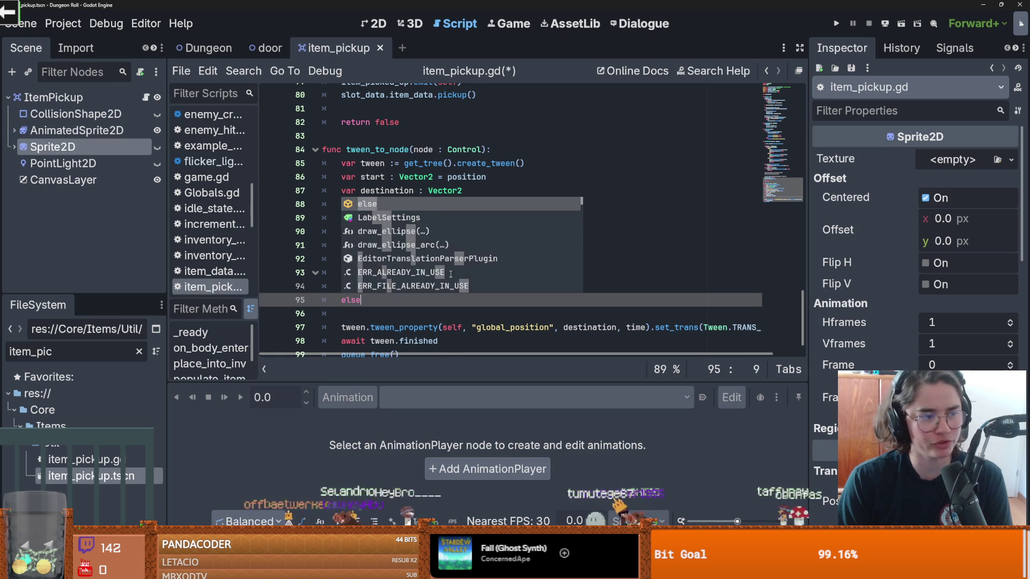
key("Return")
type("twe")
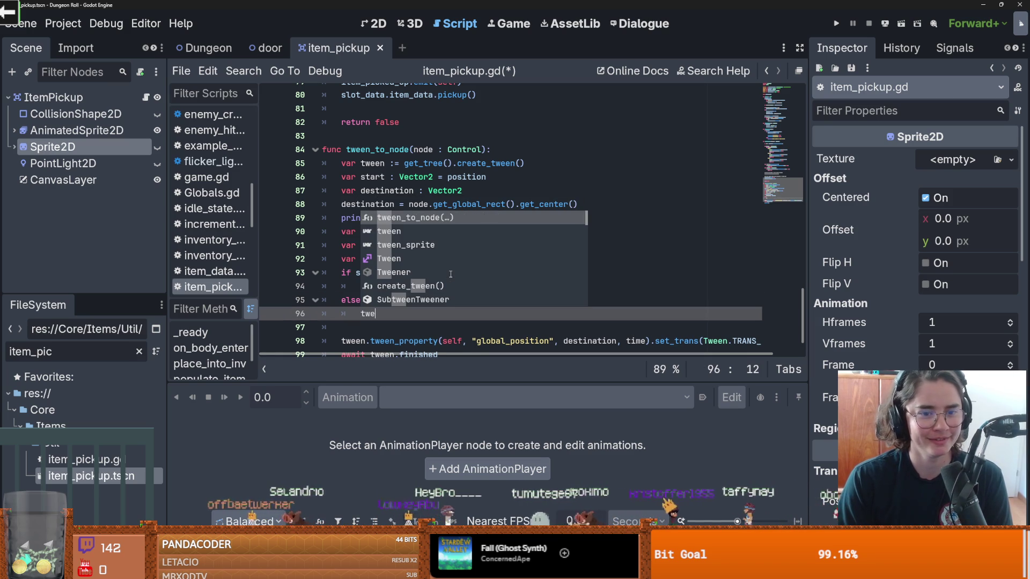
type("en_")
key("Return")
type("= ani")
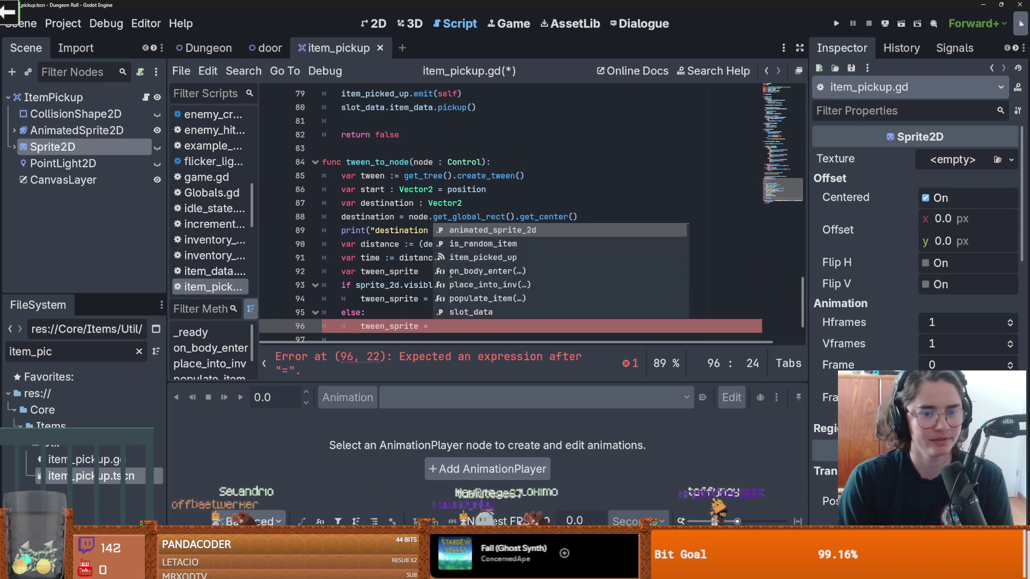
key("Return")
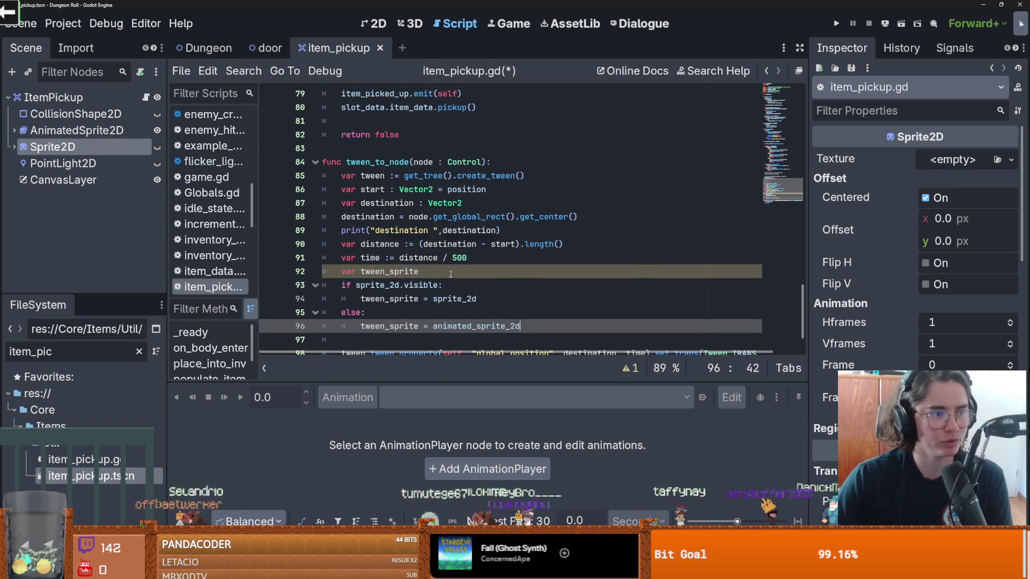
key("ctrl+s")
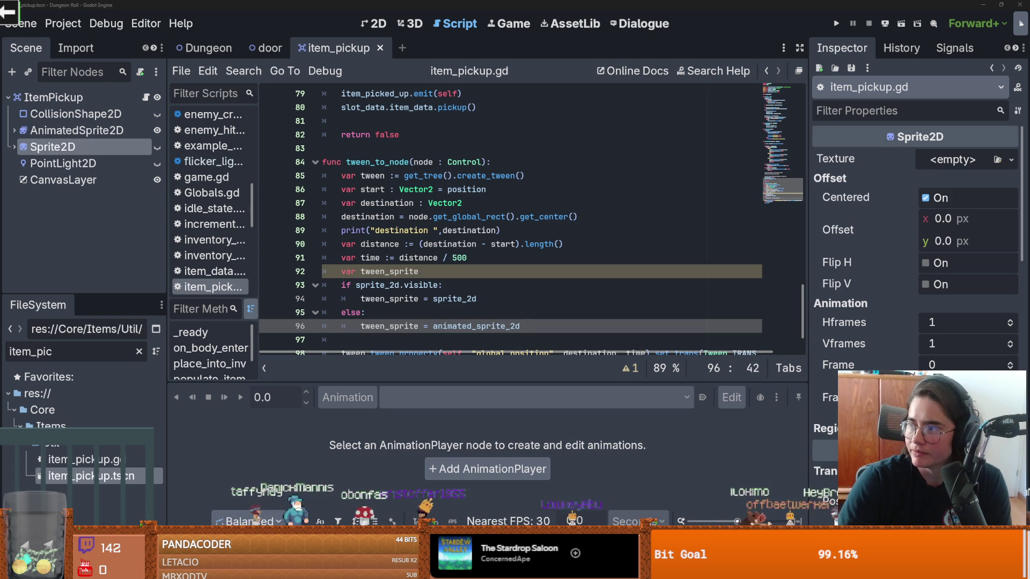
- Insert a blank line below the tween_sprite declaration and save
left_click(509, 230)
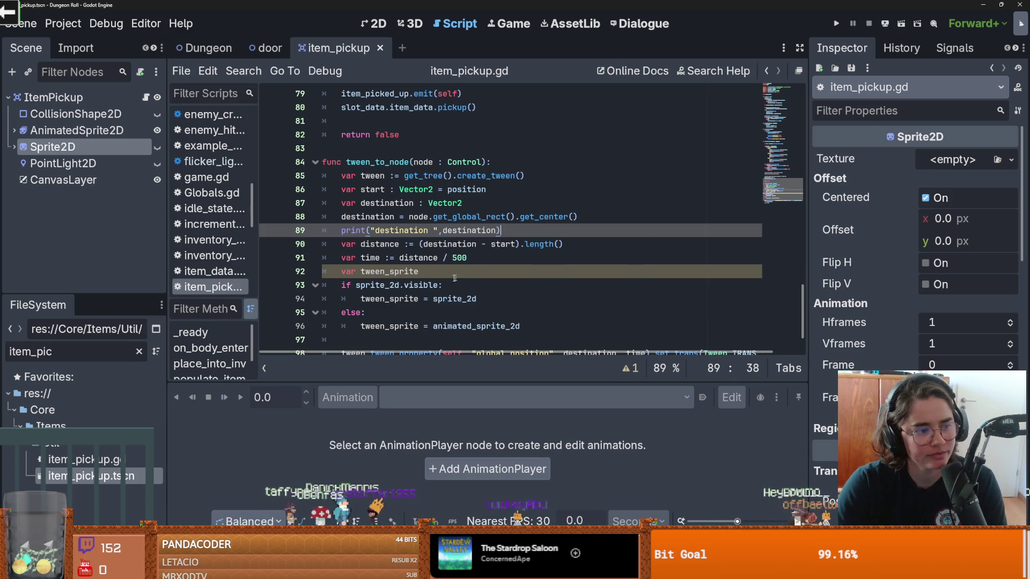
scroll(461, 274, "down", 1)
left_click(502, 234)
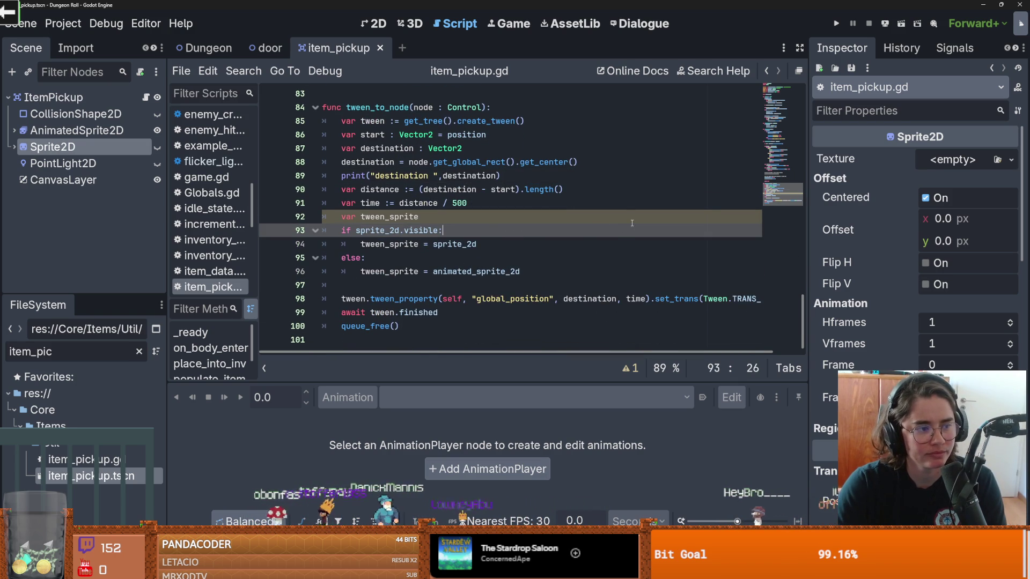
left_click(525, 284)
left_click(443, 220)
key("Return")
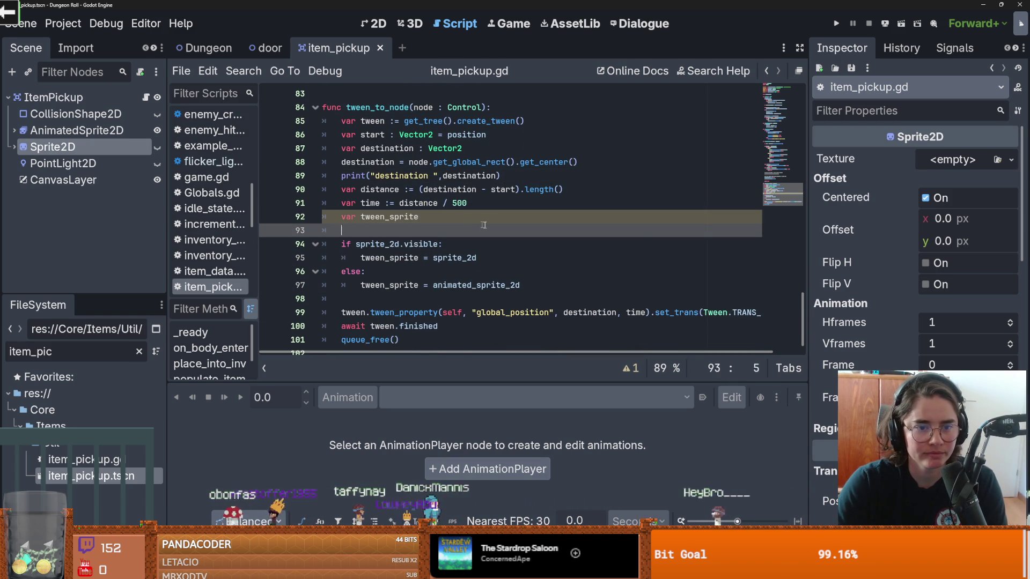
key("ctrl+s")
- Replace self with tween_sprite in the global_position tween_property call, save, and switch to the browser
double_click(483, 221)
scroll(473, 236, "down", 1)
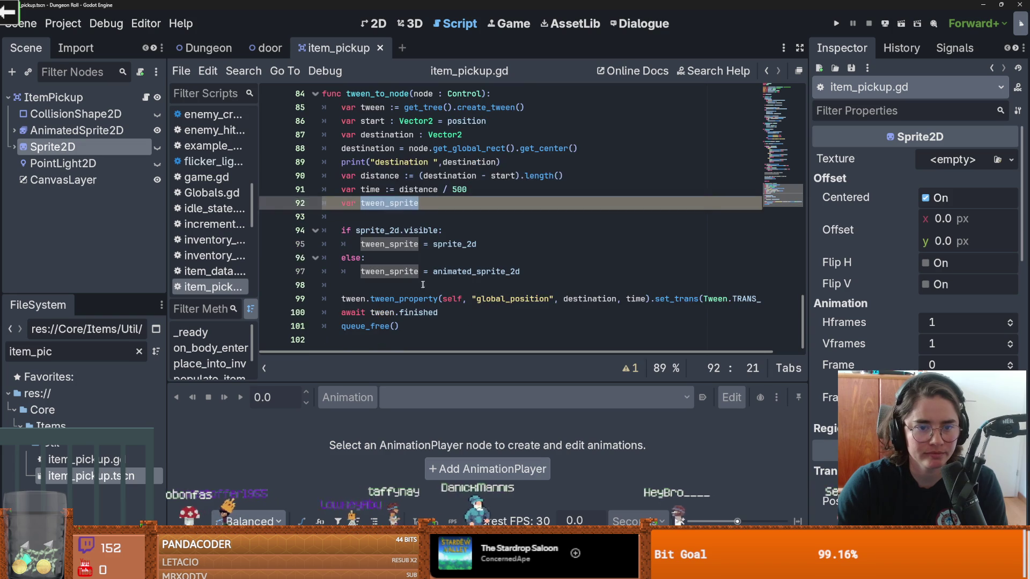
left_click(429, 286)
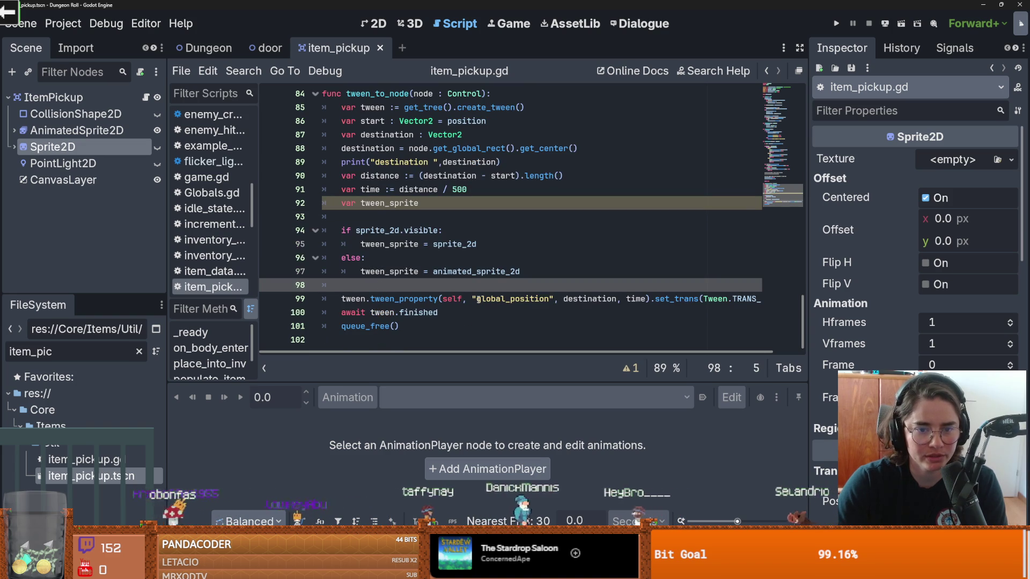
double_click(451, 299)
type("tween_sprite")
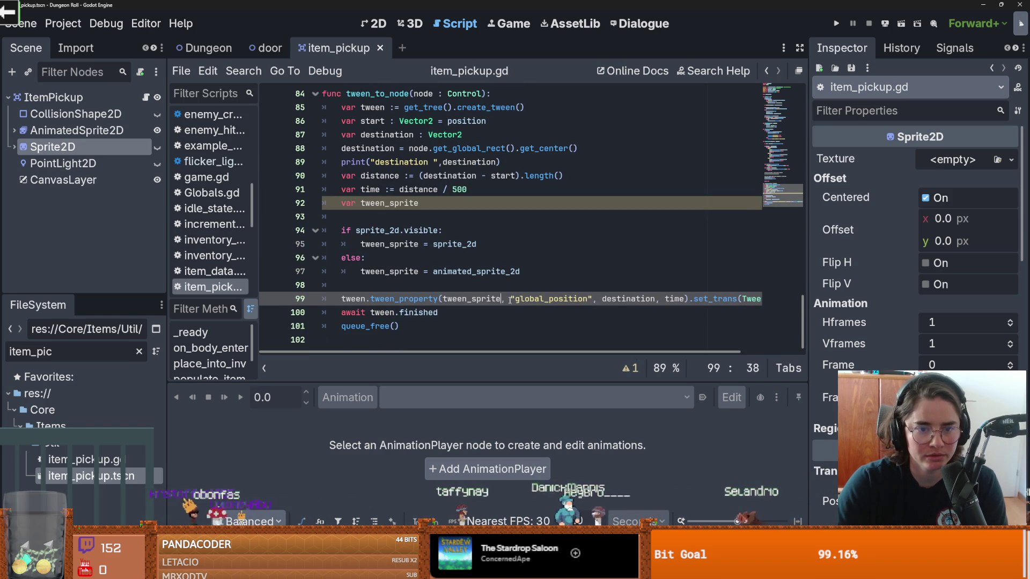
double_click(551, 299)
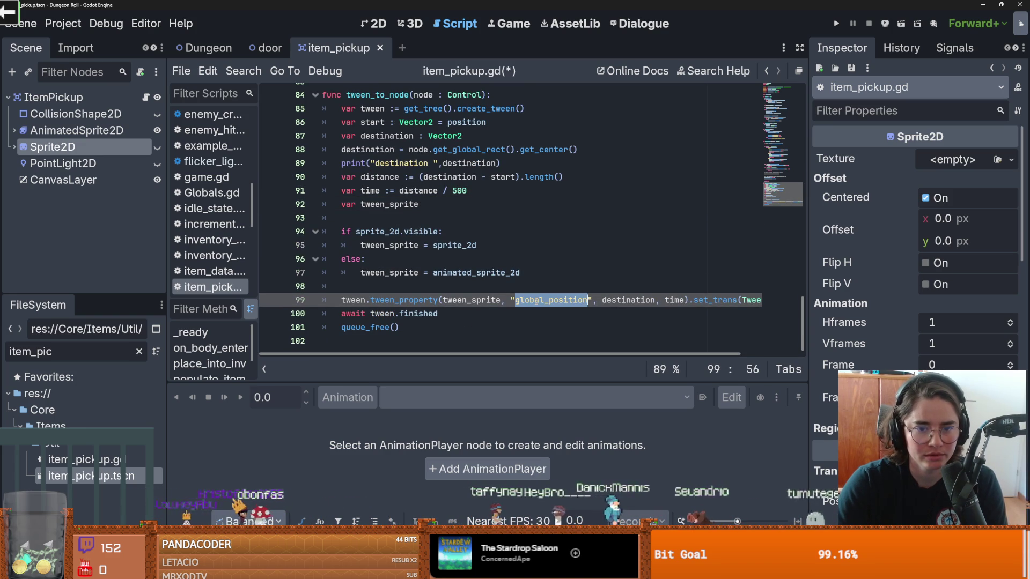
double_click(487, 300)
mouse_move(486, 300)
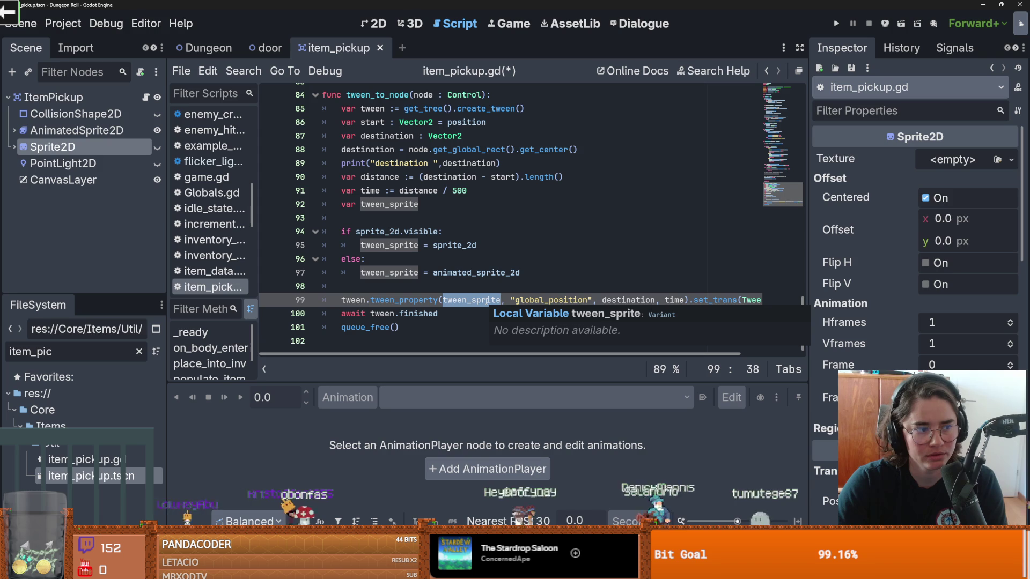
left_click(518, 216)
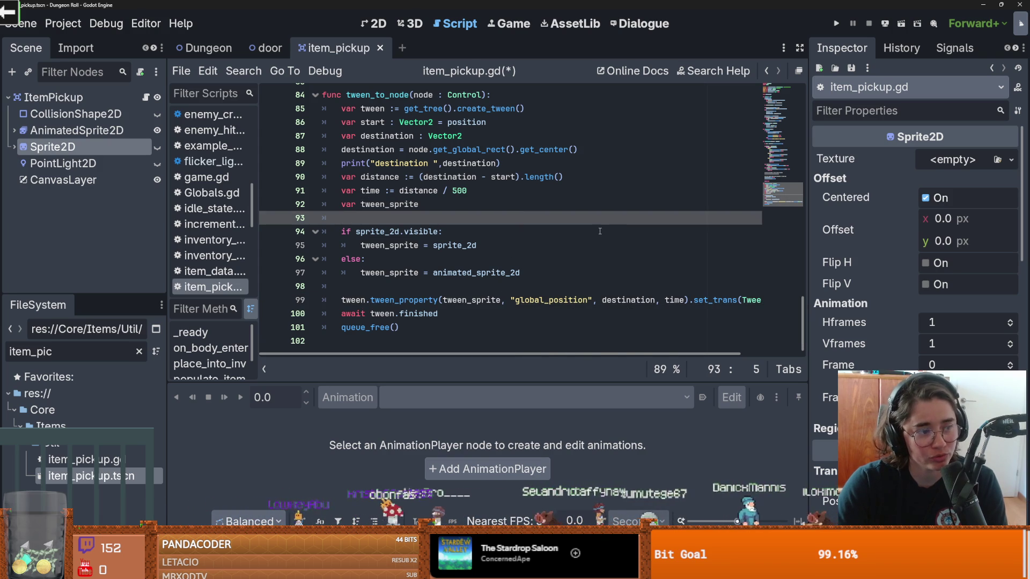
key("ctrl+s")
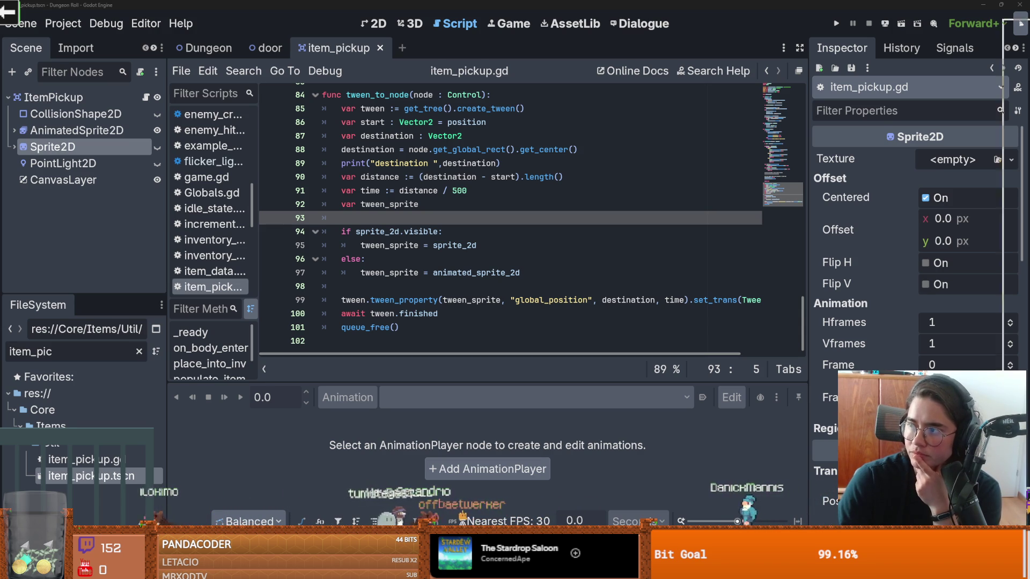
key("alt+Tab")
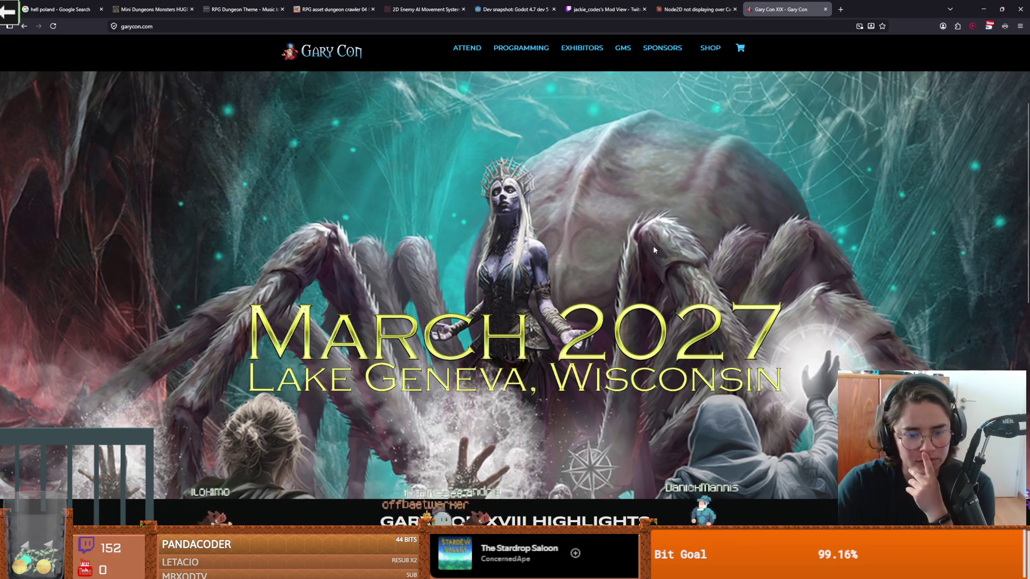
- Scroll through the Gary Con XVIII highlights and back up, then return to Godot
scroll(708, 250, "down", 2)
scroll(708, 250, "down", 4)
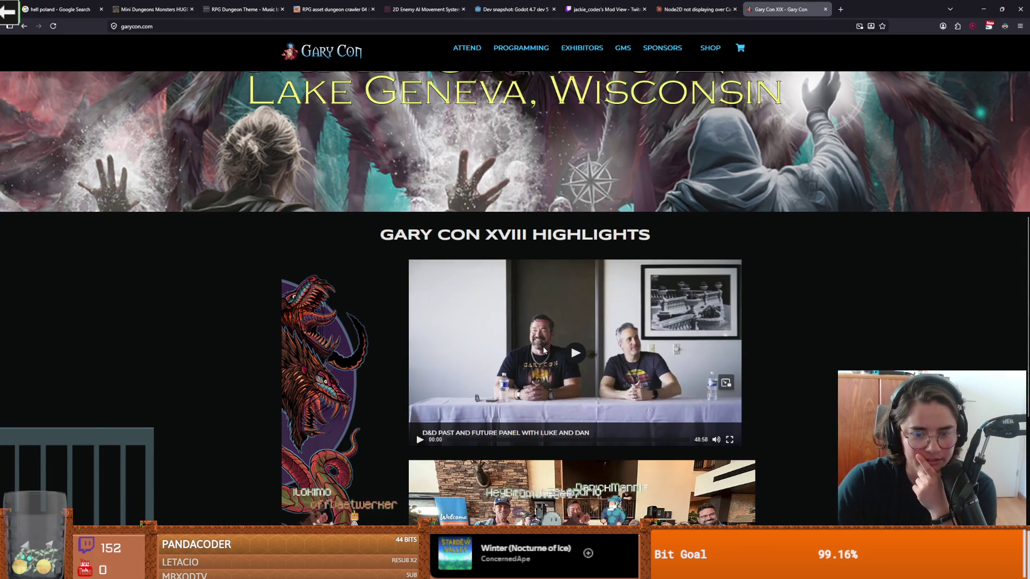
scroll(543, 347, "down", 2)
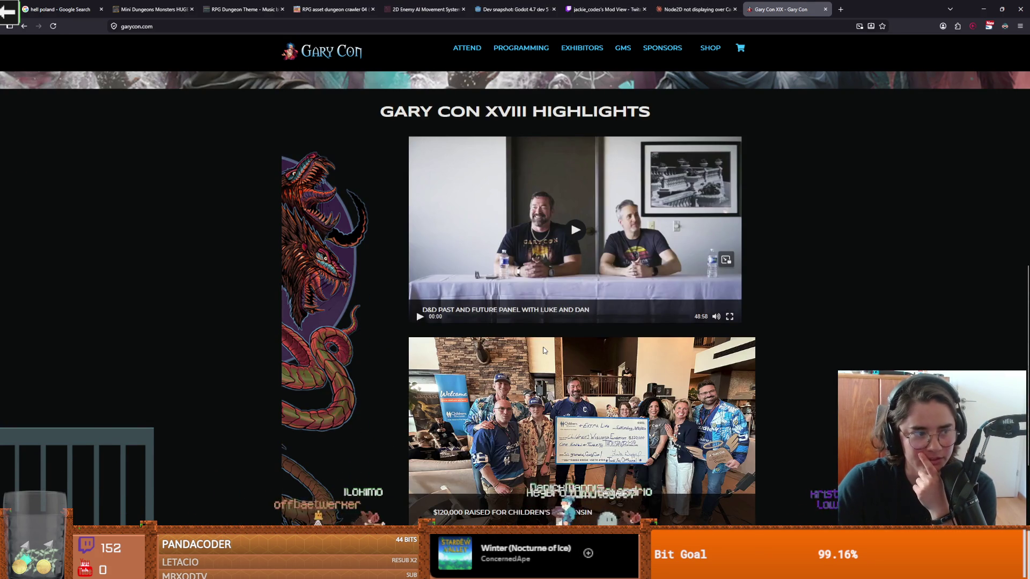
scroll(543, 347, "up", 8)
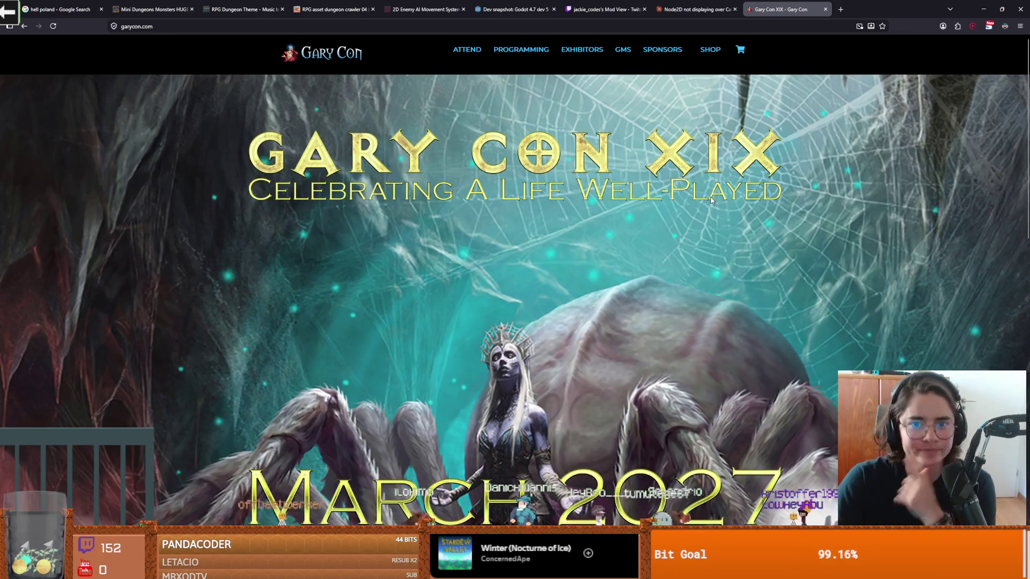
key("alt+Tab")
- Review tween_to_node's distance calculation, sprite assignments and tween_property call
left_click(500, 237)
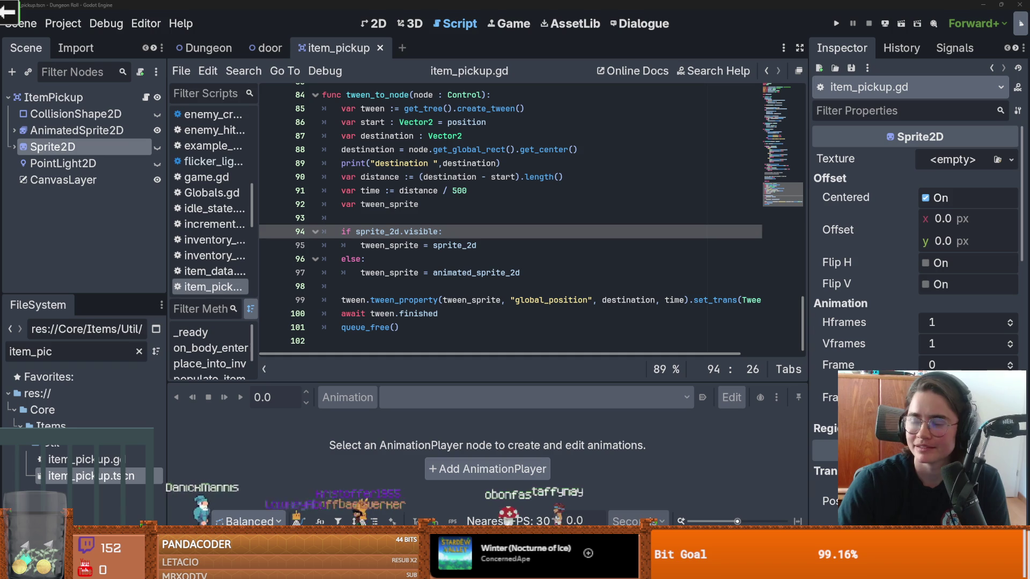
left_click(513, 177)
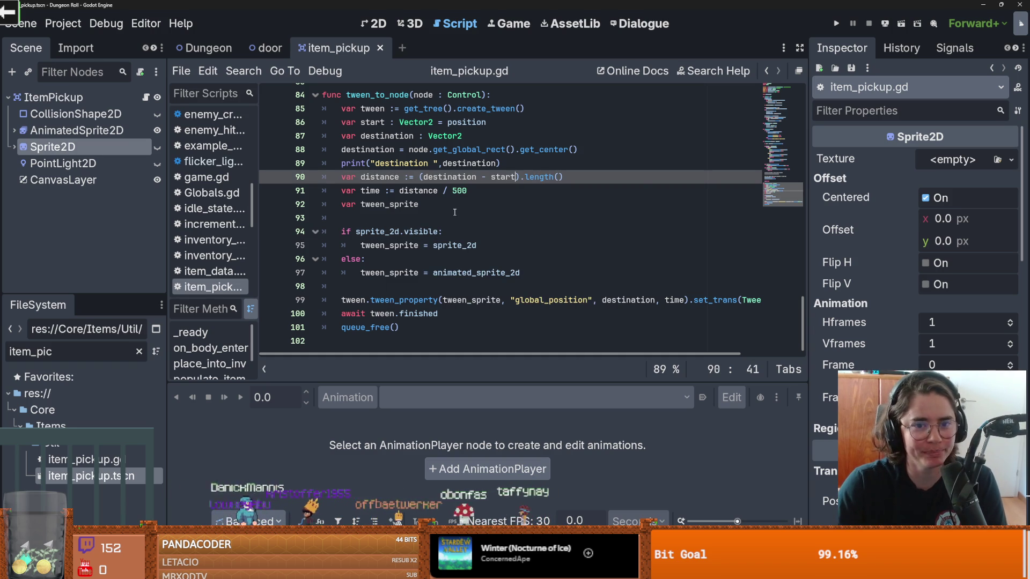
left_click_drag(530, 184, 532, 171)
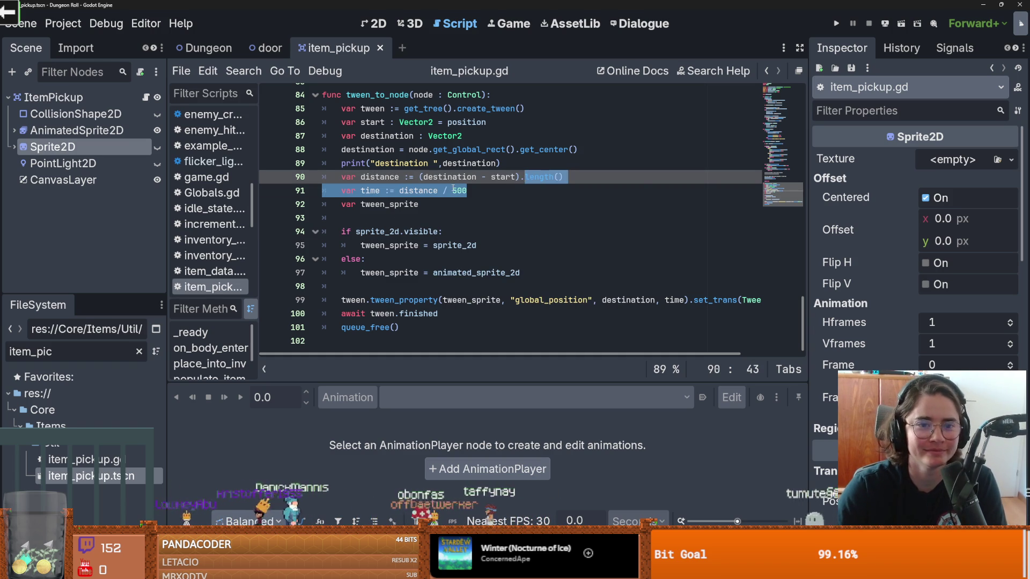
left_click(439, 204)
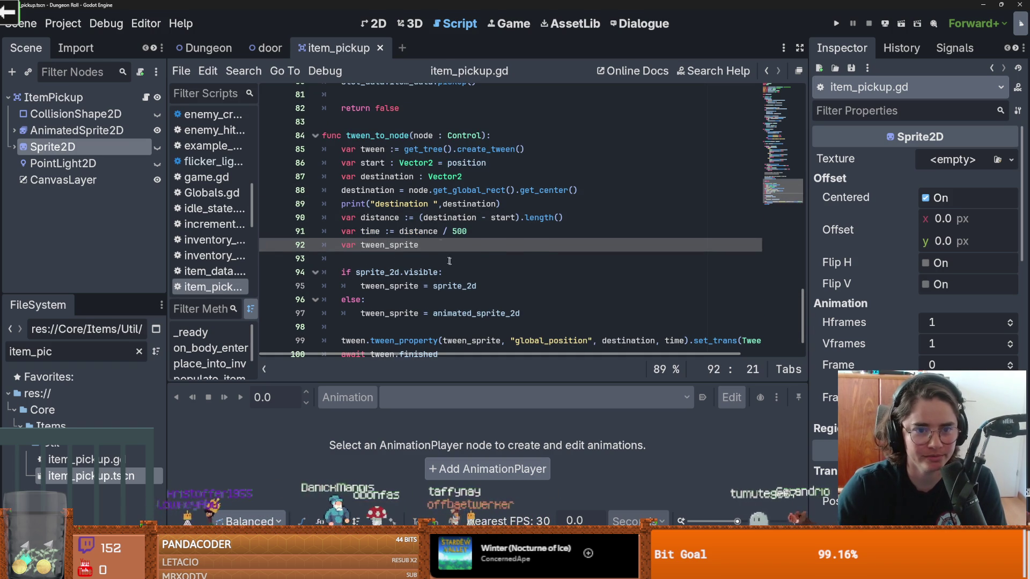
left_click(380, 245)
left_click(402, 273)
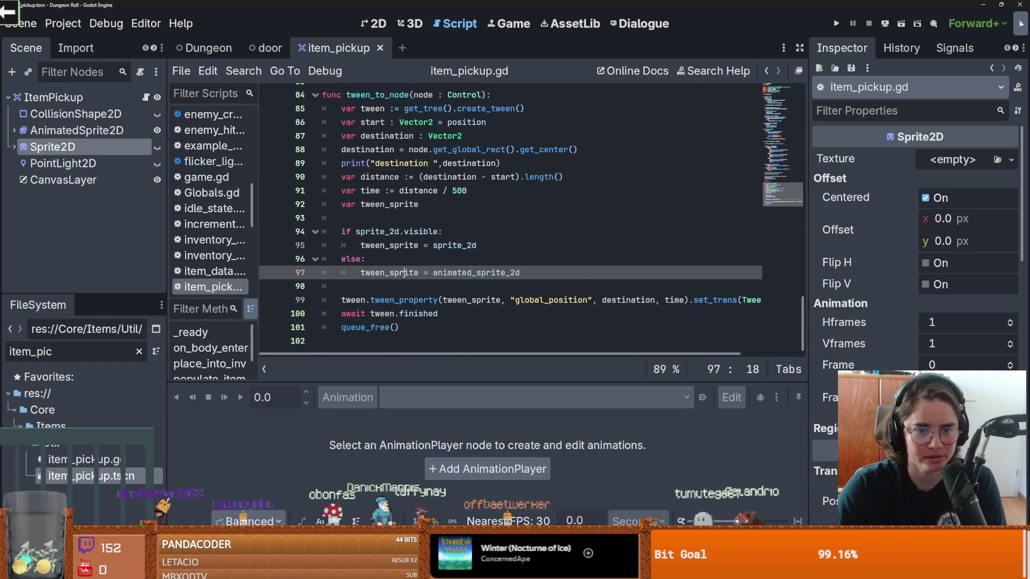
left_click(483, 313)
double_click(471, 300)
- Insert an empty line after line 98, just before tween.tween_property
left_click(393, 245)
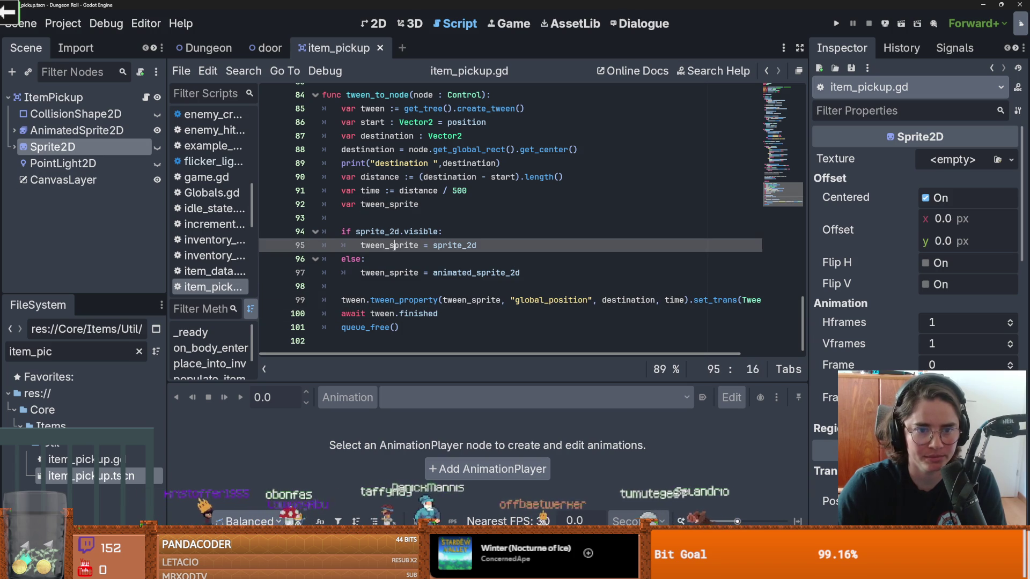
left_click(395, 291)
key("Return")
left_click(433, 216)
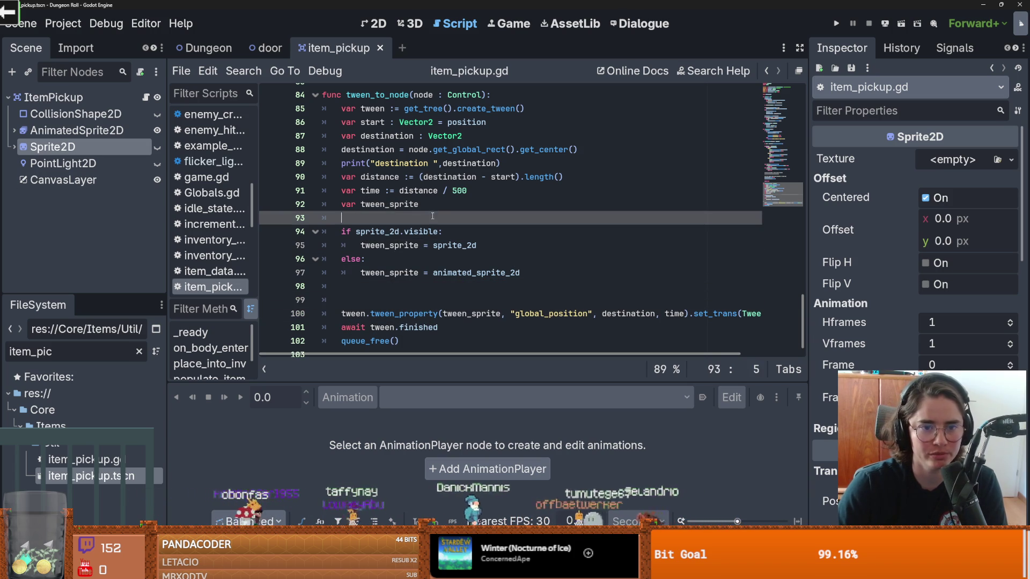
left_click(375, 297)
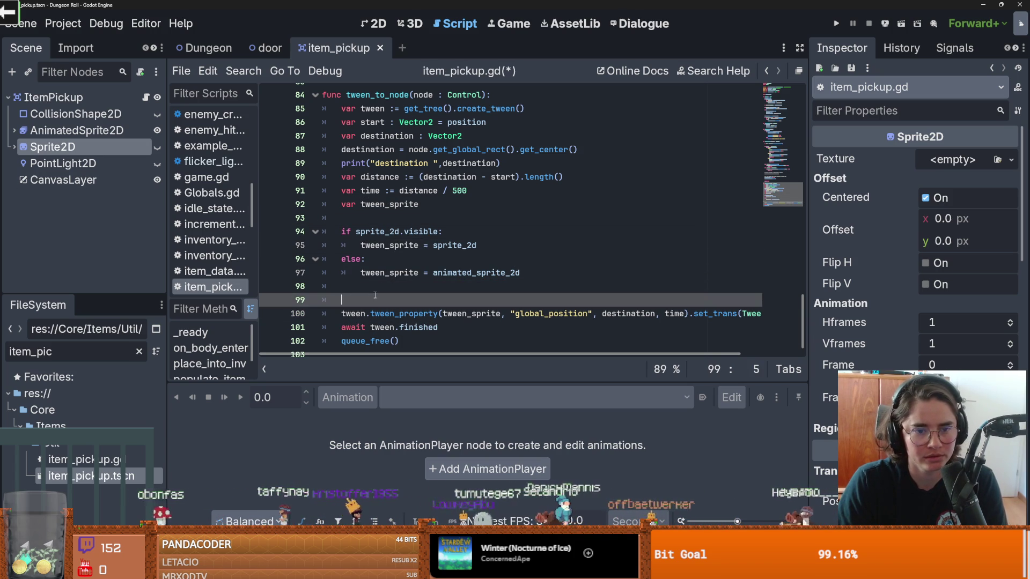
- Append .duplicate() to both the sprite_2d and animated_sprite_2d assignments
left_click(491, 241)
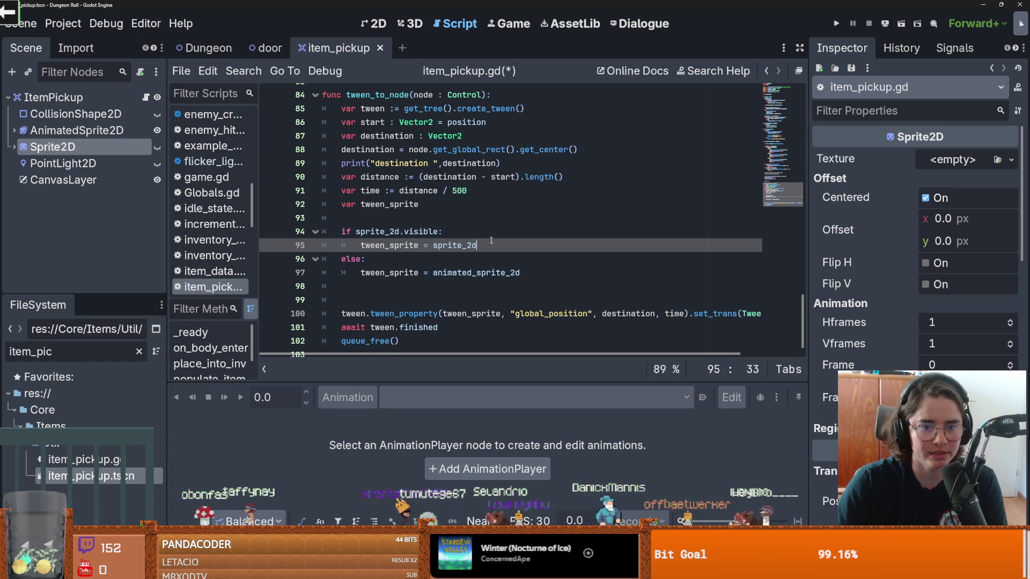
type(".dupl")
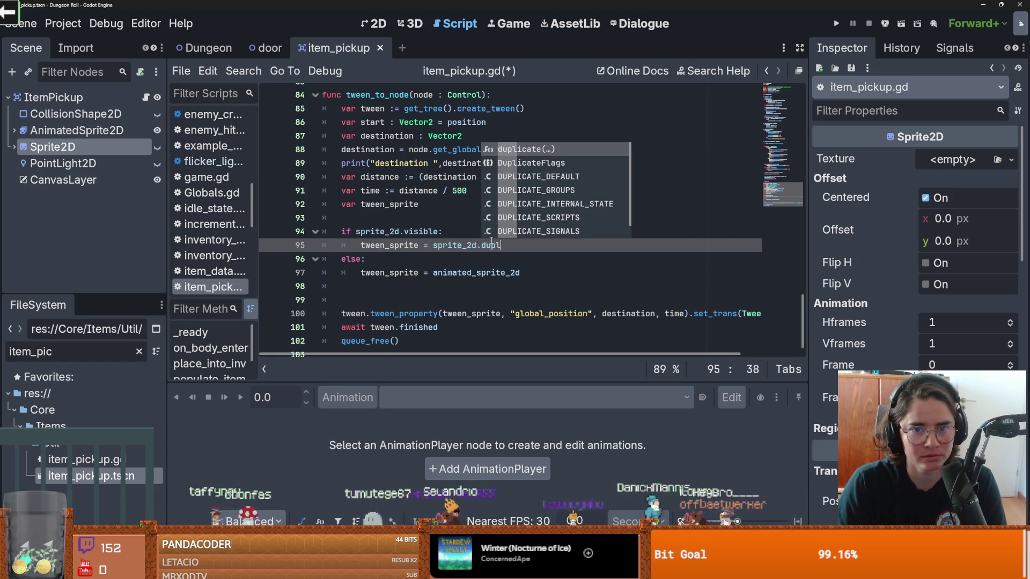
key("Return")
mouse_move(523, 258)
left_mouse_down()
mouse_move(514, 245)
mouse_move(481, 245)
left_mouse_up()
key("ctrl+c")
left_click(522, 272)
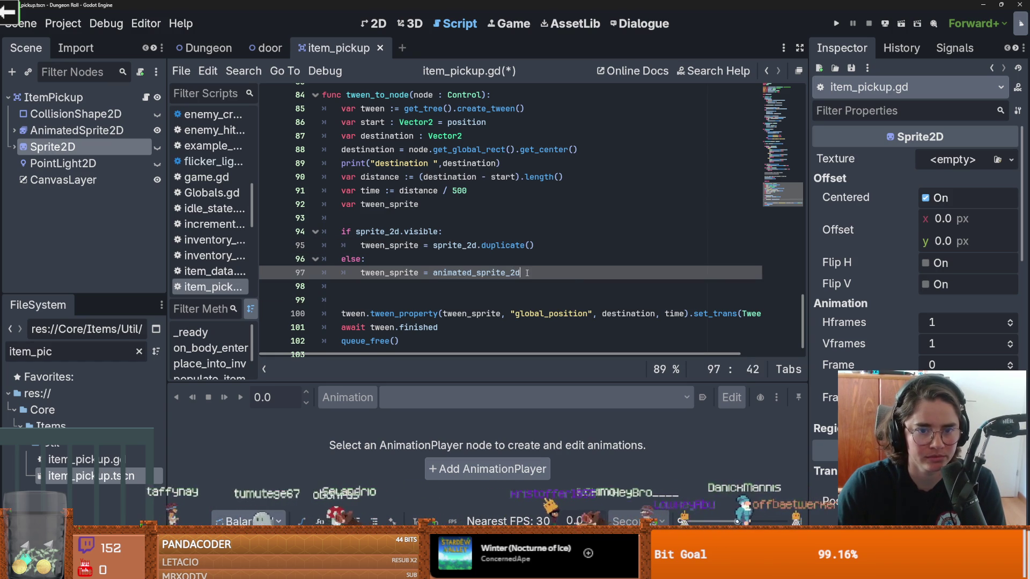
key("ctrl+v")
left_click(409, 296)
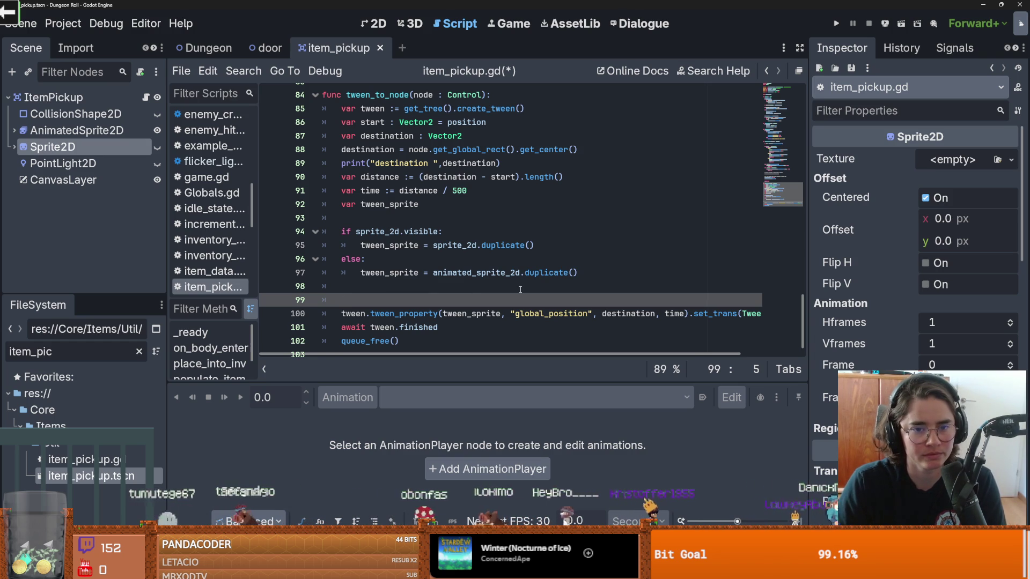
left_click(503, 246, "ctrl")
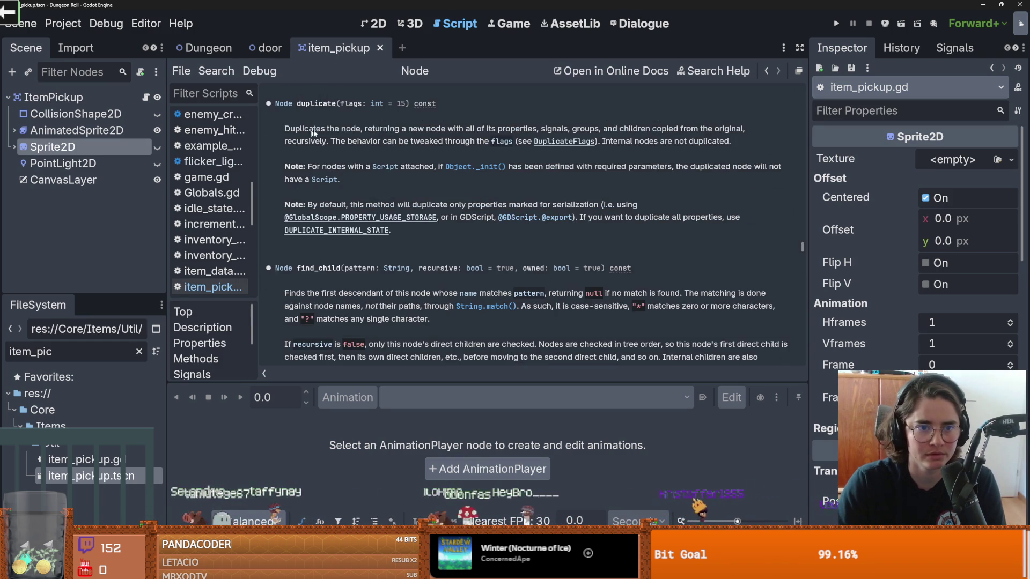
left_click(765, 70)
left_click(391, 299)
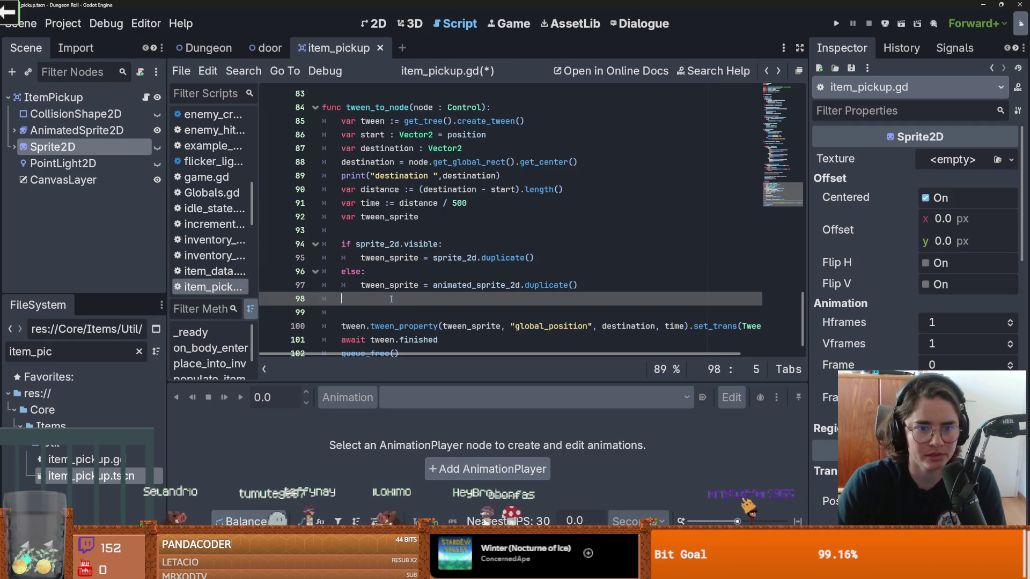
key("Down")
type("d_")
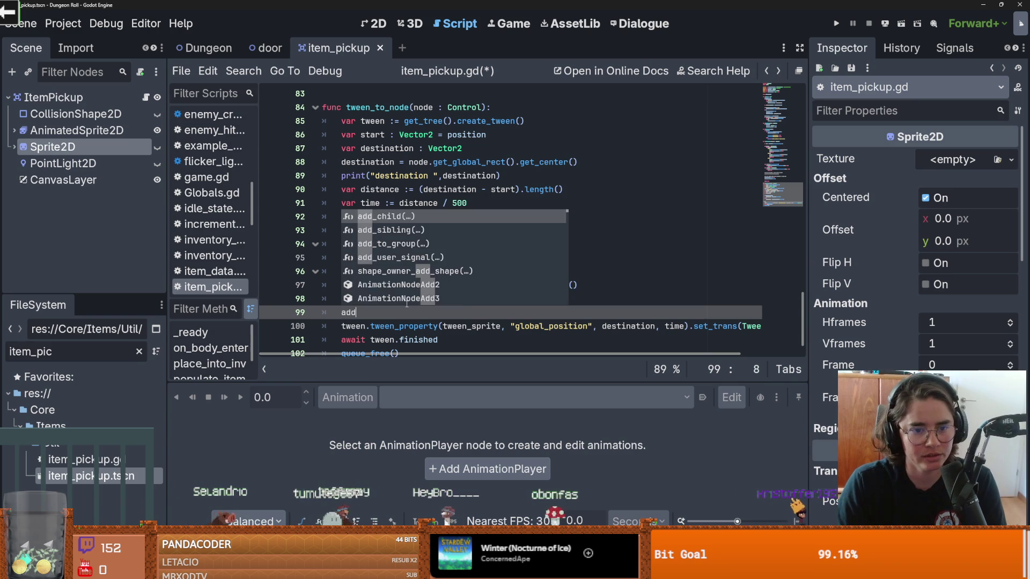
key("BackSpace")
key("BackSpace")
key("BackSpace")
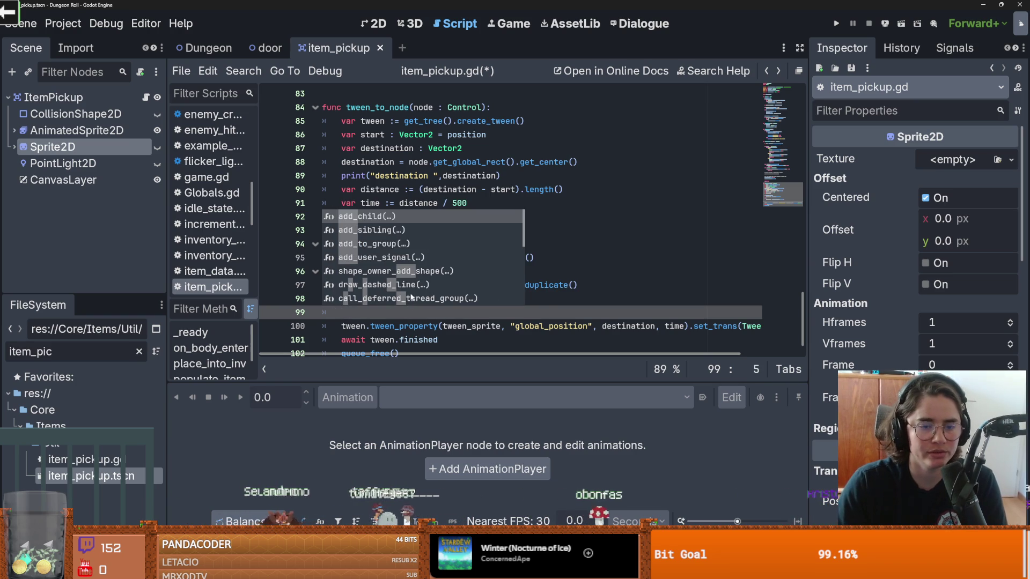
scroll(767, 262, "up", 2)
scroll(801, 285, "up", 20)
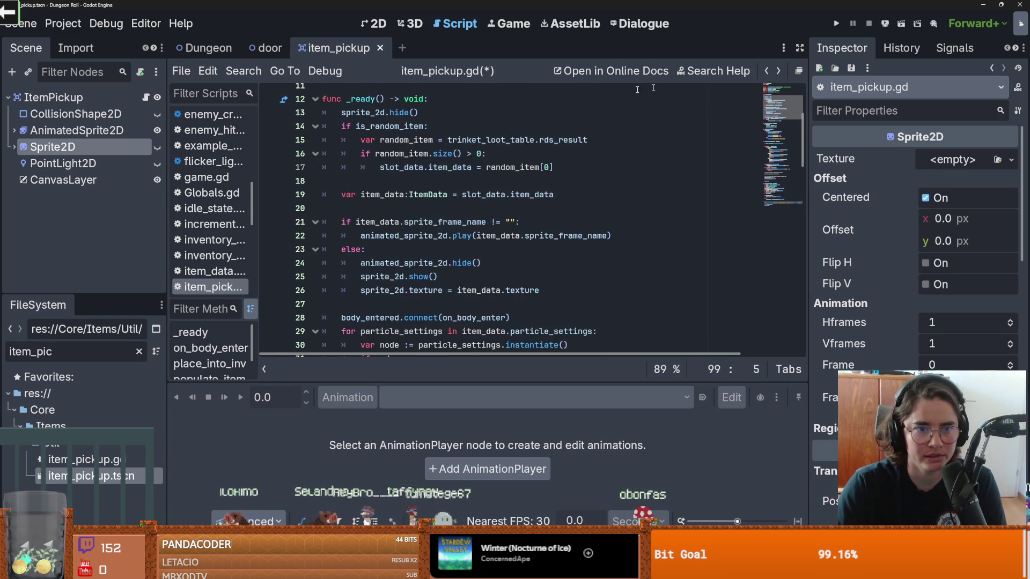
left_click_drag(76, 184, 349, 203)
left_click_drag(802, 123, 814, 365)
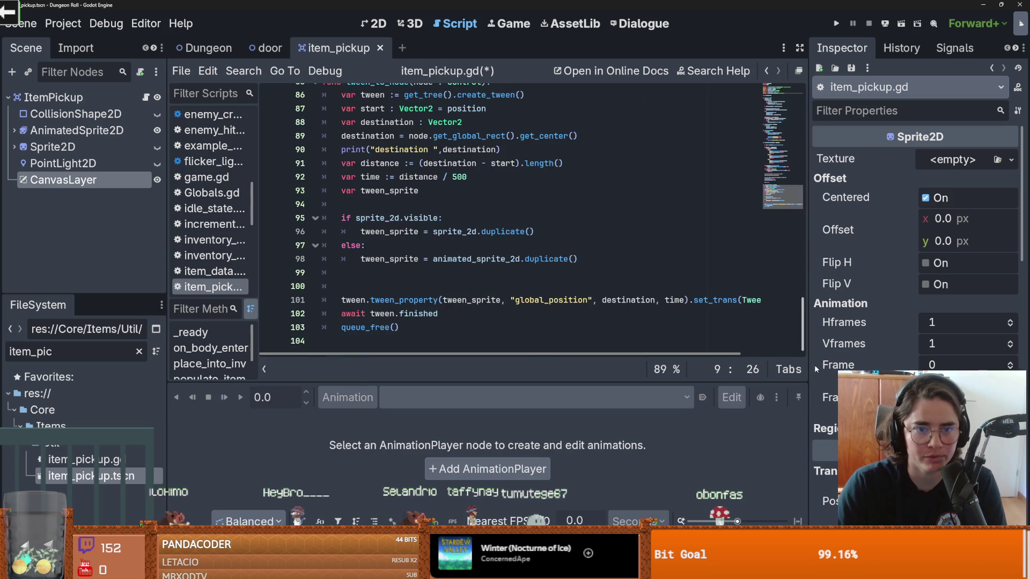
- Add canvas_layer.add_child(tween_sprite), save, and run Dungeon Roll to test the pickup
left_click(375, 286)
type("canvas_layer.add")
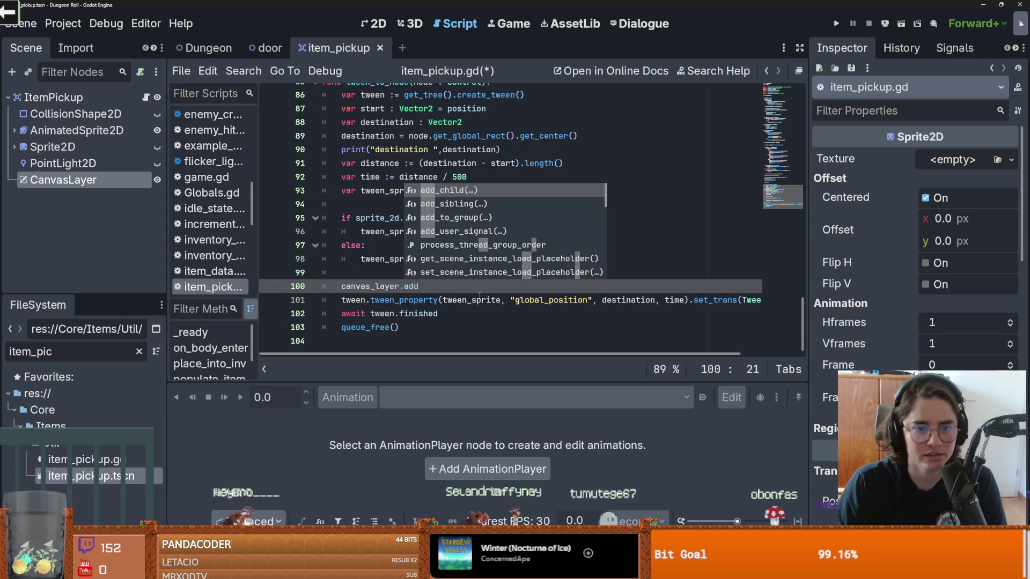
key("Return")
type("twee")
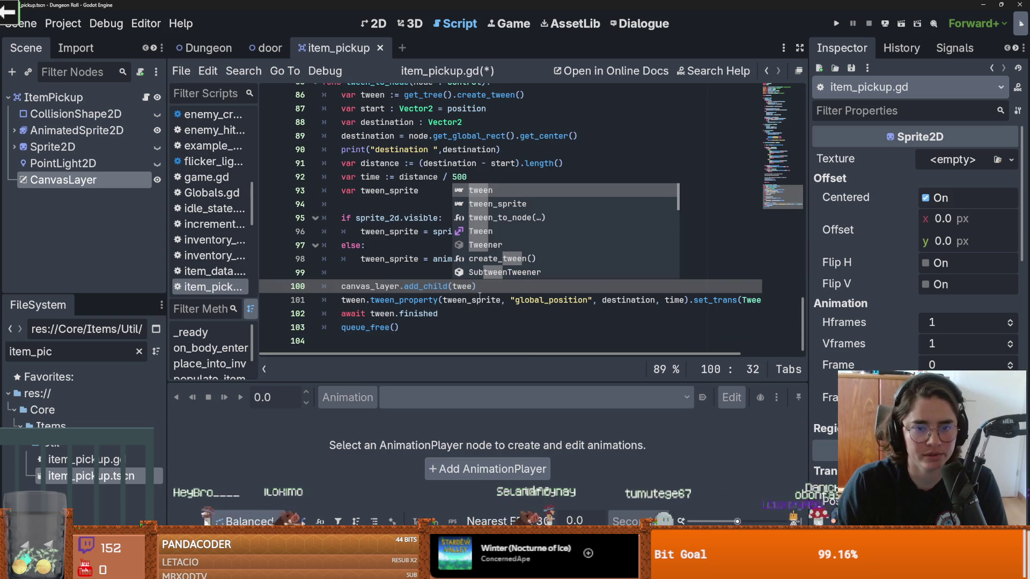
key("Down")
key("Return")
key("ctrl+s")
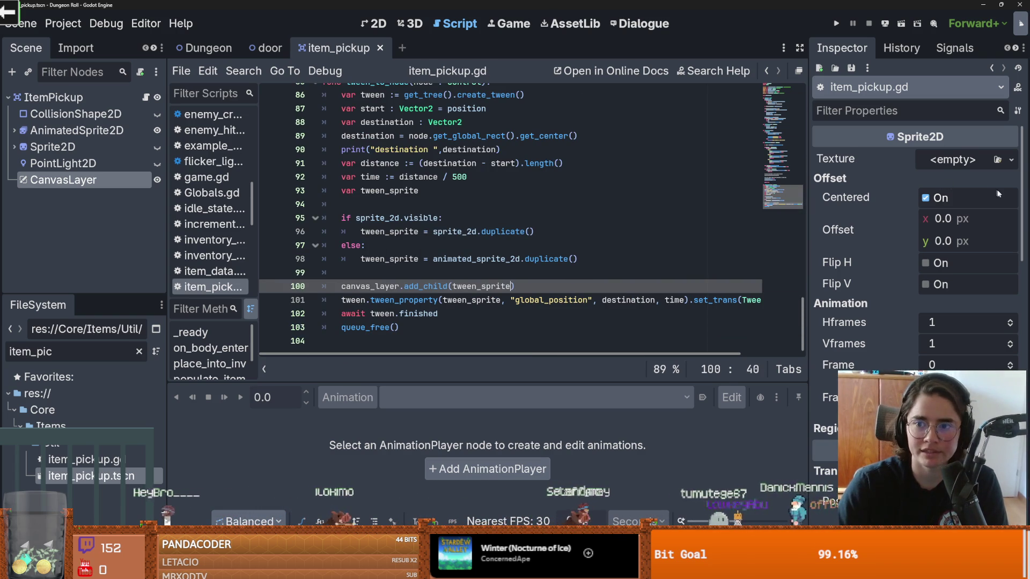
left_click(160, 169)
key("F5")
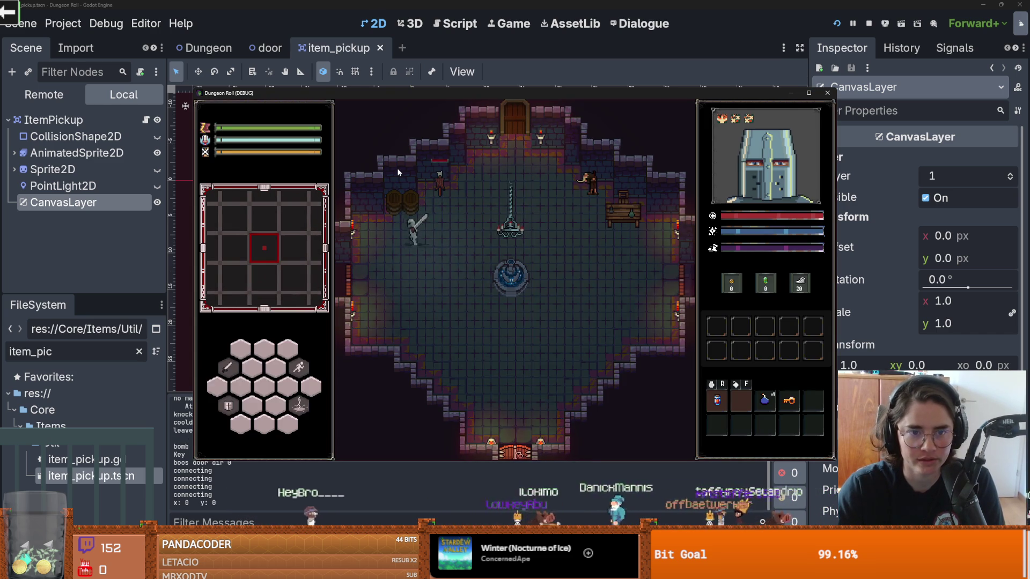
- Walk the knight to the barrels, smash them, and step onto the dropped potion
left_click(397, 168)
left_click(397, 167)
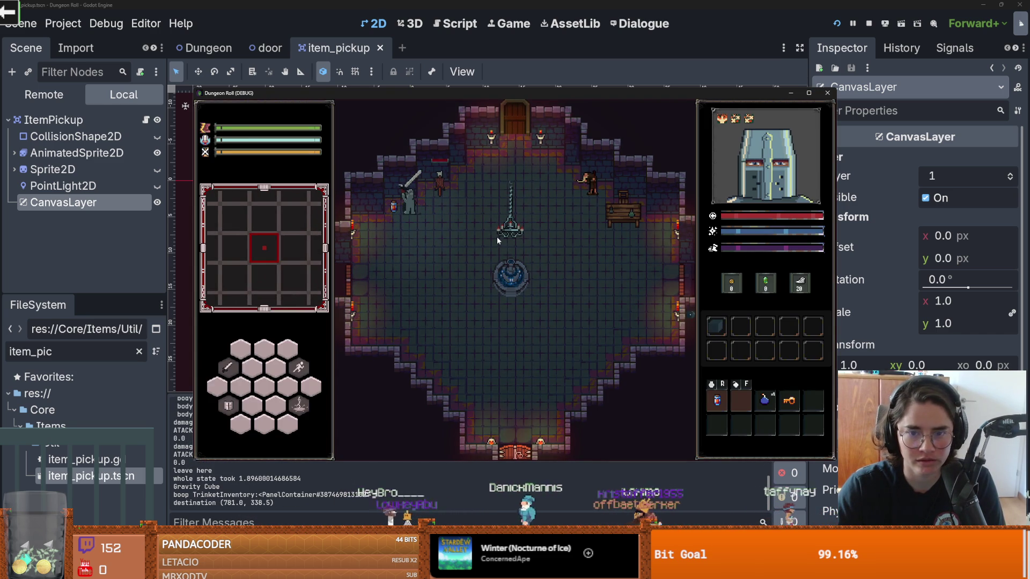
key("a")
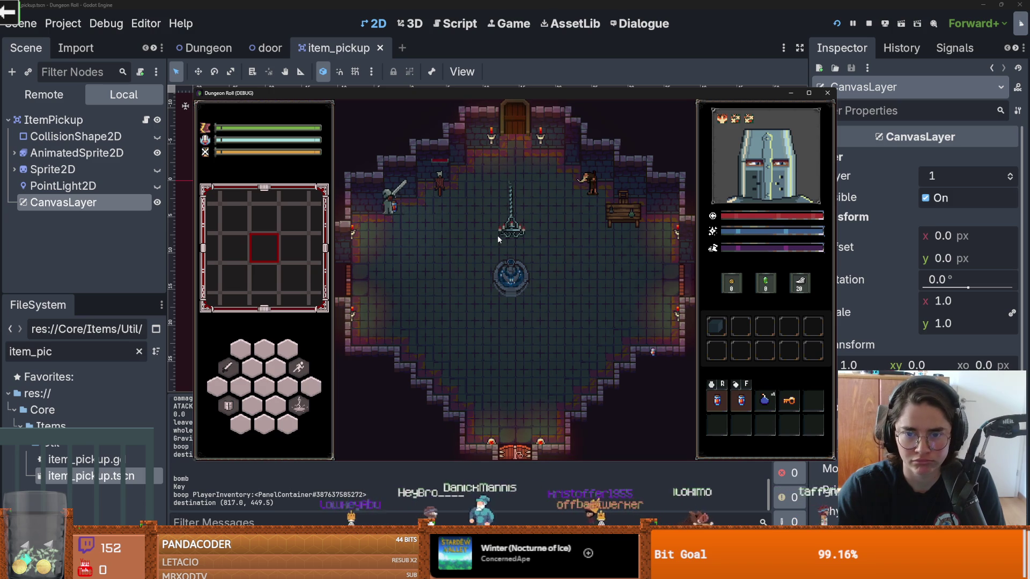
- Close the running game window and return to the item_pickup script
mouse_move(722, 119)
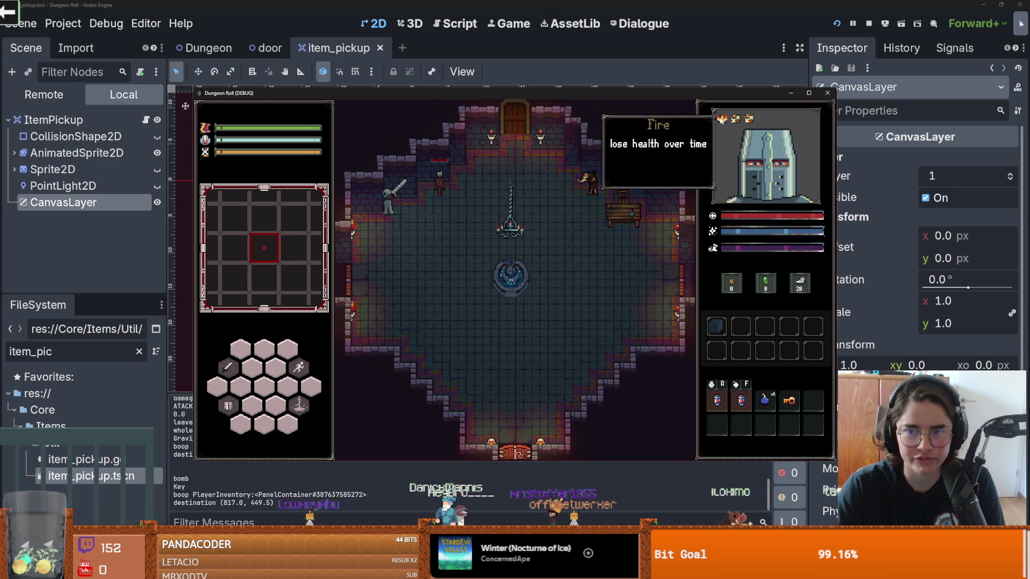
left_click(828, 93)
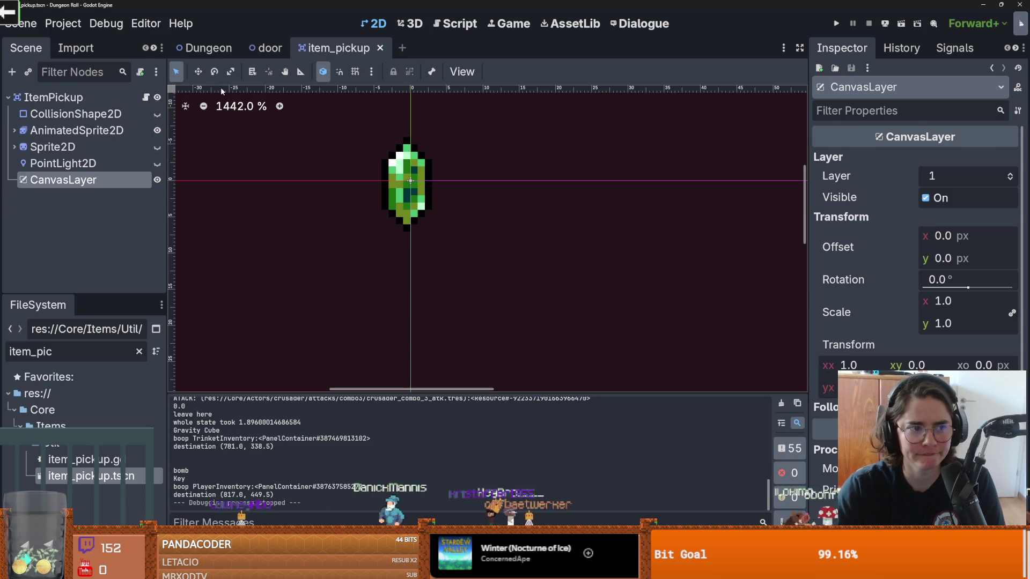
left_click(145, 97)
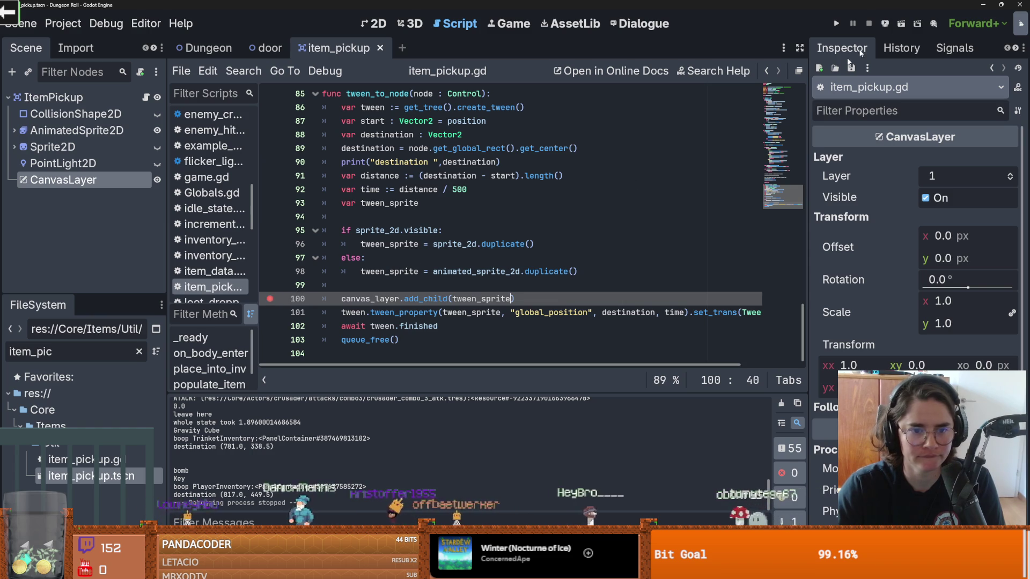
- Rerun the game and swing the knight's sword twice to trigger the line 100 breakpoint
left_click(835, 24)
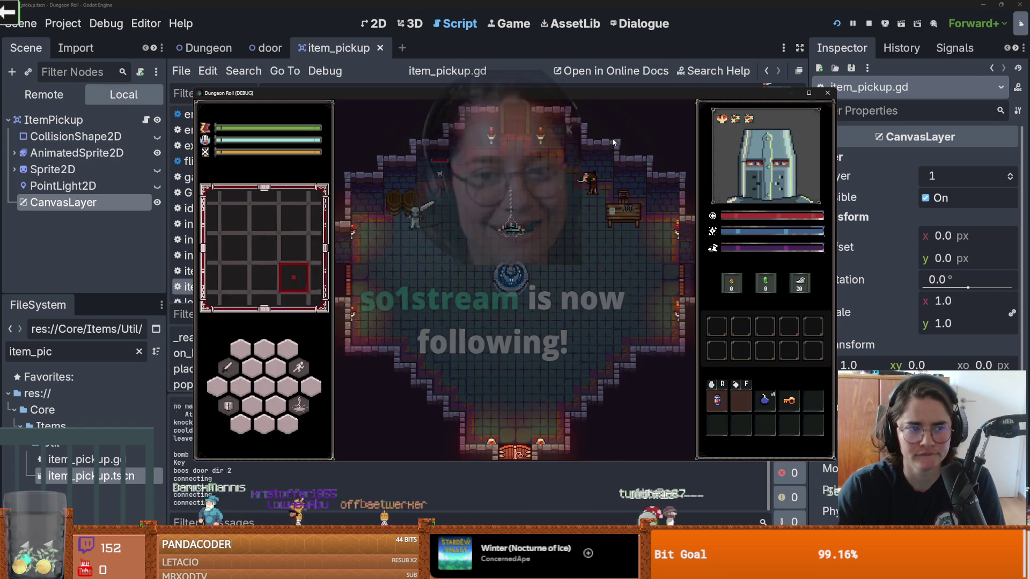
left_click(414, 167)
left_click(414, 167)
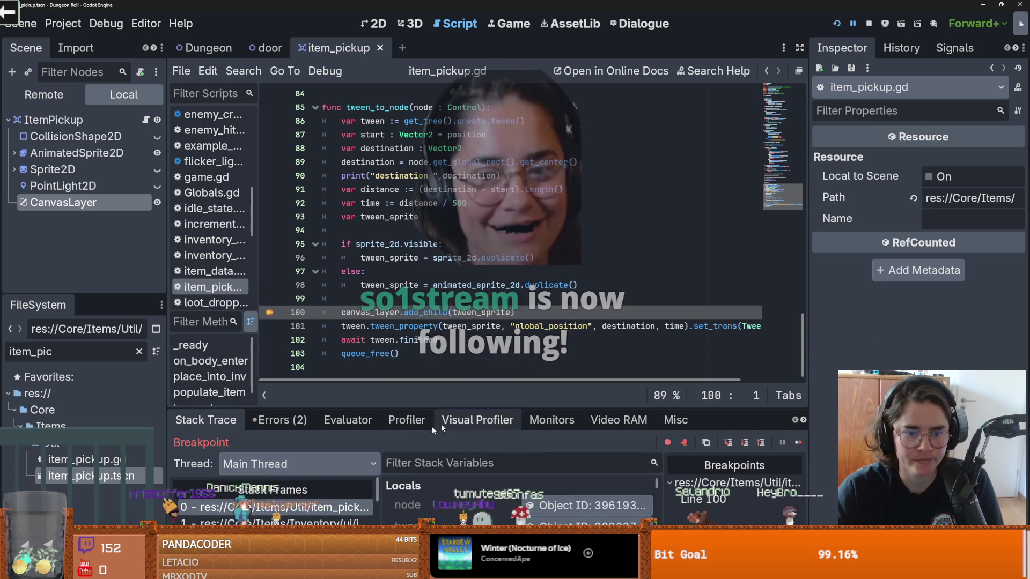
- Step through reload() in settings_based_particles.gd back to _ready, then resume with F12
left_click(727, 442)
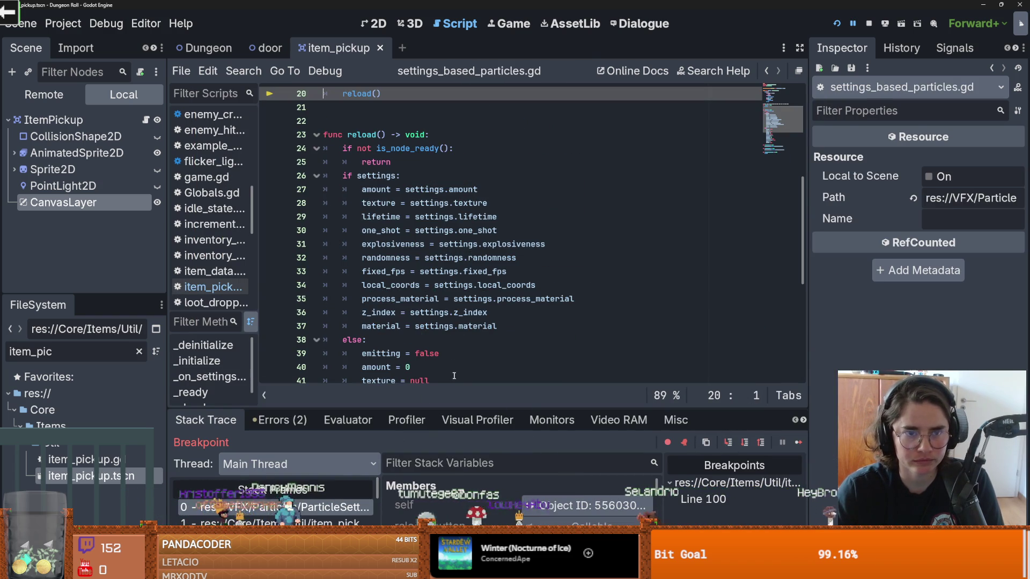
scroll(566, 334, "up", 5)
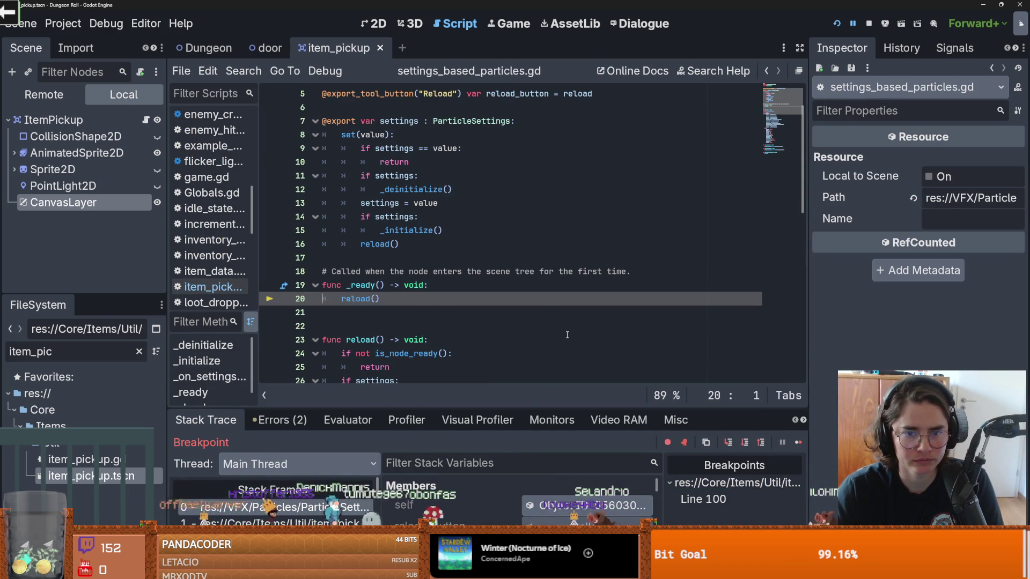
scroll(565, 334, "up", 2)
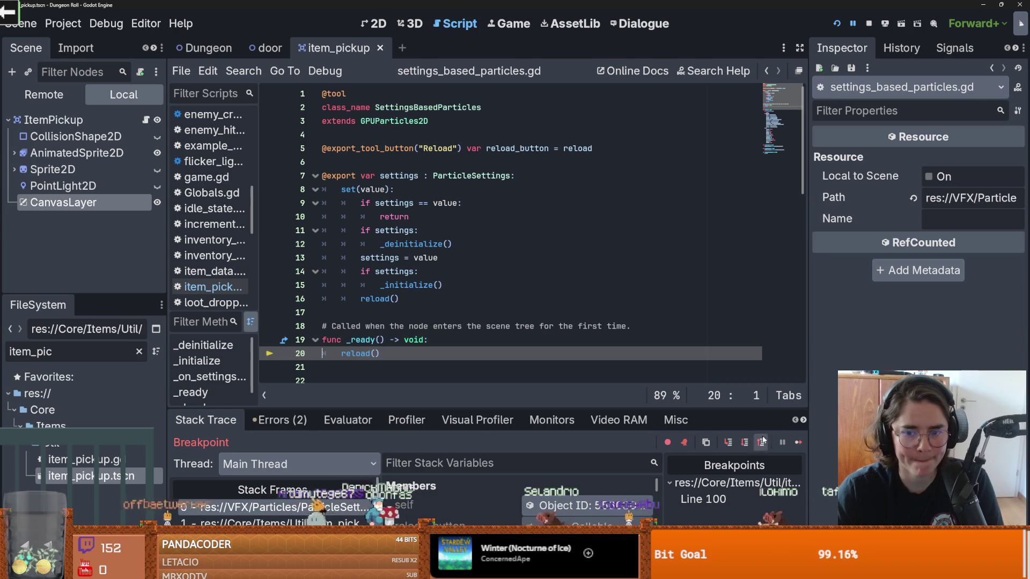
left_click(735, 445)
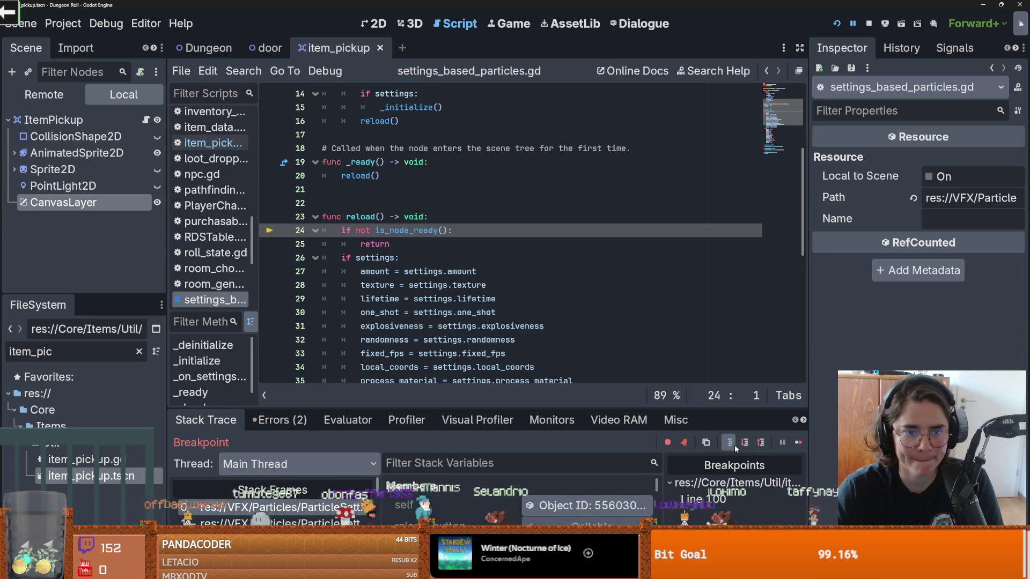
left_click(734, 445)
left_click(735, 445)
left_click(735, 445)
left_click(734, 445)
left_click(735, 445)
left_click(735, 445)
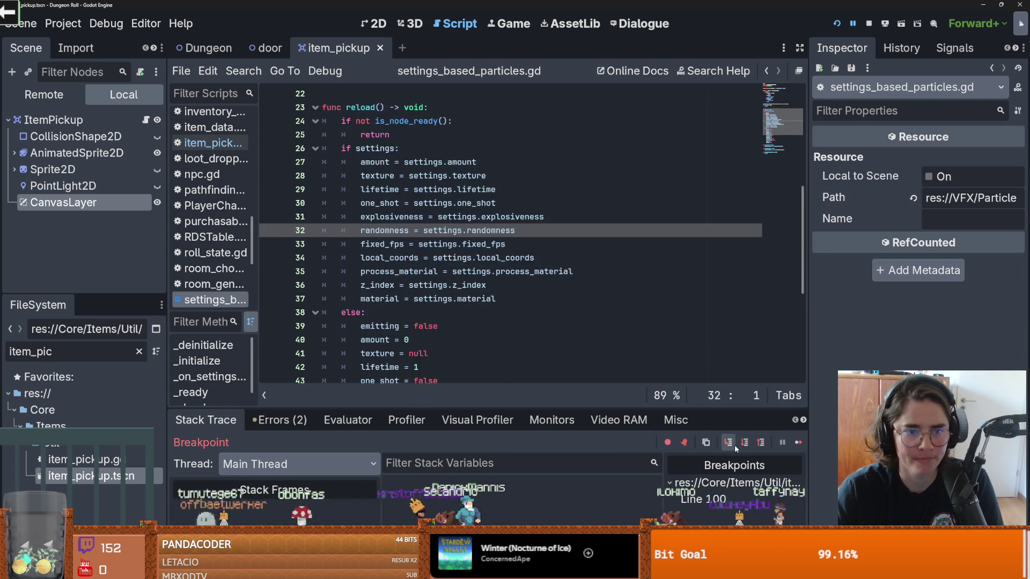
left_click(735, 445)
left_click(735, 445)
left_click(735, 445)
left_click(735, 445)
left_click(735, 445)
left_click(735, 445)
left_click(735, 445)
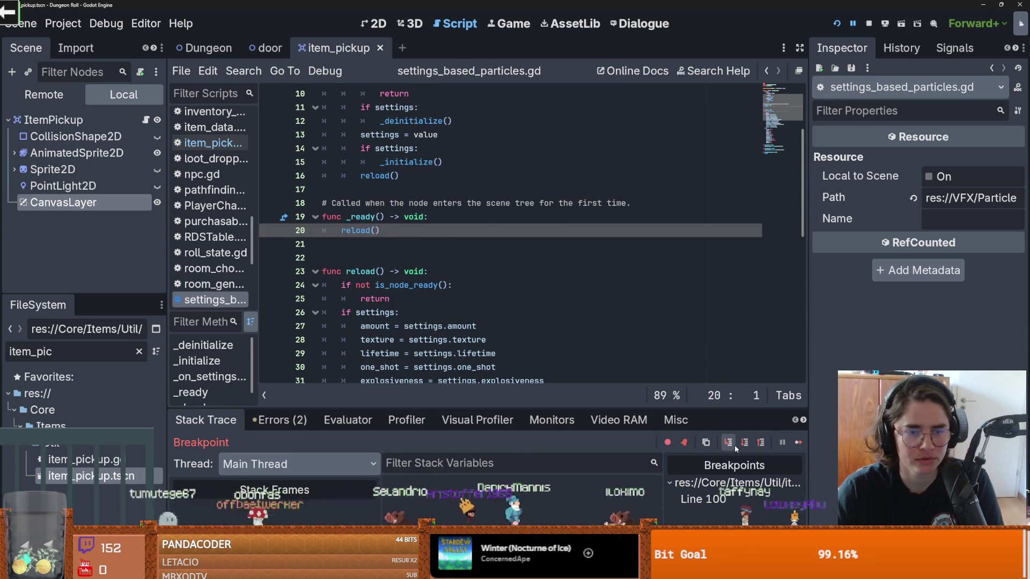
left_click(734, 446)
left_click(734, 446)
left_click(734, 445)
left_click(735, 445)
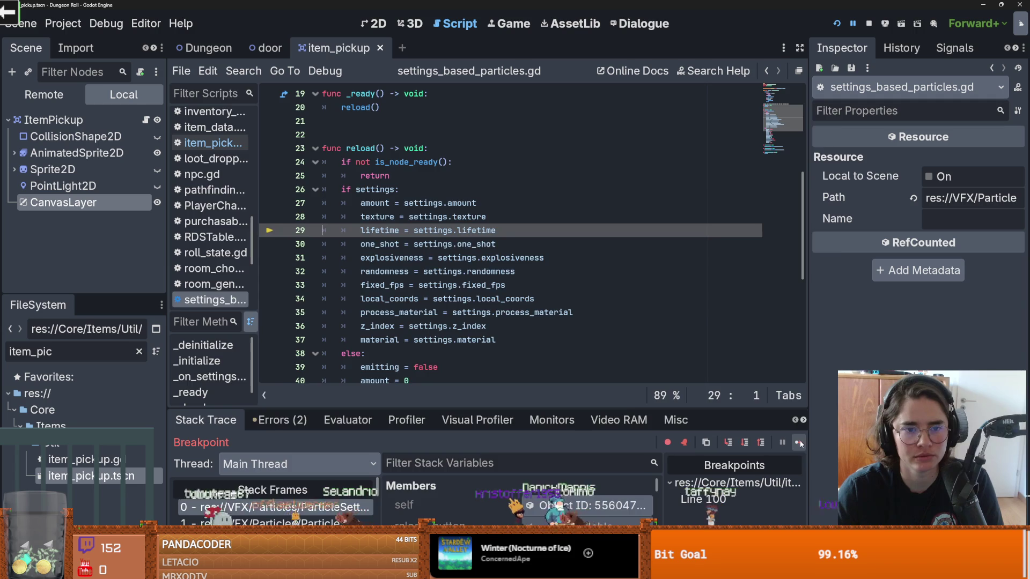
key("F12")
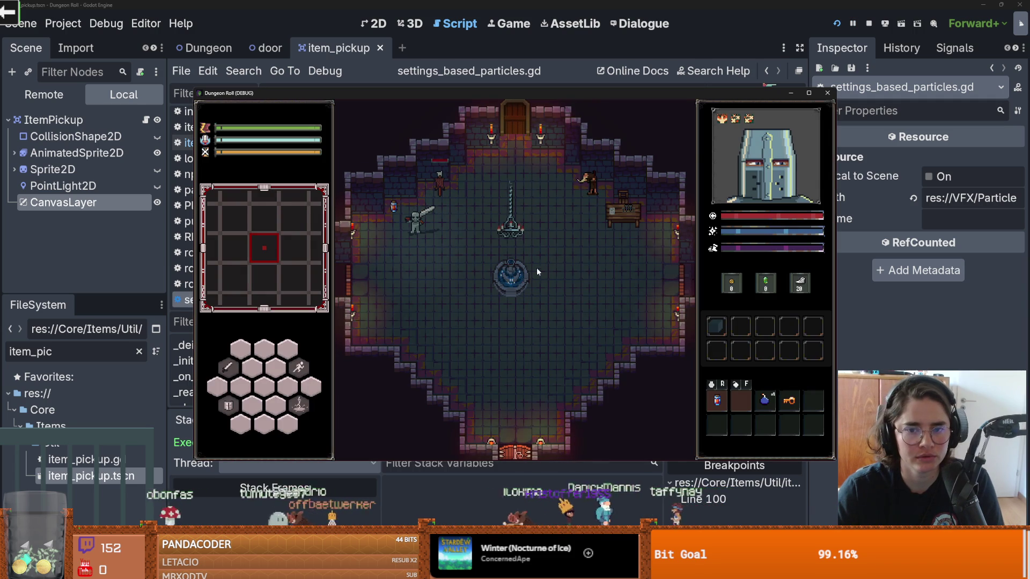
- Stop the running Dungeon Roll game
left_click(828, 93)
scroll(497, 271, "down", 7)
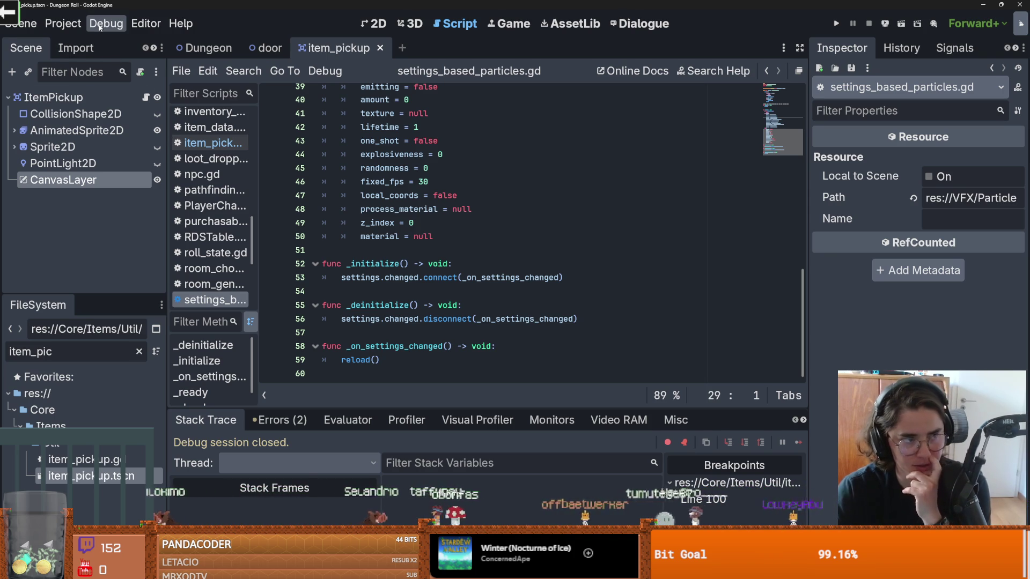
scroll(524, 300, "up", 2)
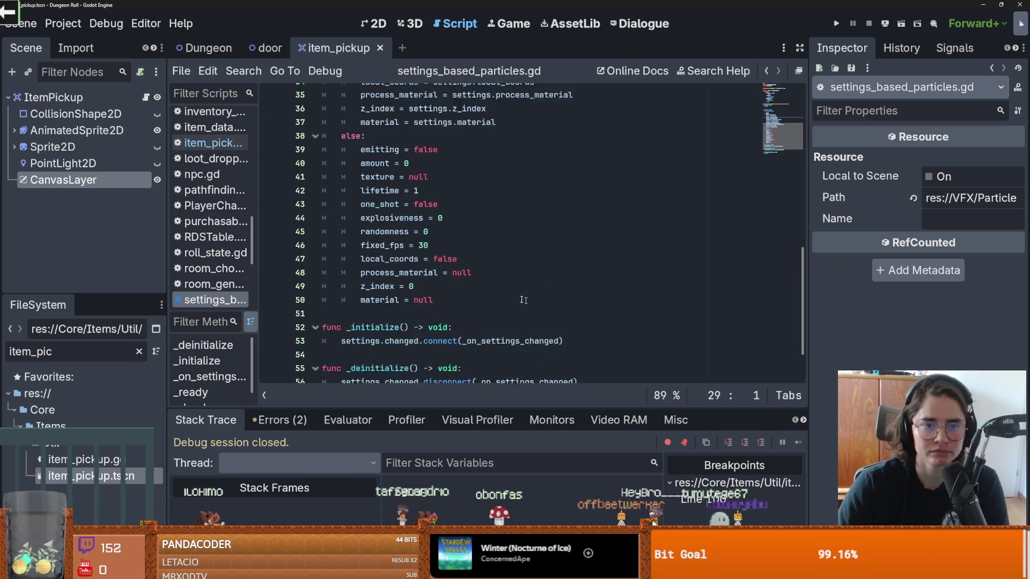
- Review the Text Editor > Theme colour options in Editor Settings, leaving Default, and close it
left_click(146, 23)
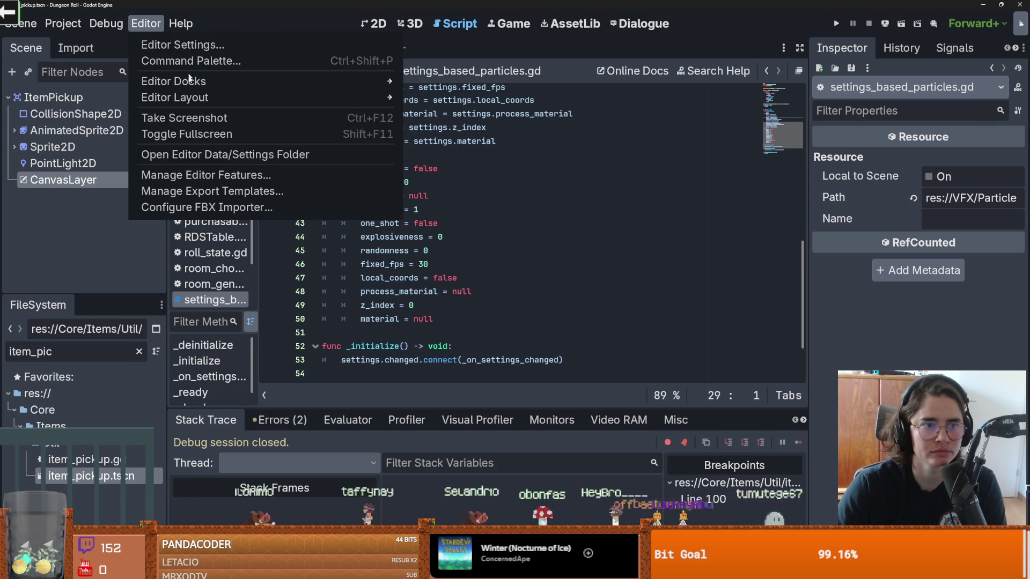
left_click(182, 44)
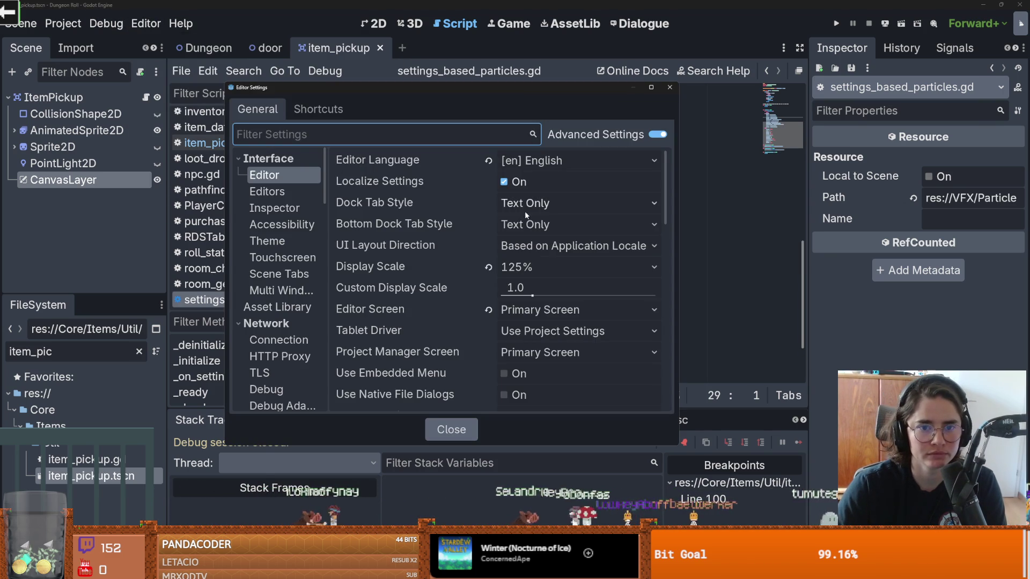
scroll(426, 253, "down", 10)
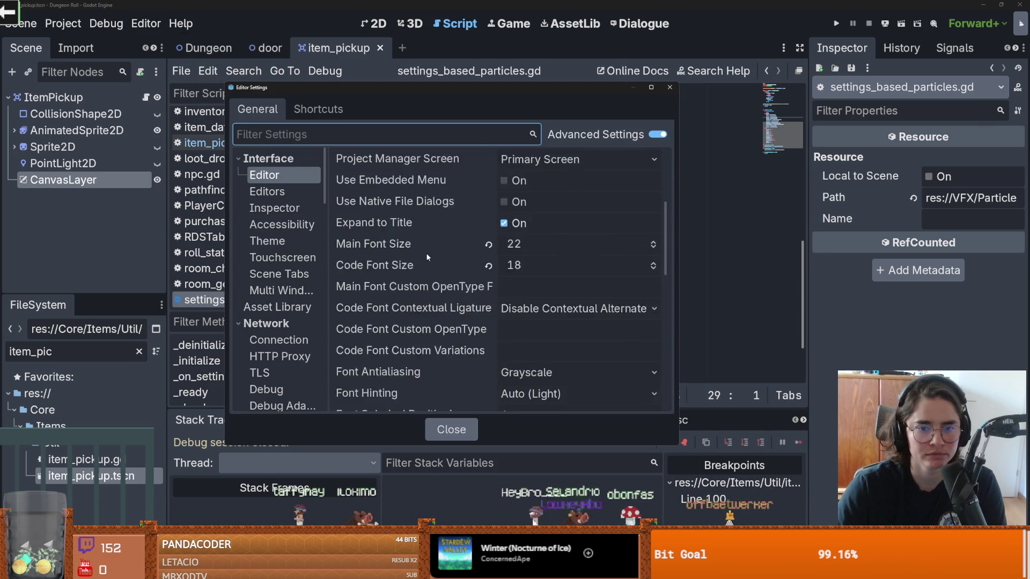
scroll(433, 257, "down", 3)
scroll(311, 271, "down", 5)
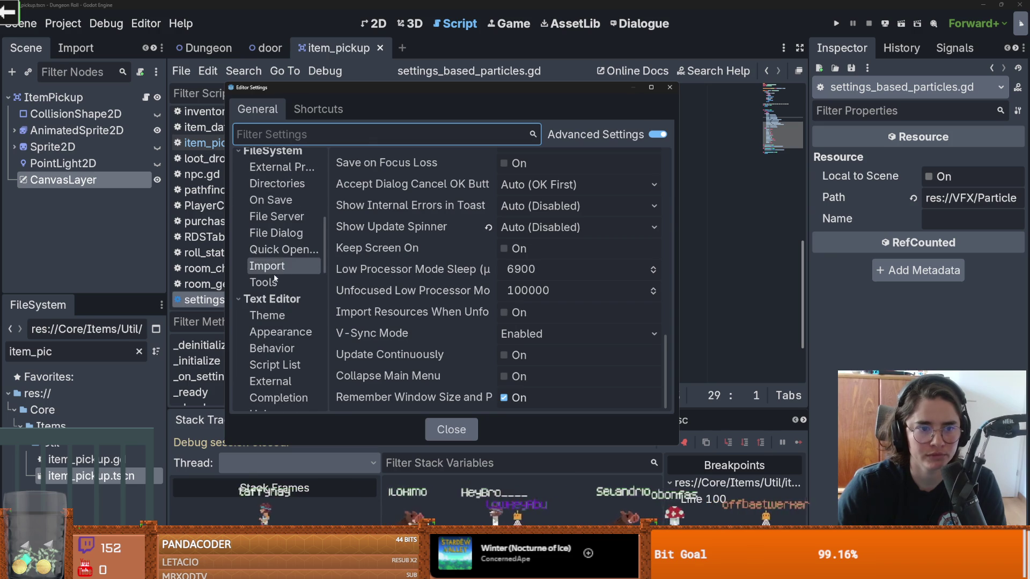
left_click(279, 315)
left_click(543, 166)
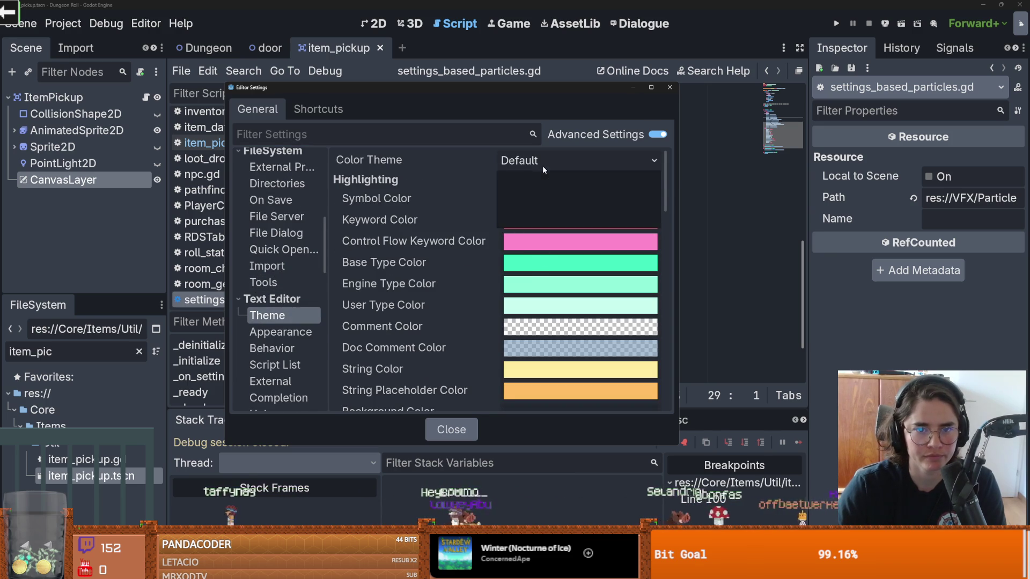
left_click(670, 88)
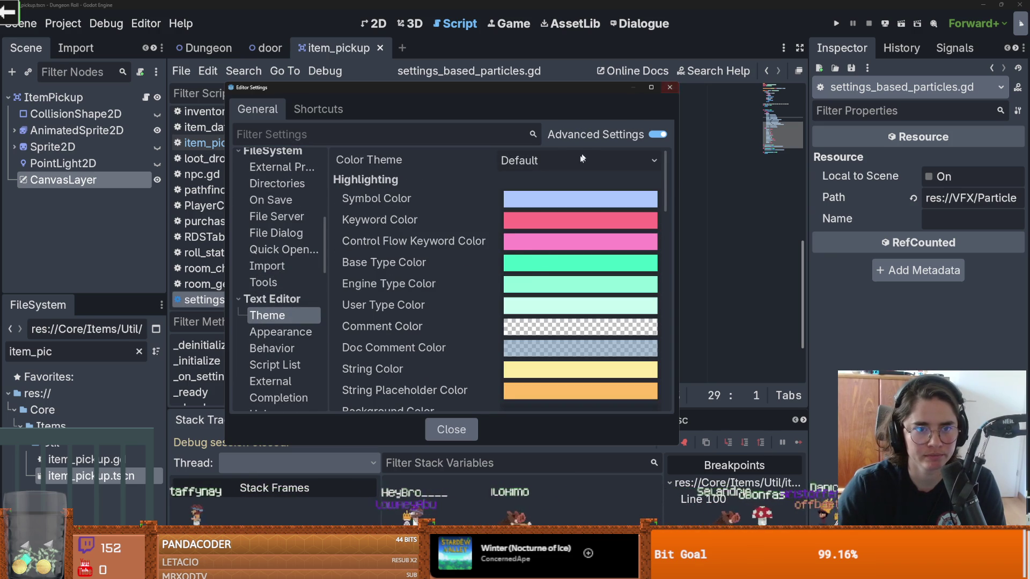
left_click(670, 88)
- Save the scene with Ctrl+S and move the cursor down to line 40
key("ctrl+s")
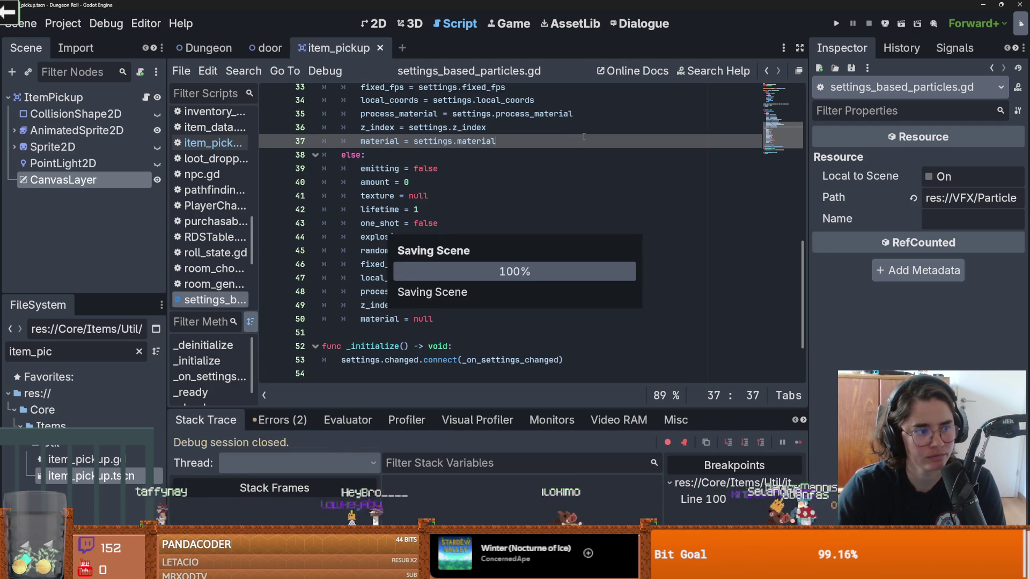
scroll(531, 228, "up", 1)
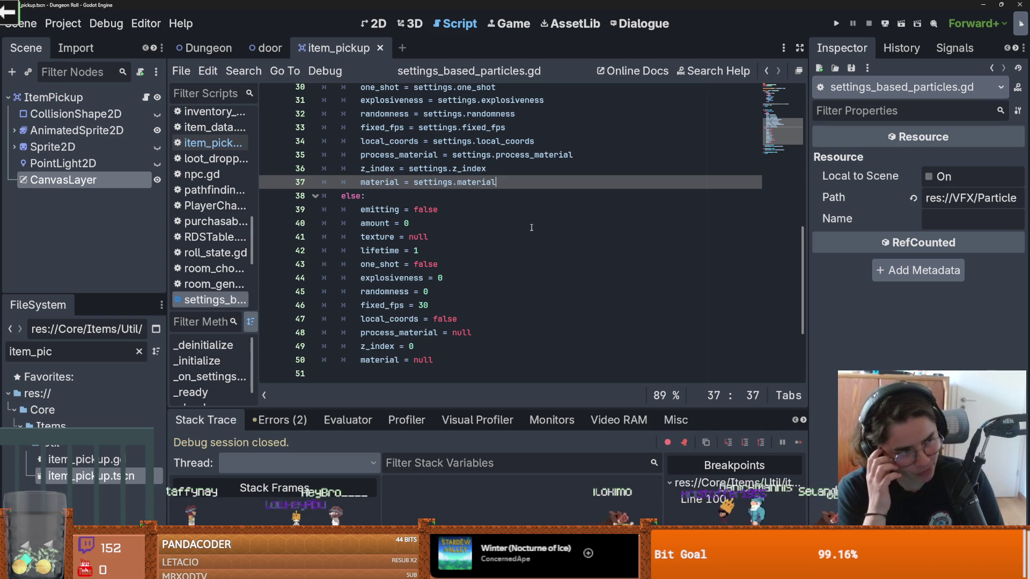
key("Down")
key("Down")
key("Down")
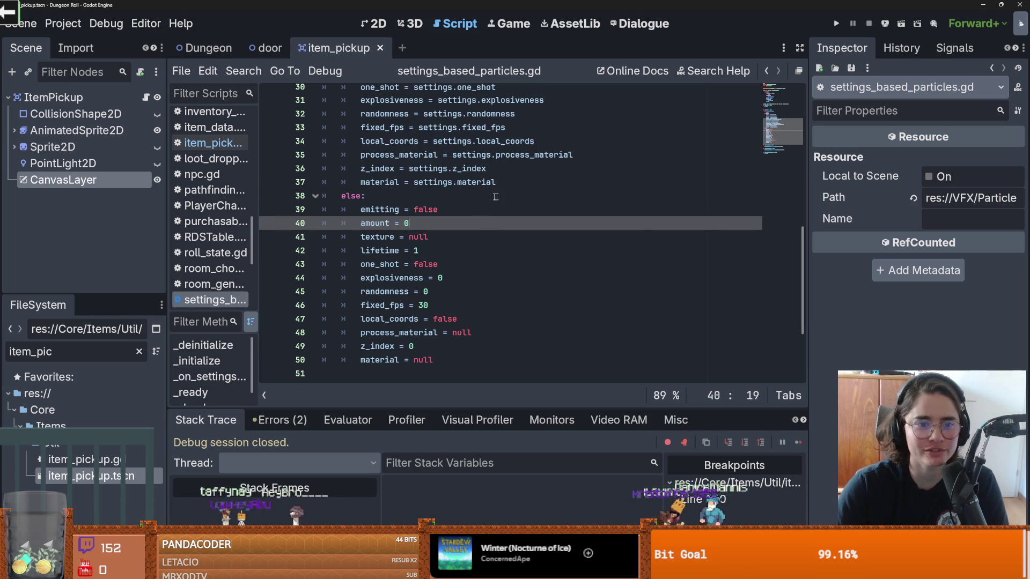
- Switch to item_pickup.gd, run the game, and attack the barrels until the line 101 breakpoint hits
left_click(145, 97)
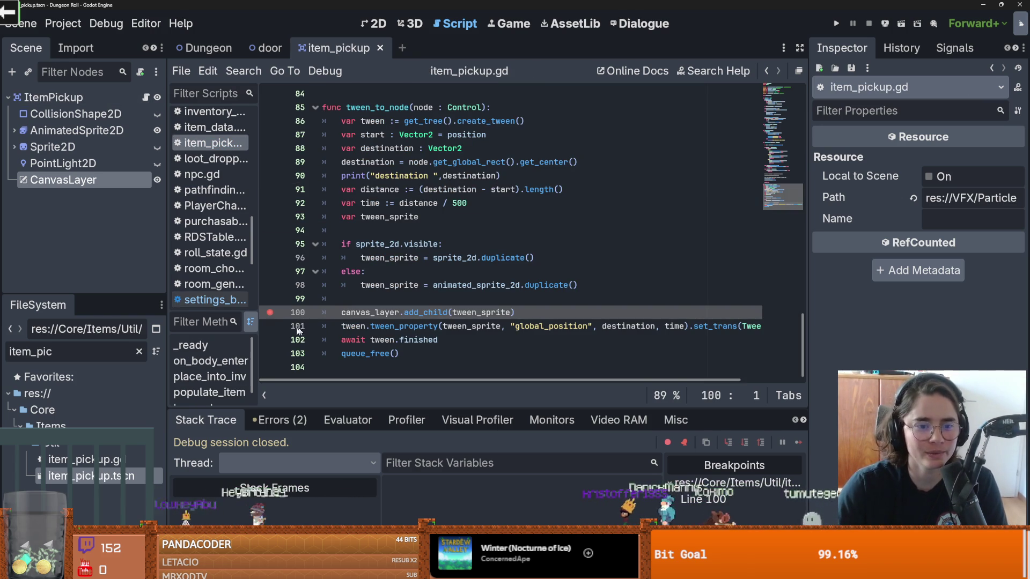
left_click(836, 24)
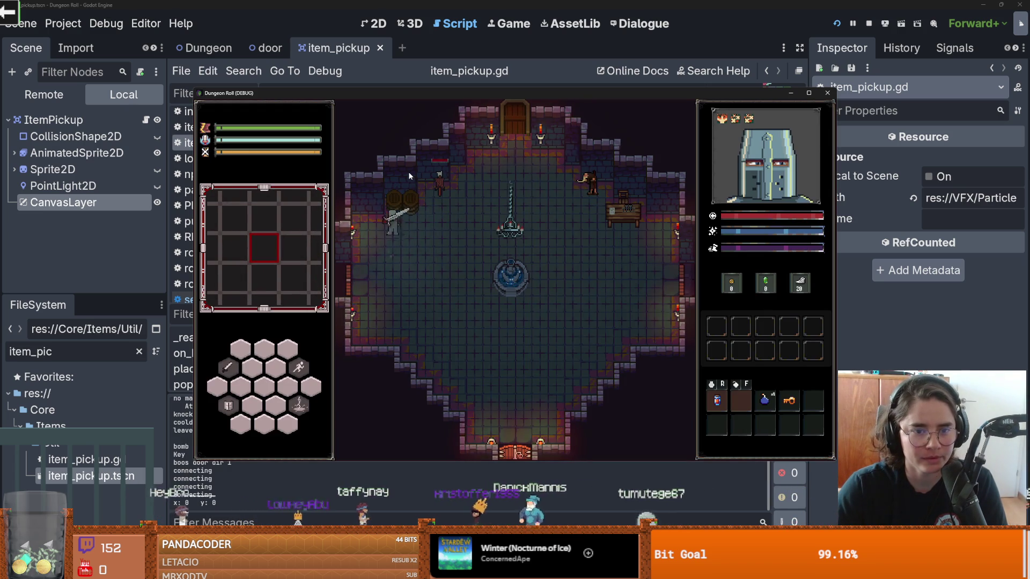
left_click(407, 171)
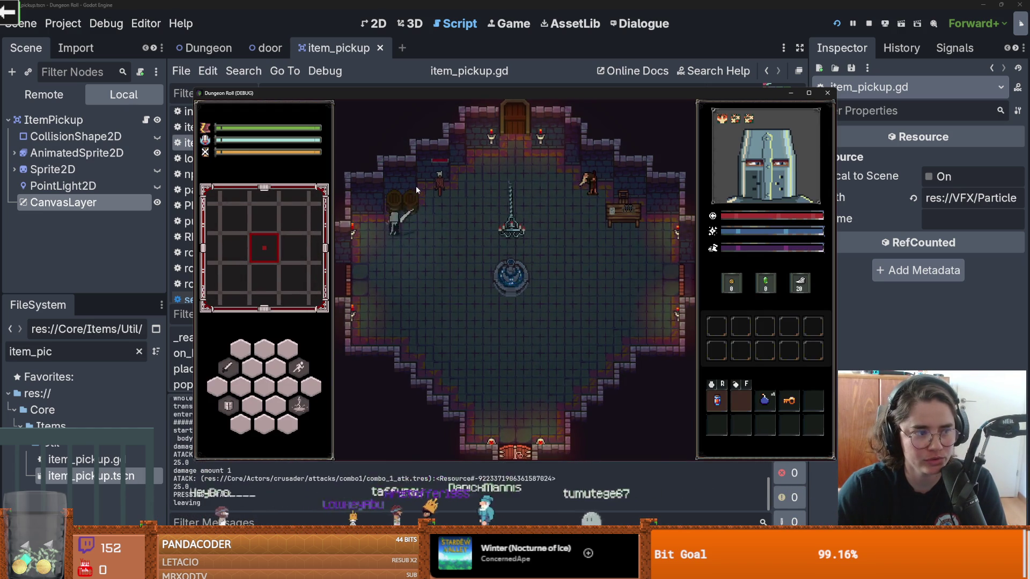
left_click(416, 185)
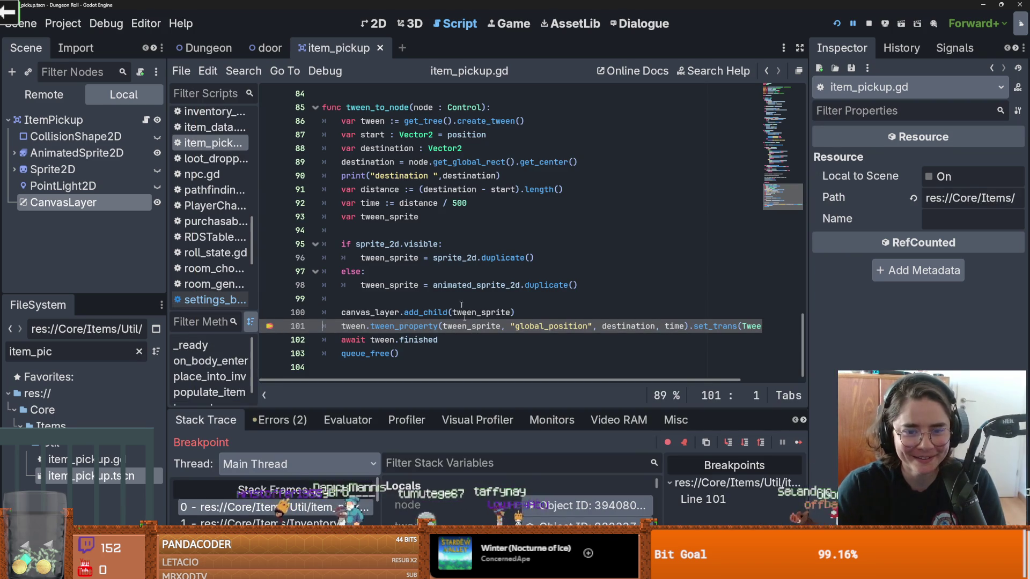
- Enlarge the debugger panel and inspect the target node passed to the tween
left_click_drag(483, 407, 487, 194)
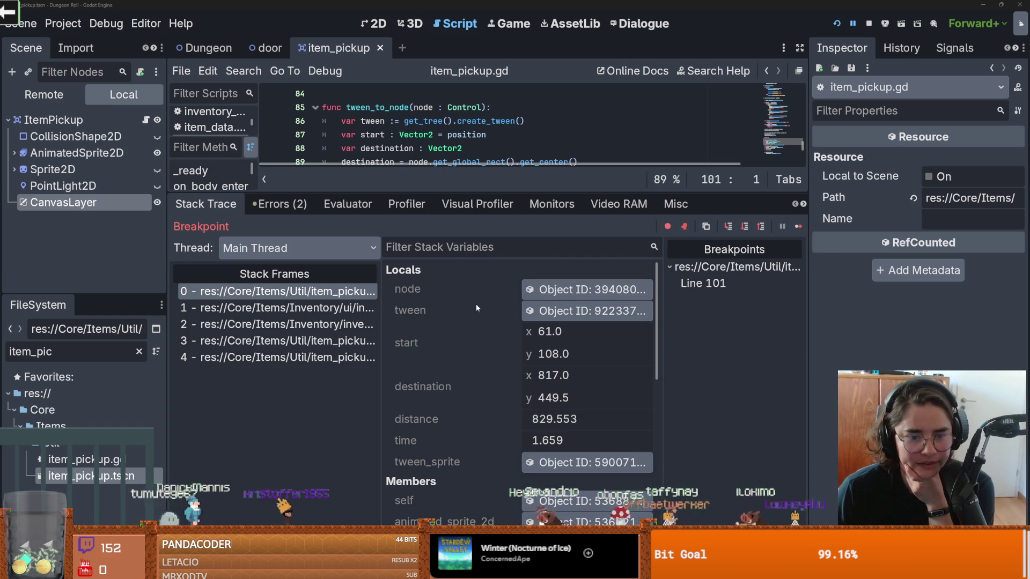
left_click(585, 290)
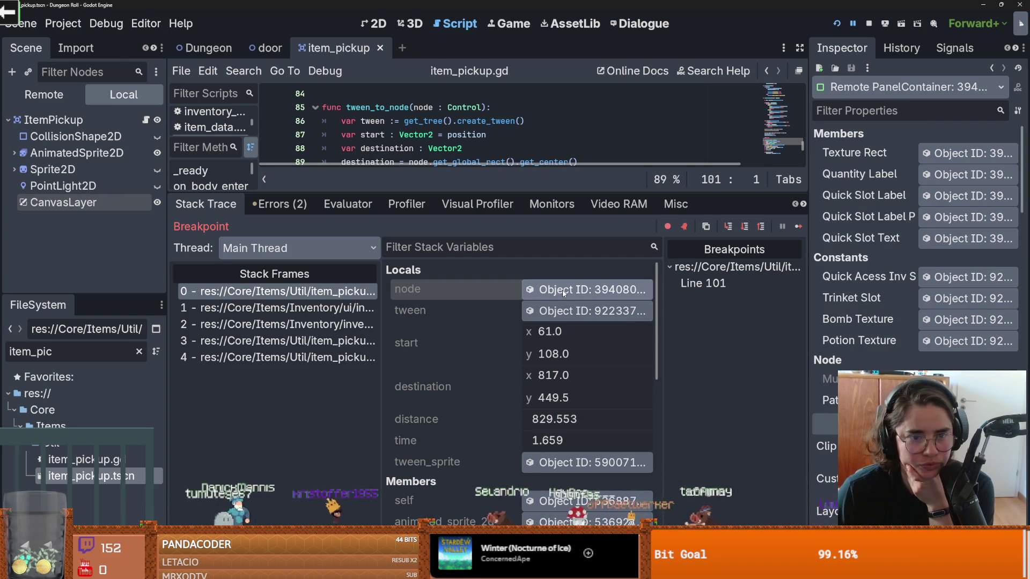
left_click(32, 95)
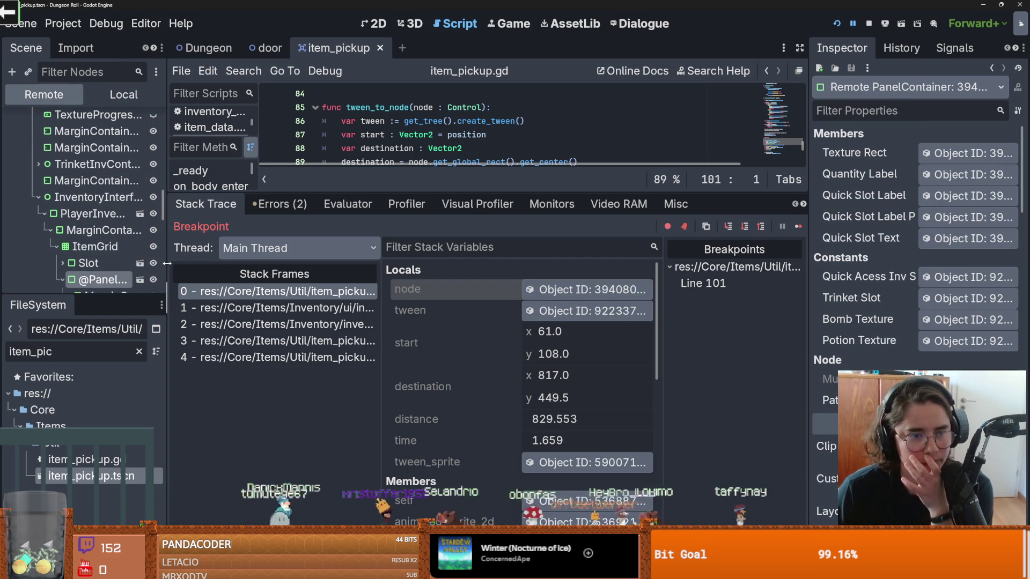
- Widen the remote scene tree, collapse Overlay, and expand RoomTilemapLayer, RootRoom and items
left_click_drag(167, 295, 256, 295)
left_click_drag(159, 295, 160, 475)
scroll(17, 365, "up", 10)
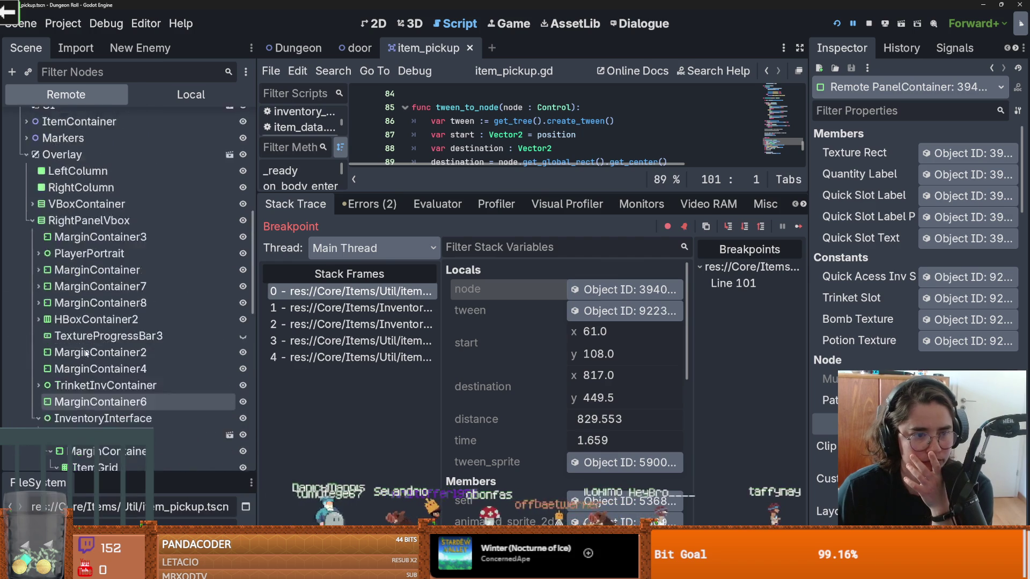
left_click(24, 375)
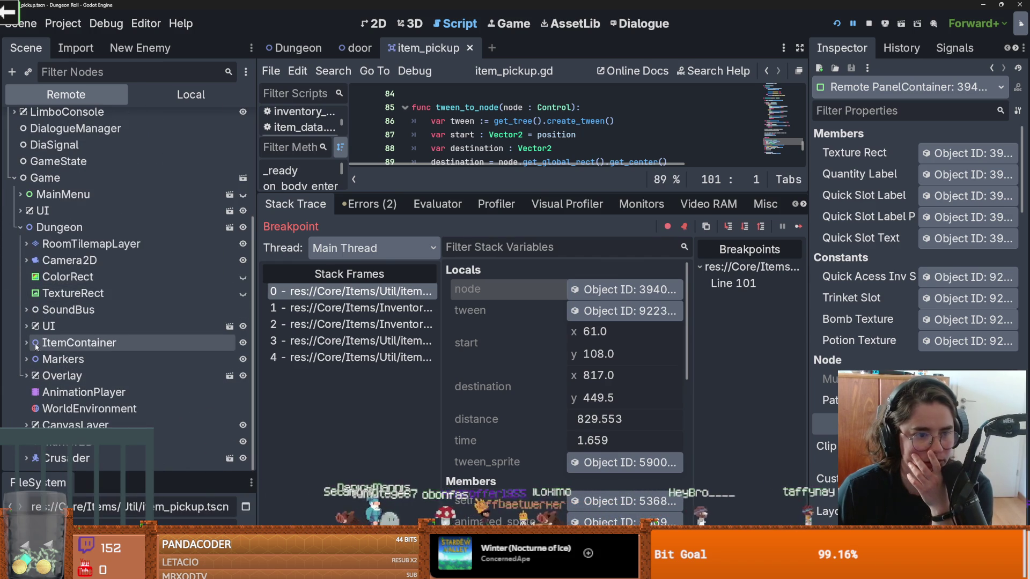
left_click(26, 243)
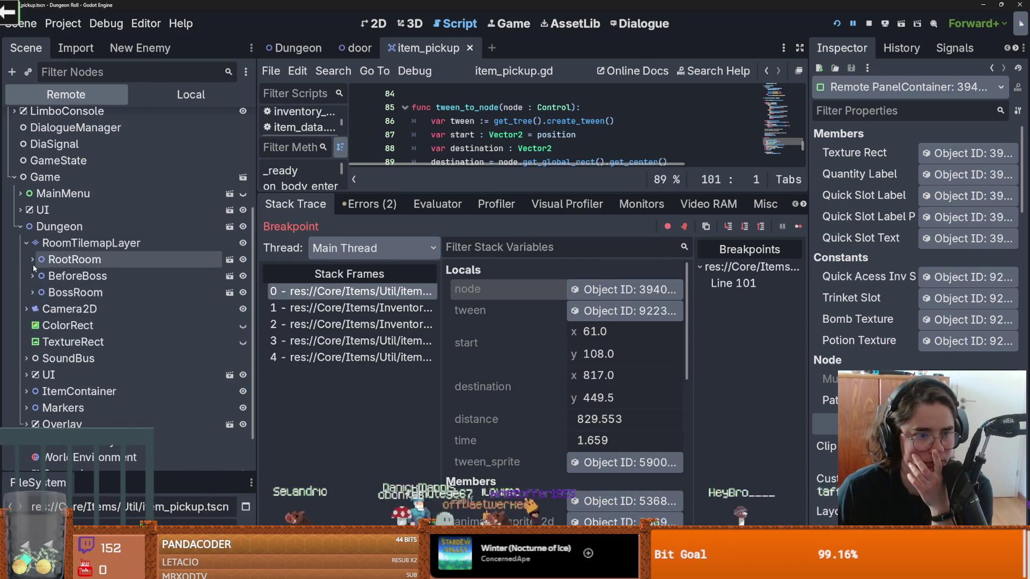
left_click(32, 262)
scroll(89, 316, "down", 3)
left_click(38, 287)
scroll(54, 295, "down", 2)
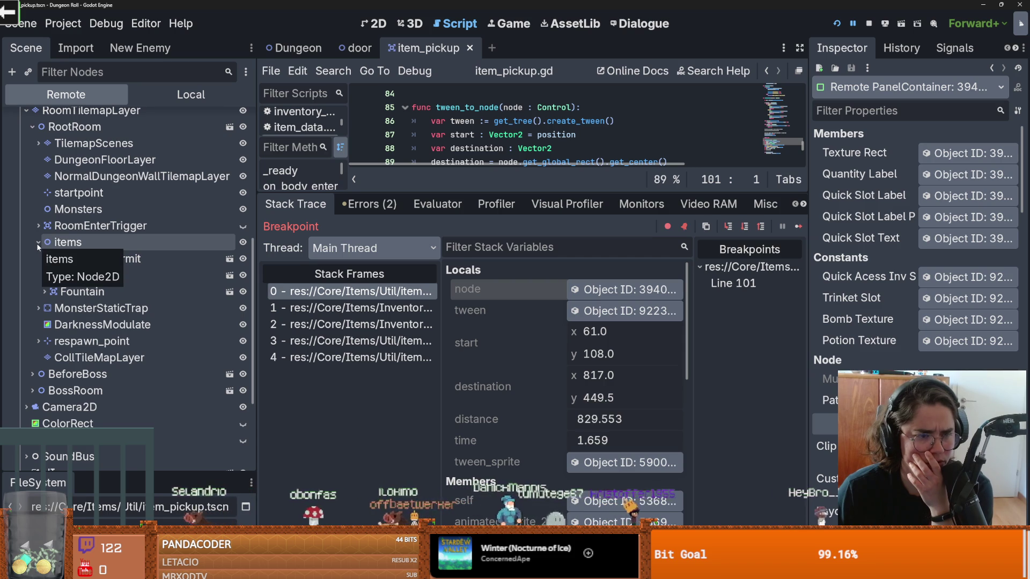
scroll(76, 341, "down", 5)
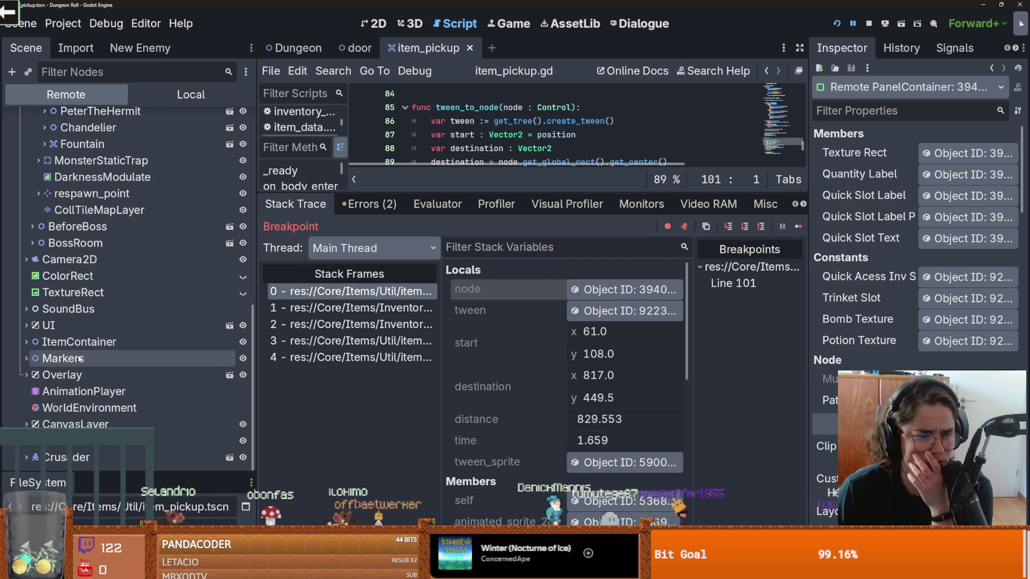
left_click(27, 342)
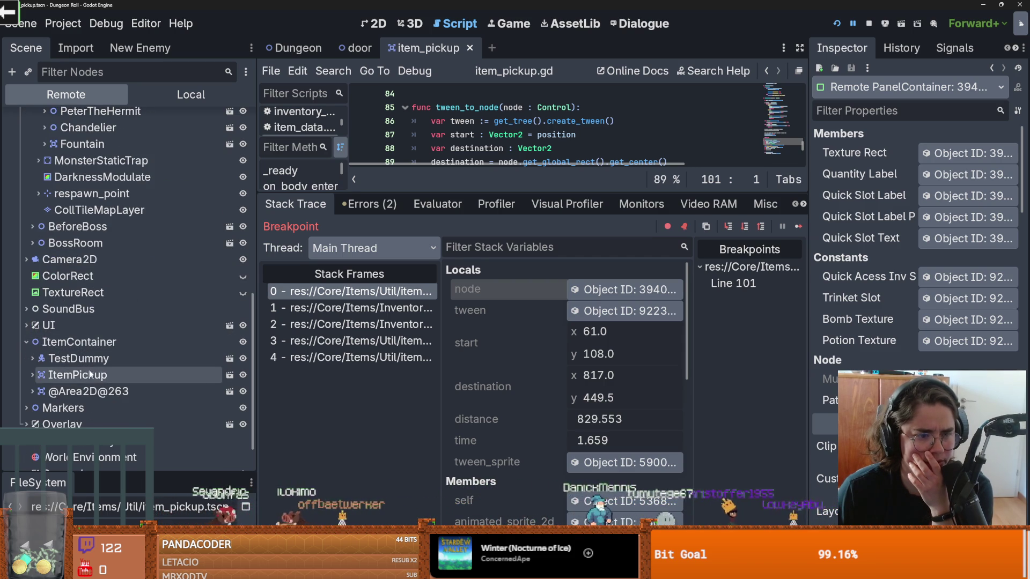
left_click(91, 392)
scroll(107, 381, "down", 4)
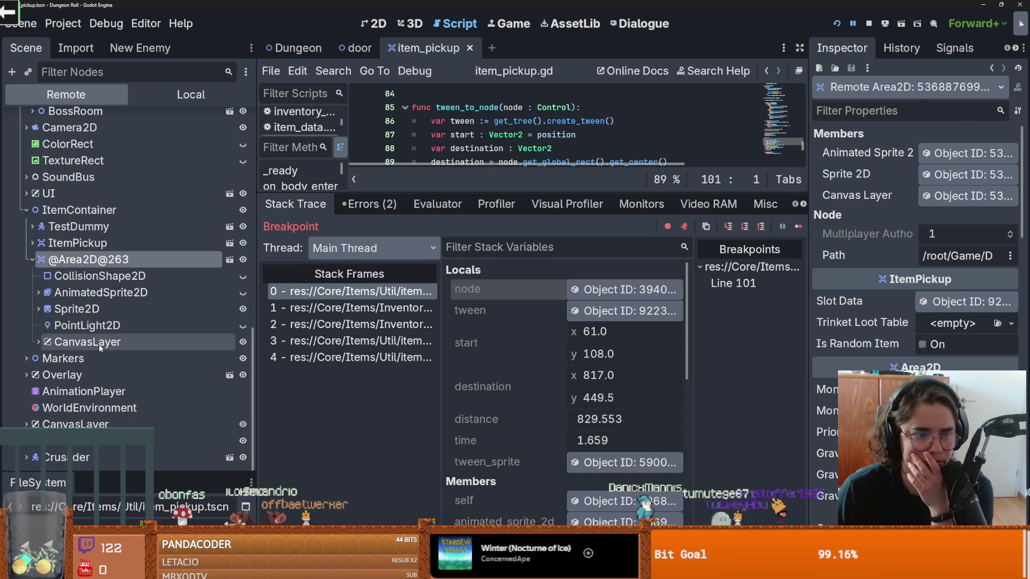
left_click(37, 342)
left_click(79, 359)
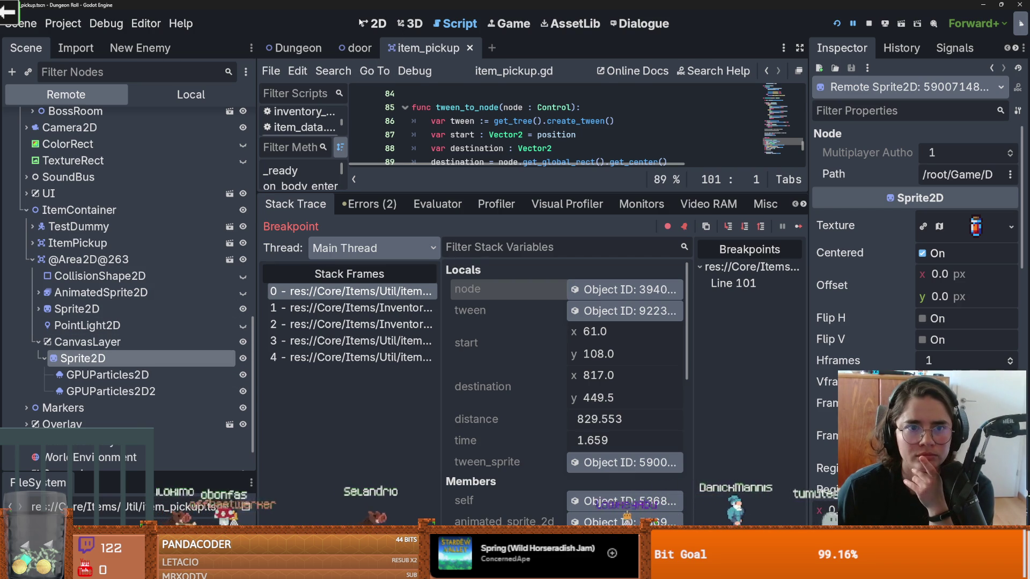
left_click(361, 22)
left_click_drag(514, 194, 515, 397)
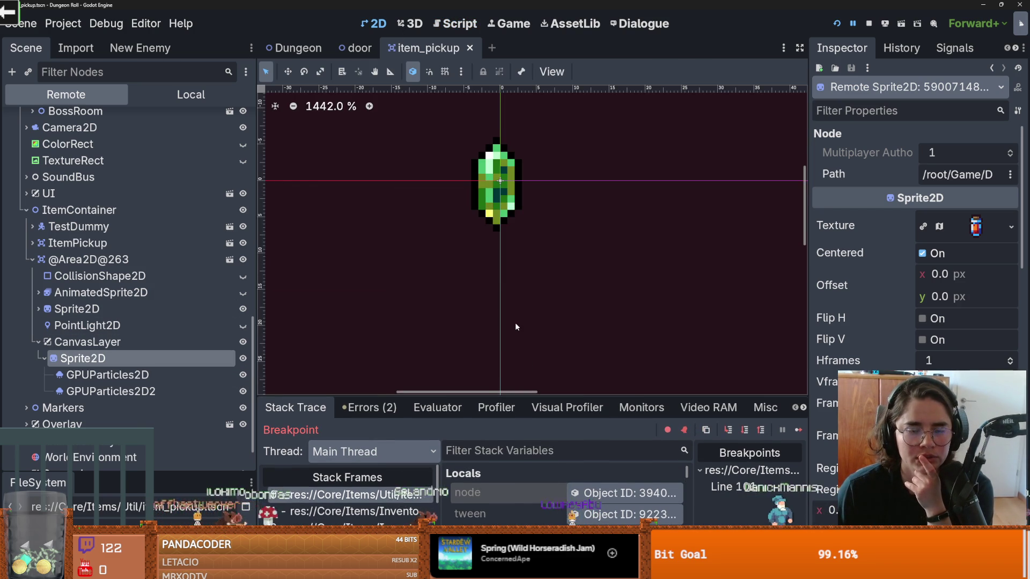
- Zoom the 2D canvas out, scroll the remote tree back up, and stop the debug session
scroll(516, 322, "down", 5)
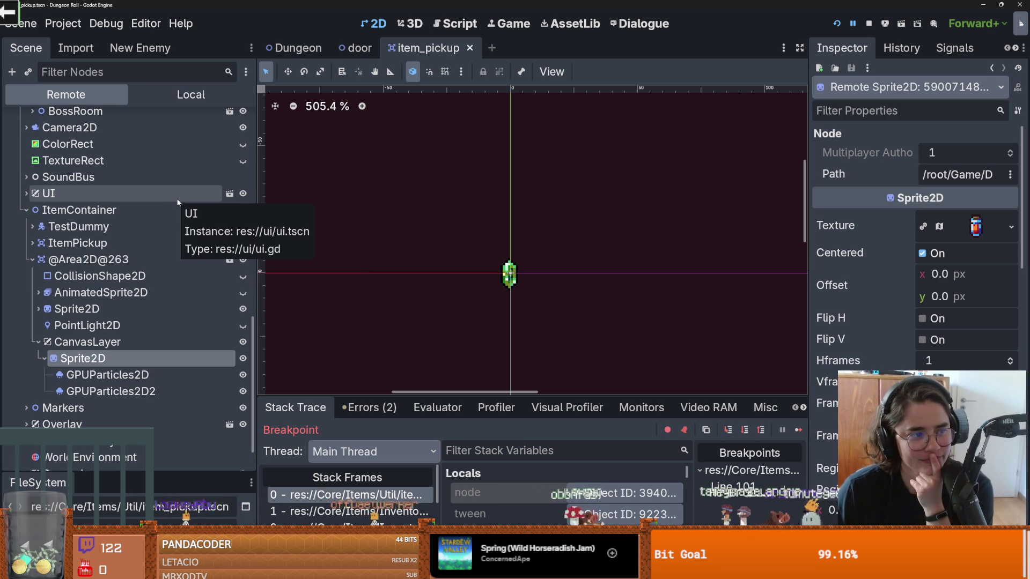
scroll(140, 284, "up", 15)
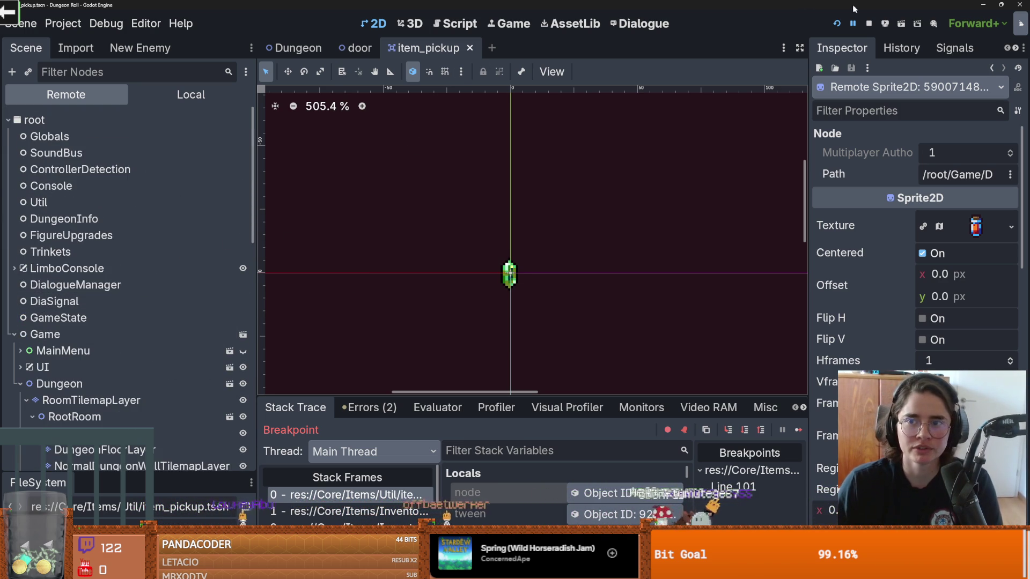
left_click(869, 23)
- Save the item_pickup scene, open item_pickup.gd, and check the tween_sprite and canvas_layer usages
key("ctrl+s")
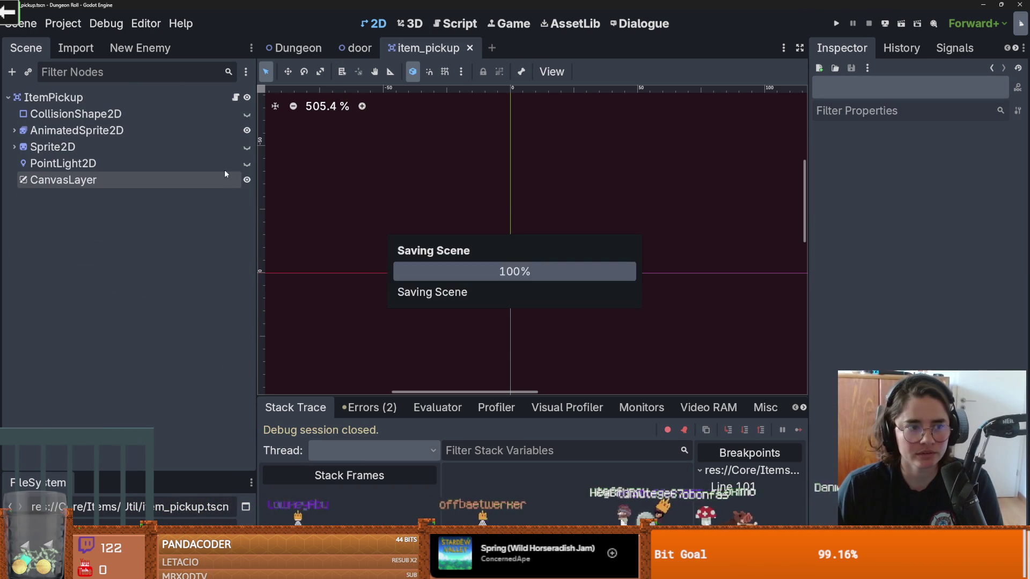
left_click(236, 97)
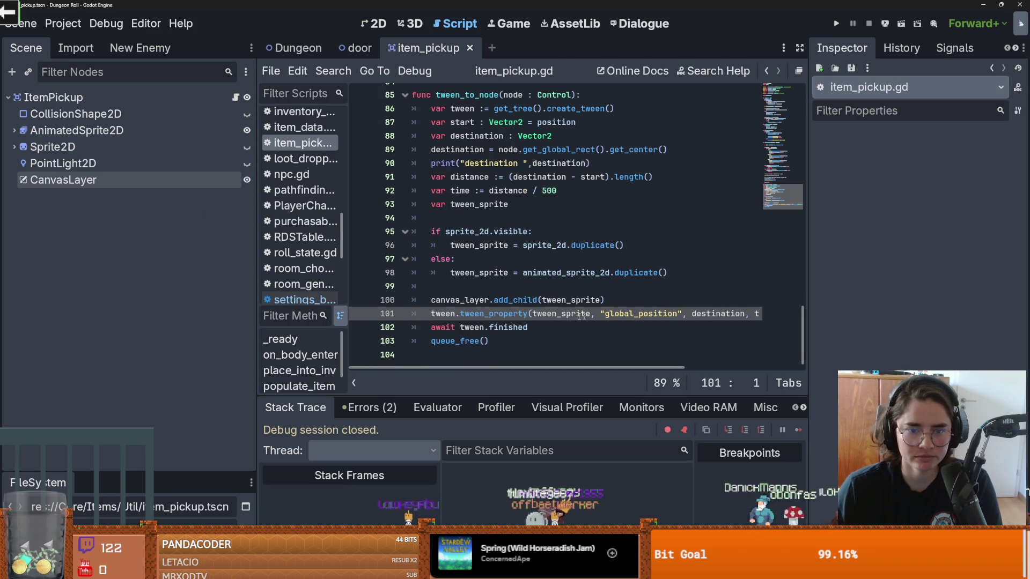
double_click(570, 316)
left_click_drag(805, 291, 916, 292)
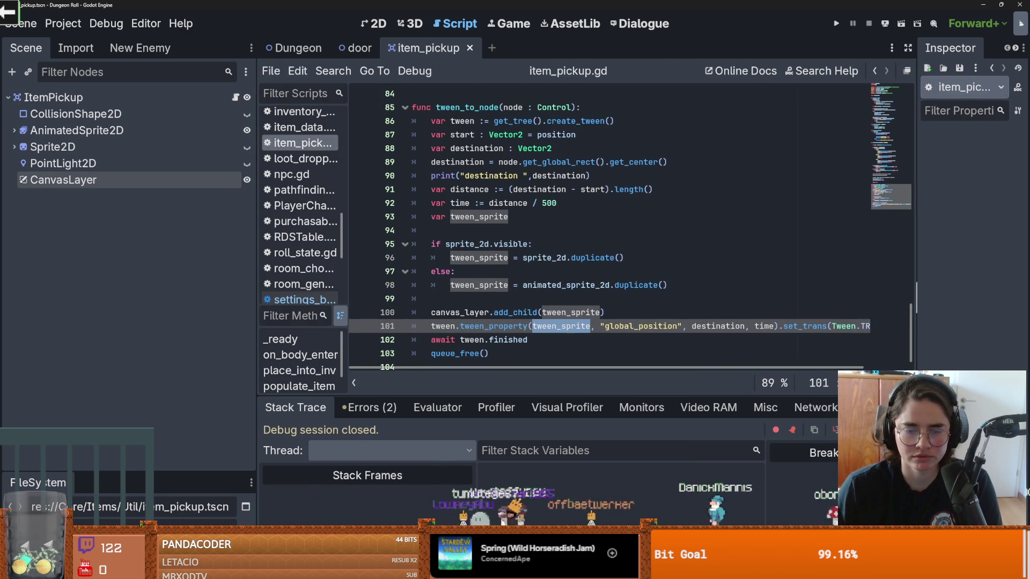
scroll(484, 300, "down", 1)
double_click(462, 300)
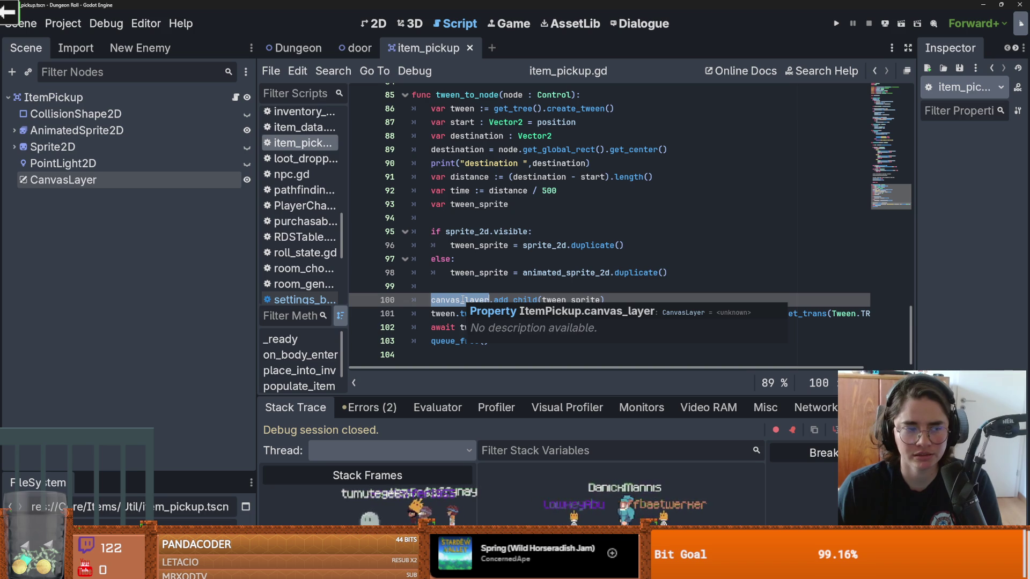
left_click(653, 263)
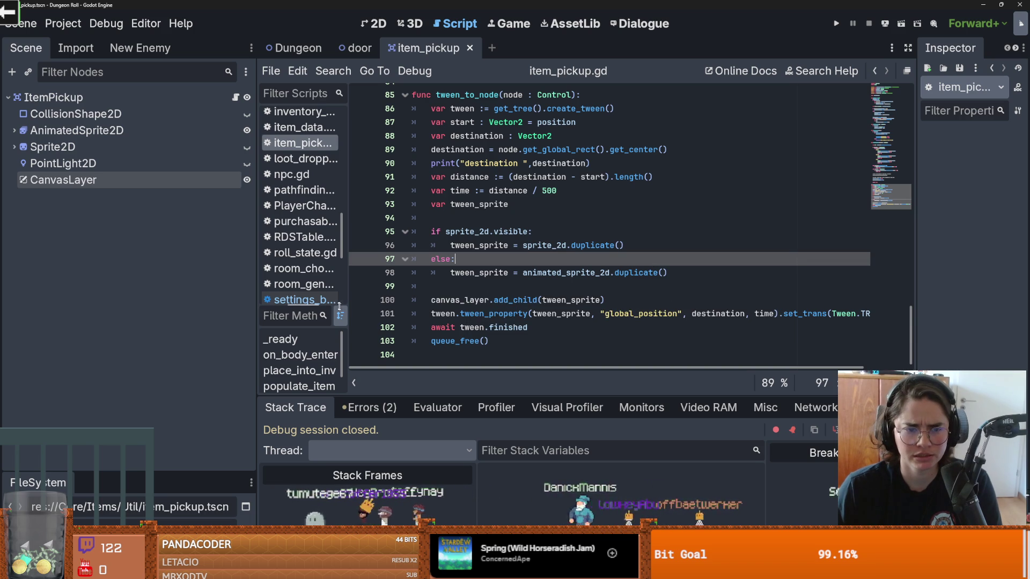
- Widen the code editor, trace canvas_layer, global_position, tween time and distance, then run with F5
mouse_move(257, 303)
left_mouse_down()
mouse_move(124, 284)
mouse_move(151, 283)
left_mouse_up()
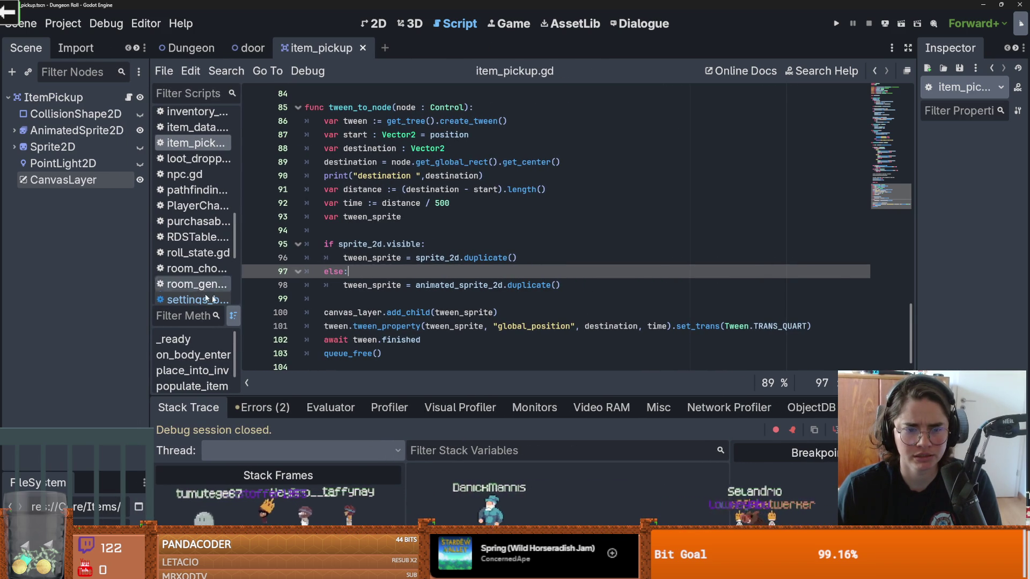
double_click(462, 327)
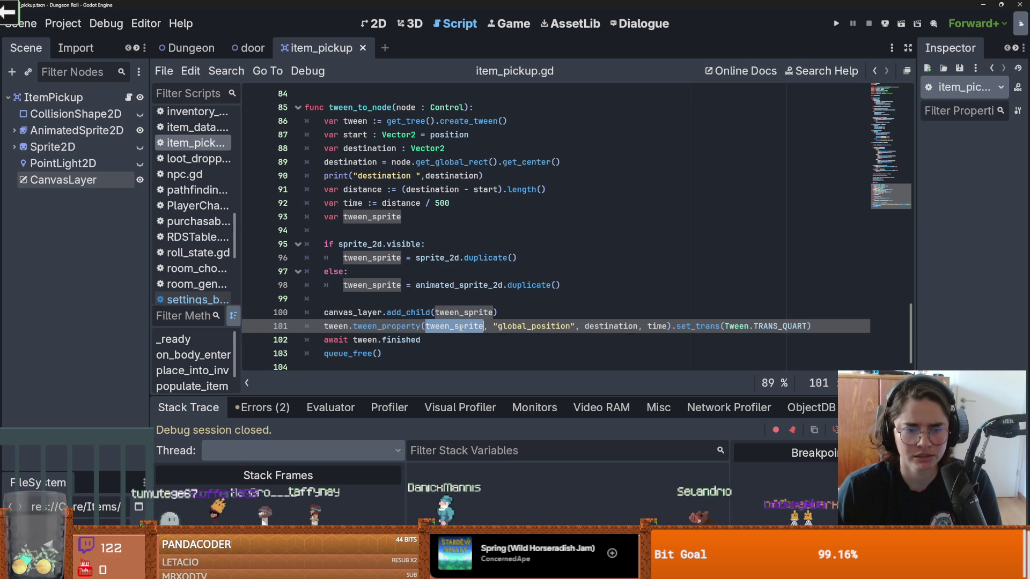
double_click(352, 312)
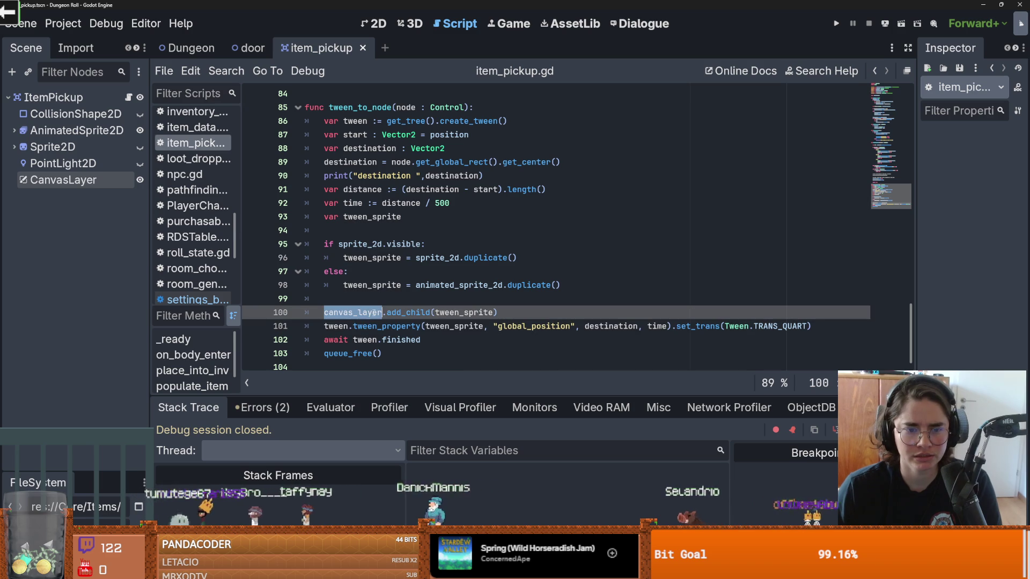
double_click(534, 327)
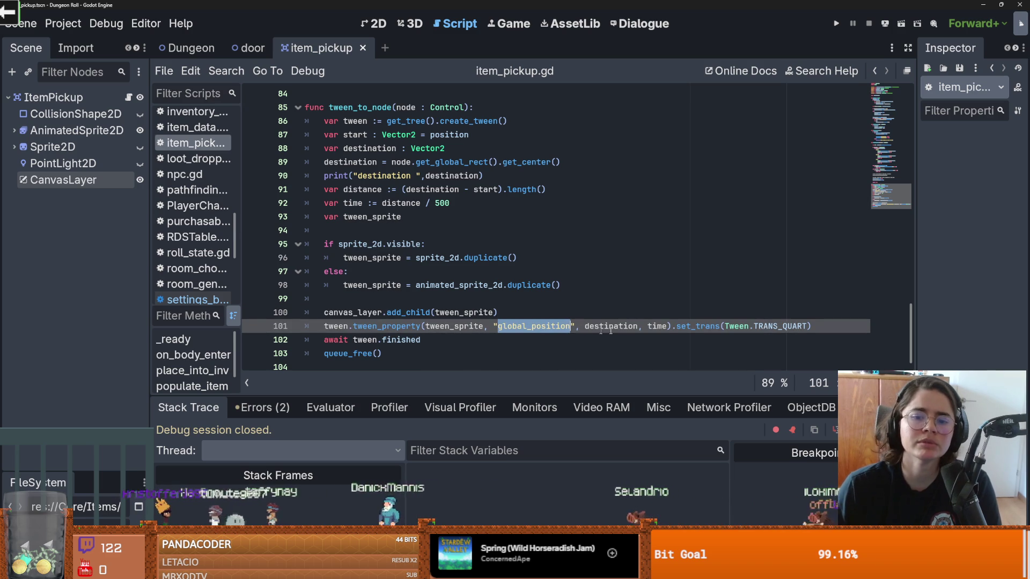
double_click(657, 326)
scroll(469, 269, "up", 1)
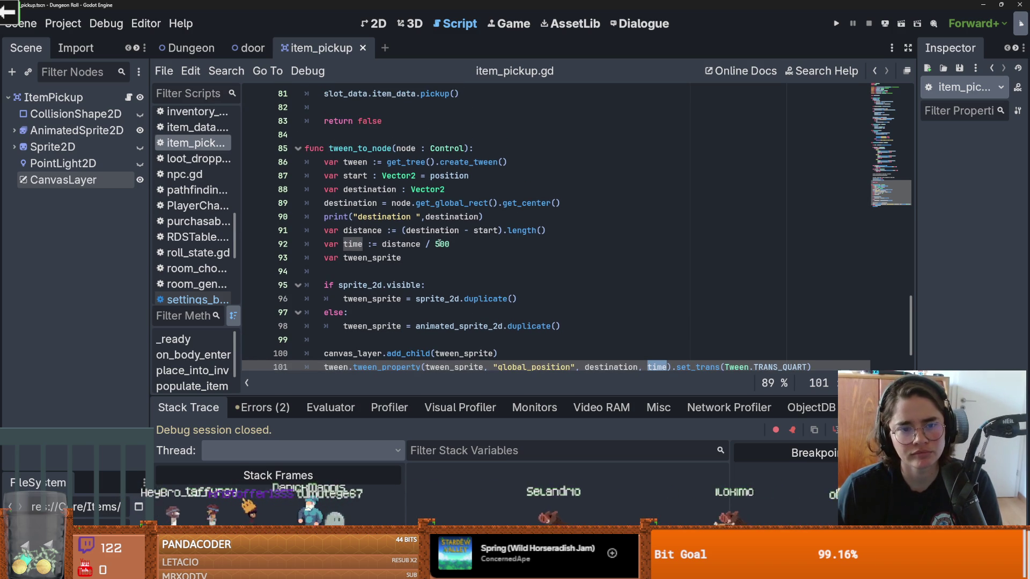
scroll(618, 308, "down", 1)
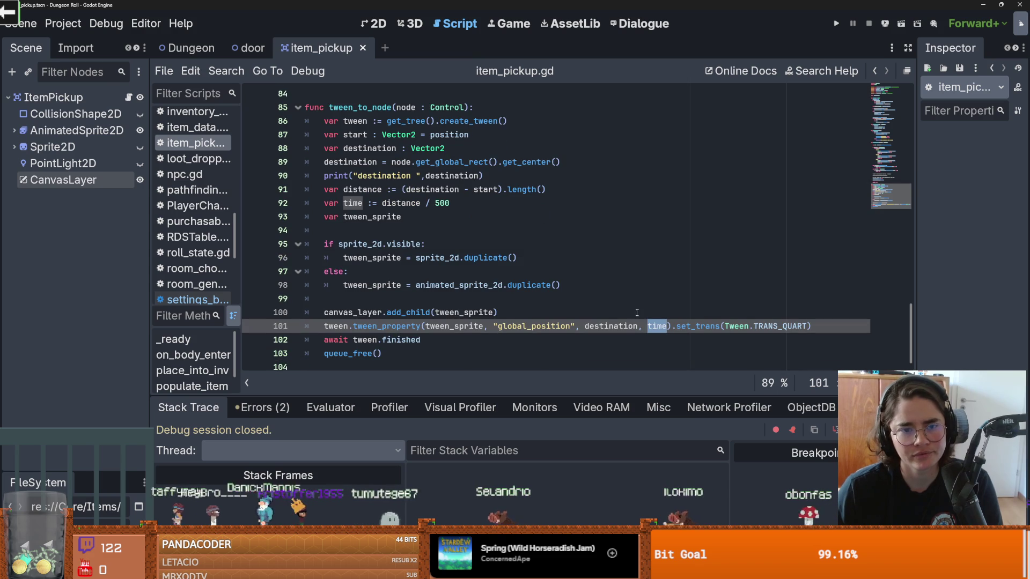
double_click(411, 209)
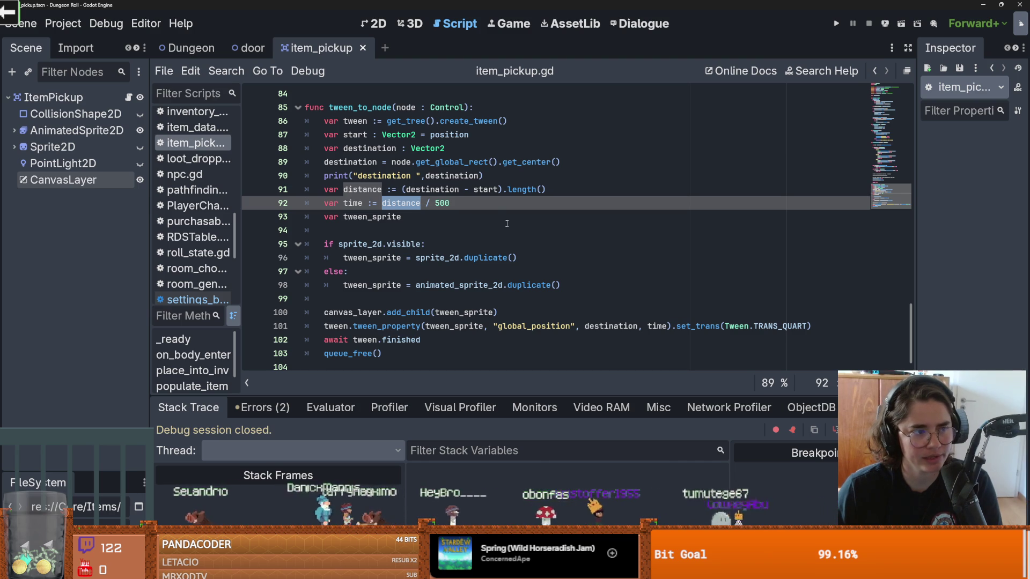
key("F5")
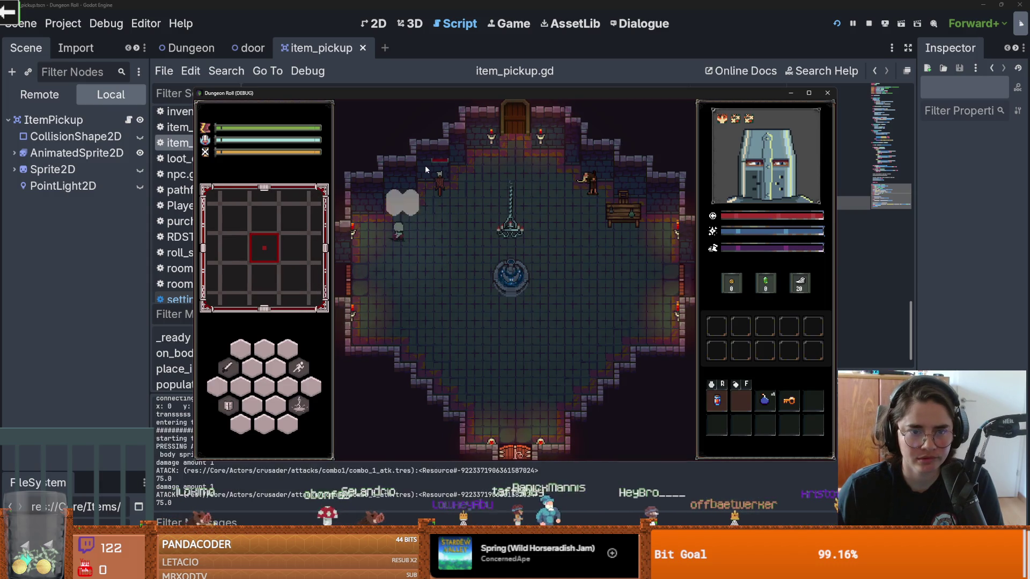
- Test the game briefly, restore the CanvasLayer under ItemPickup, then save and relaunch with F5
key("w")
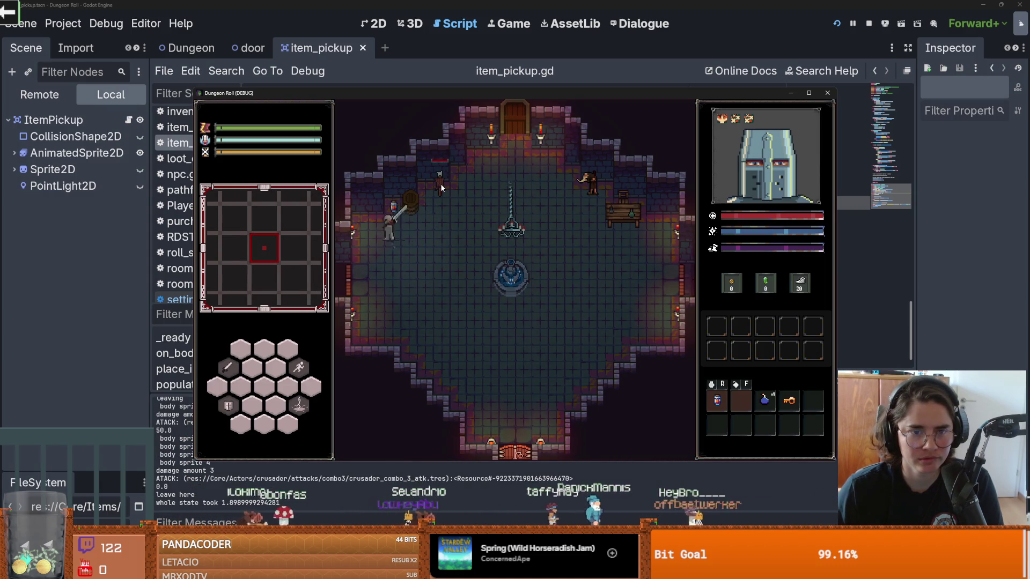
left_click(439, 184)
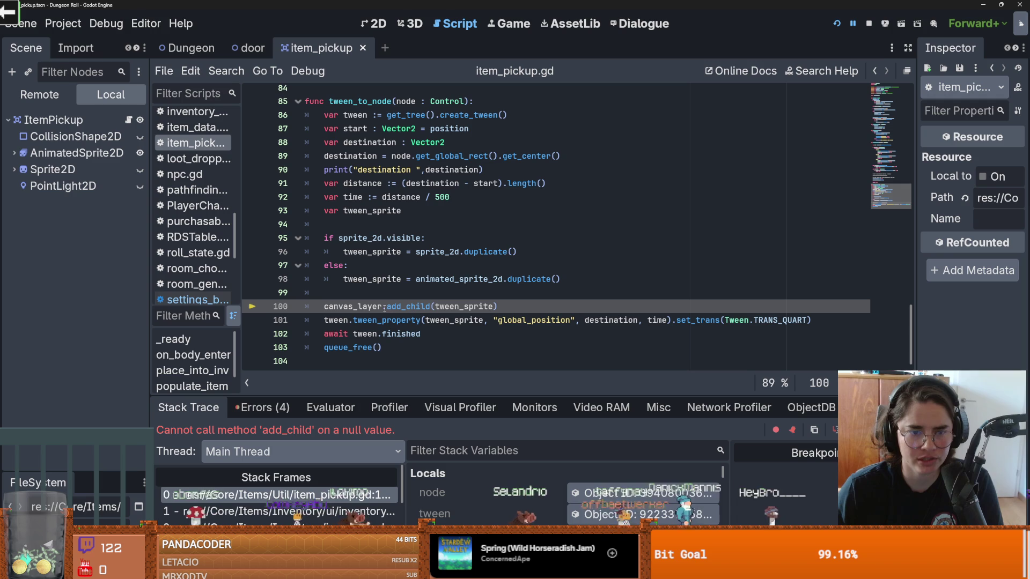
left_click(54, 119)
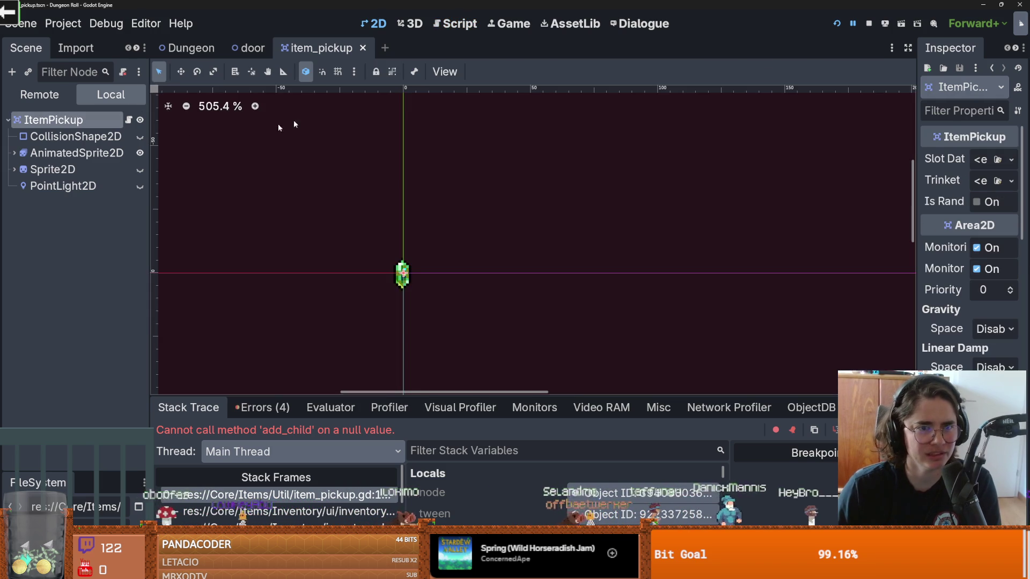
key("ctrl+v")
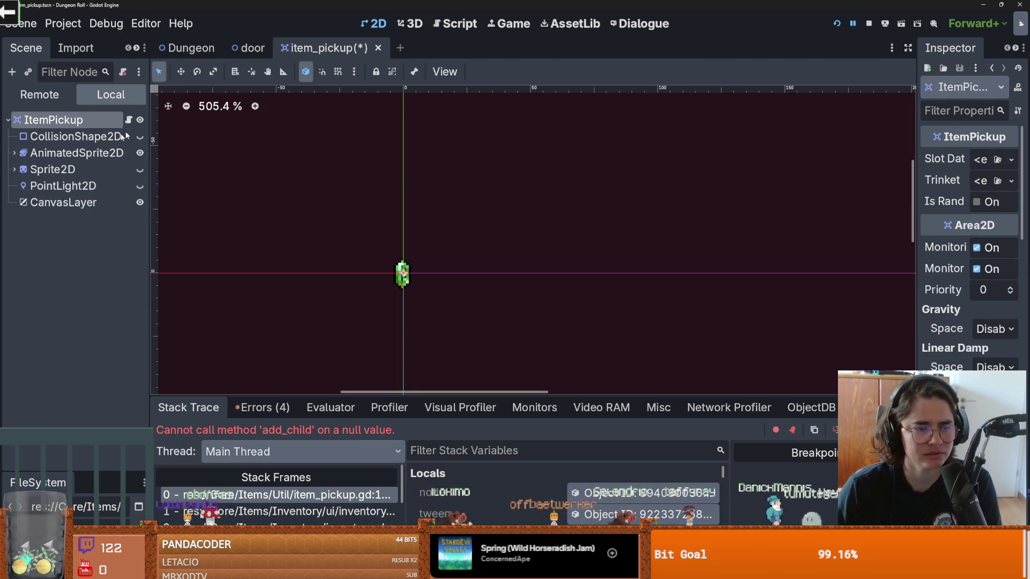
left_click(75, 202)
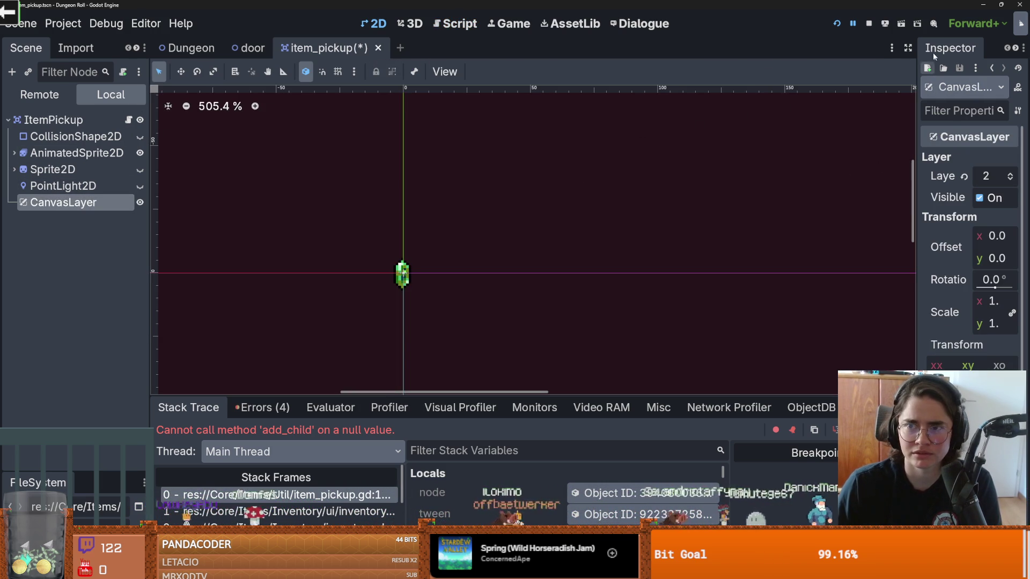
key("F5")
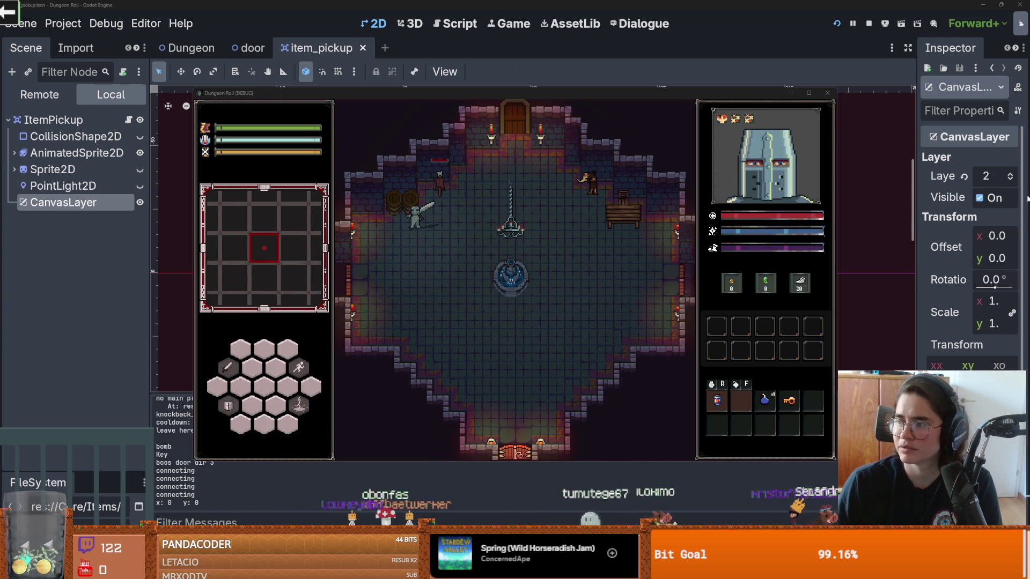
- Switch to the browser showing the Dracula Theme page for Godot
left_click_drag(590, 4, 590, 3)
key("alt+Tab")
scroll(334, 214, "down", 3)
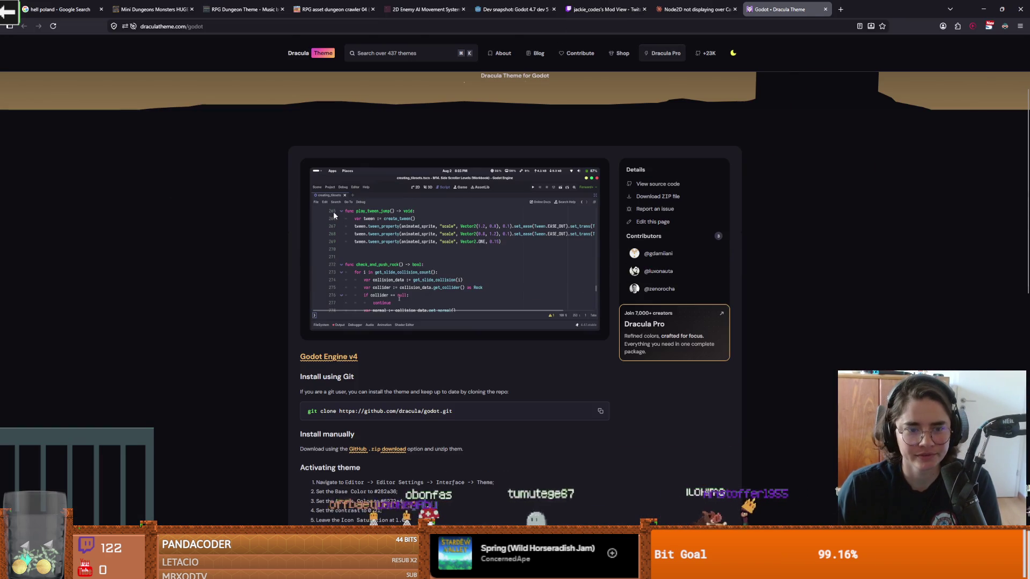
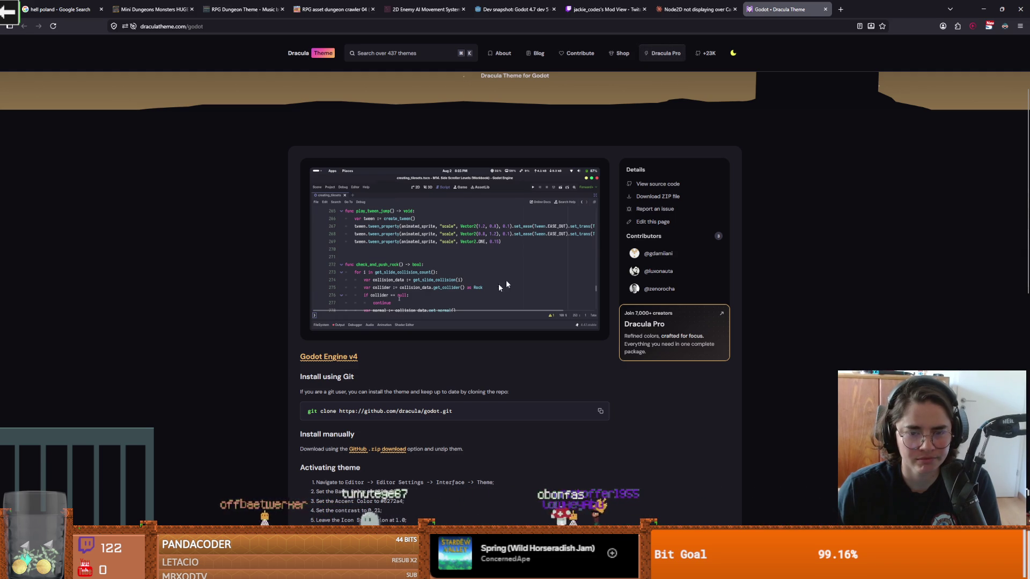
- In the running Dungeon Roll game, attack and walk to collect the potion and a Gravity Cube
key("alt+Tab")
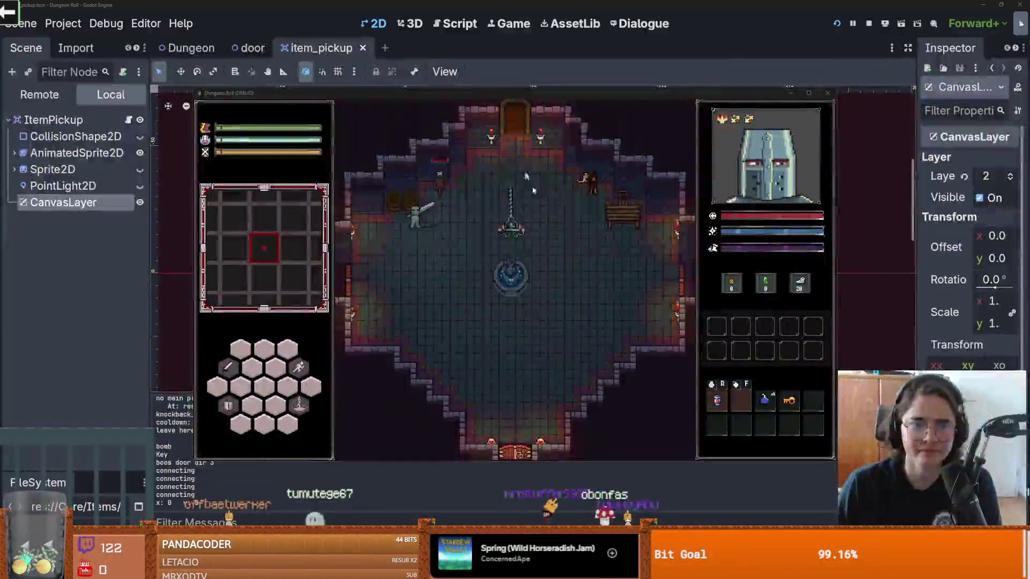
left_click(406, 175)
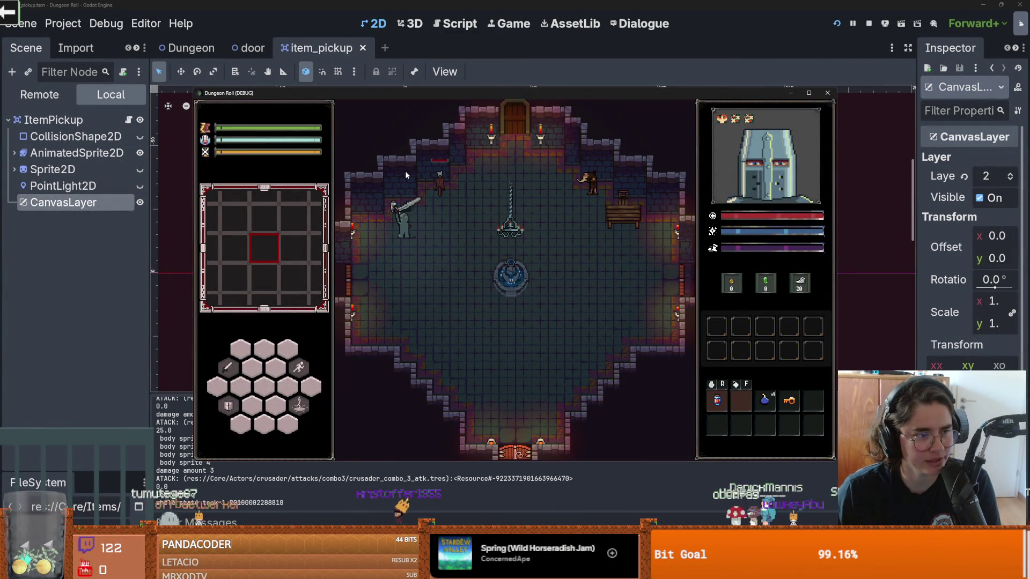
key("a")
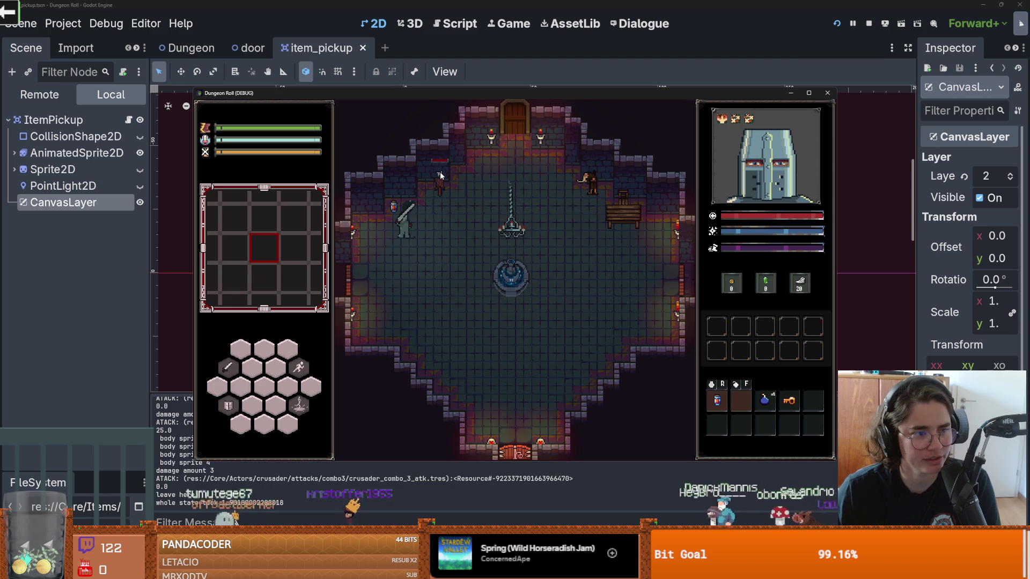
key("w")
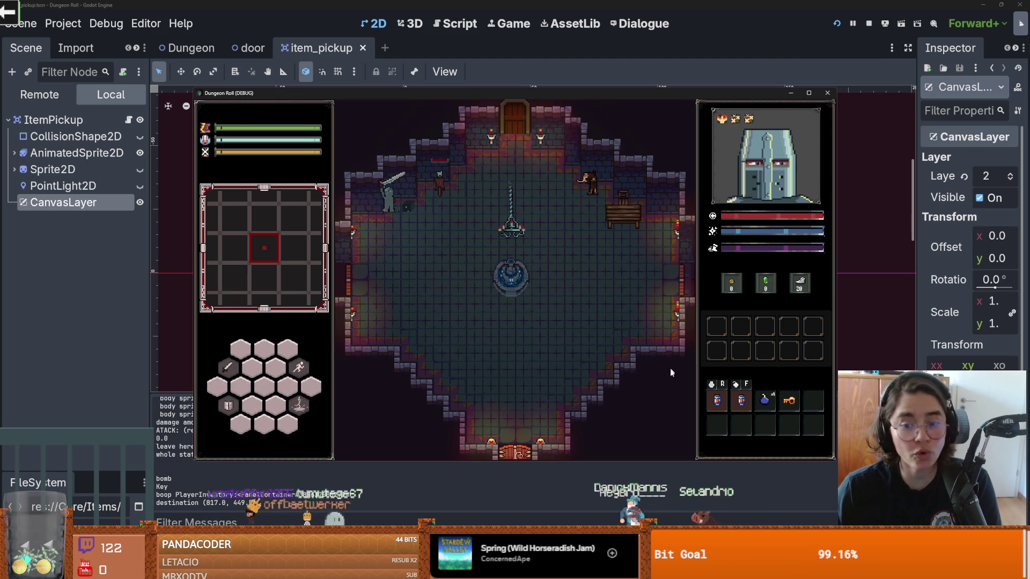
mouse_move(749, 404)
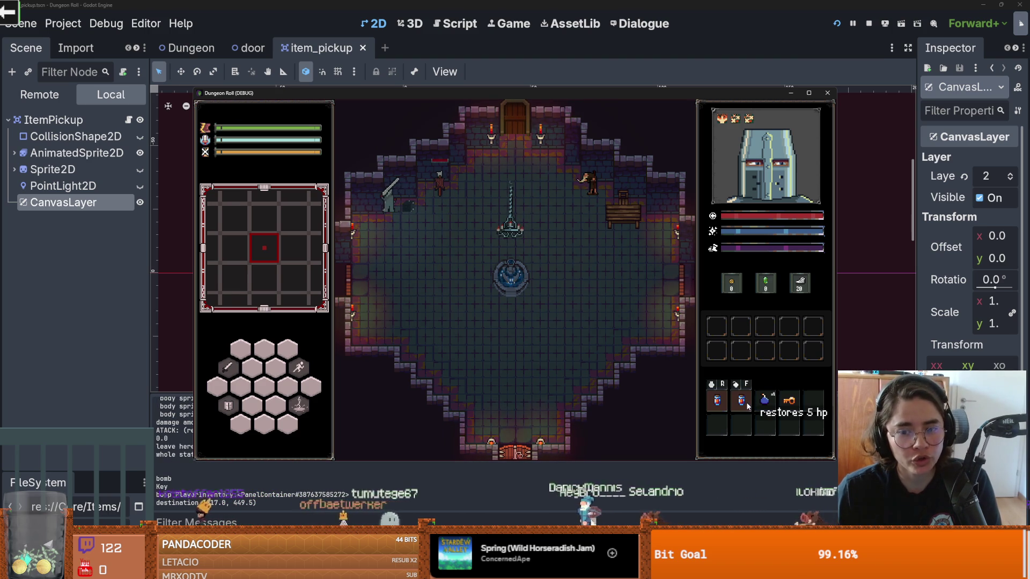
key("d")
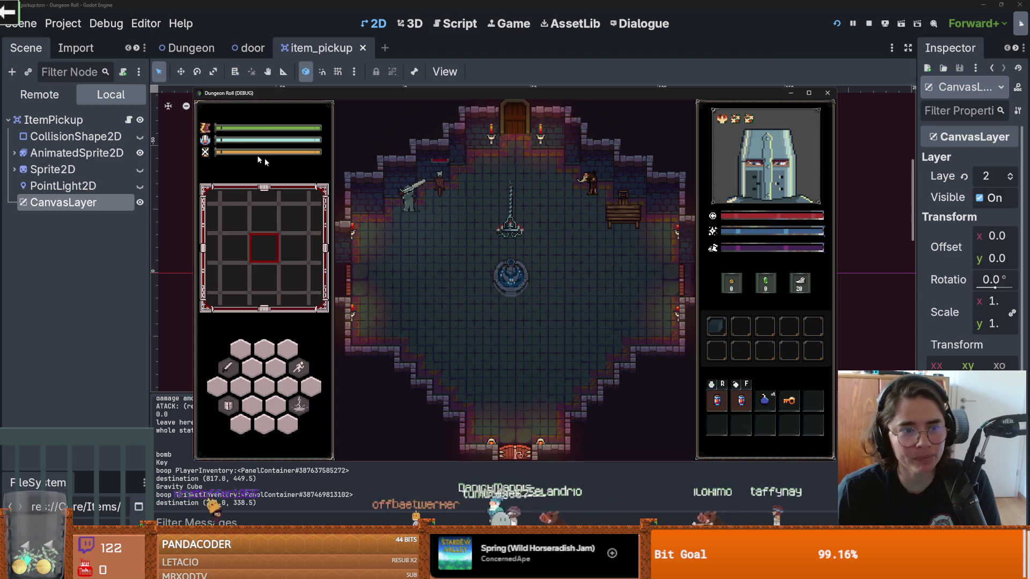
- Stop the game and inspect where tween_sprite is used in item_pickup.gd
left_click(827, 92)
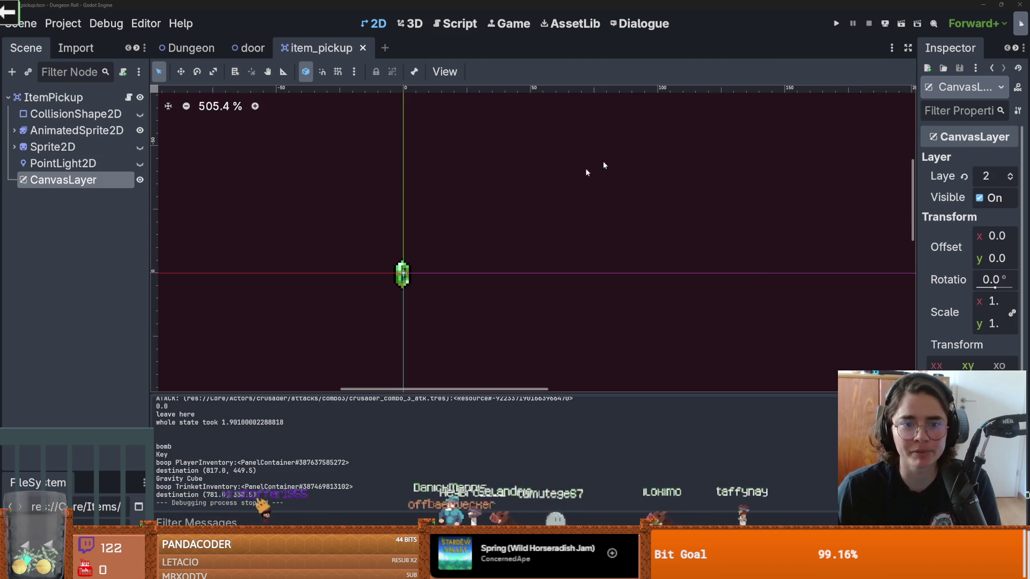
left_click(128, 97)
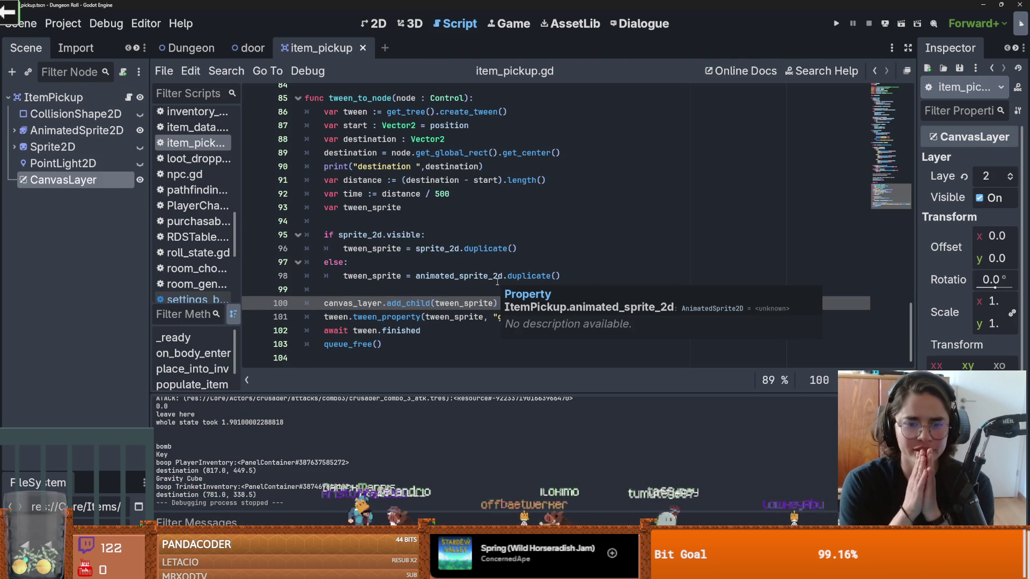
left_click(431, 235)
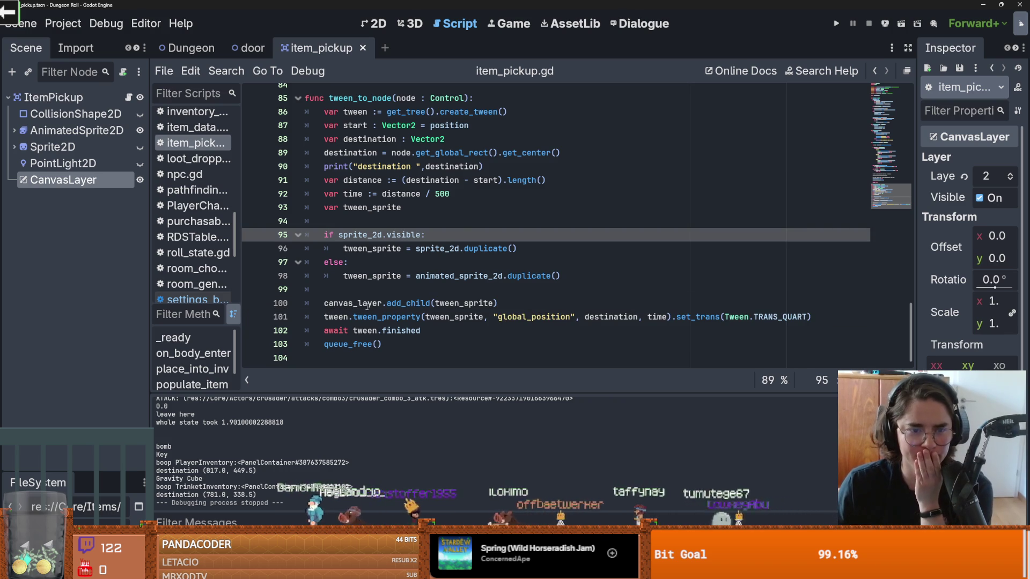
double_click(450, 304)
- Add 'tween_sprite.global_position = global_position' below canvas_layer.add_child(tween_sprite) and run the game
left_click(509, 302)
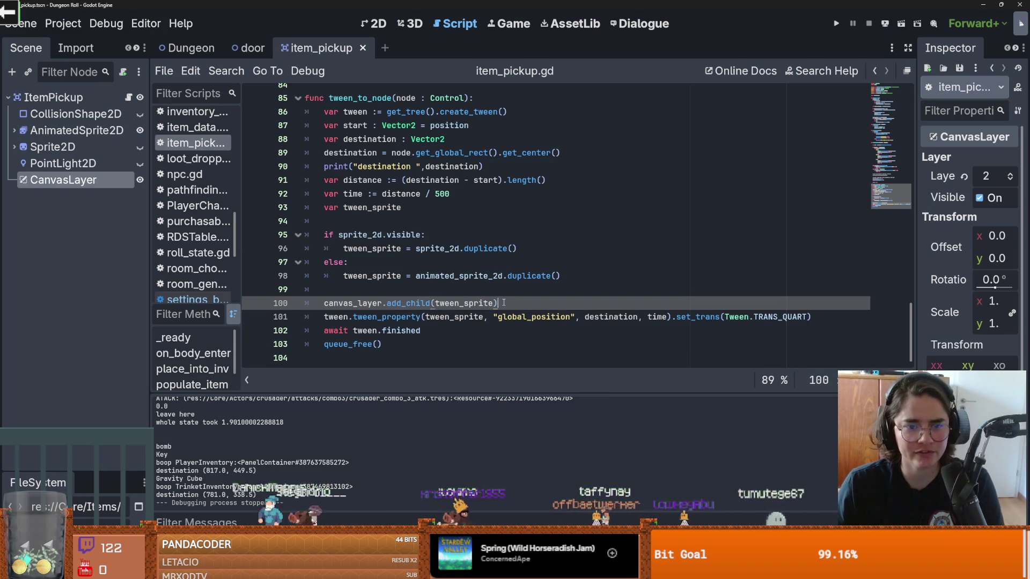
key("Return")
type("tween")
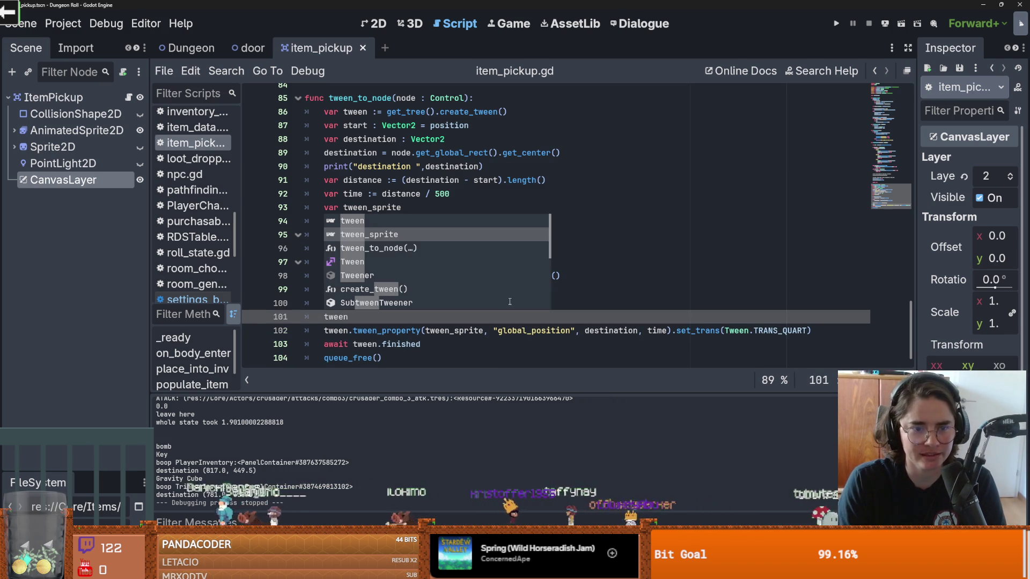
key("BackSpace")
key("BackSpace")
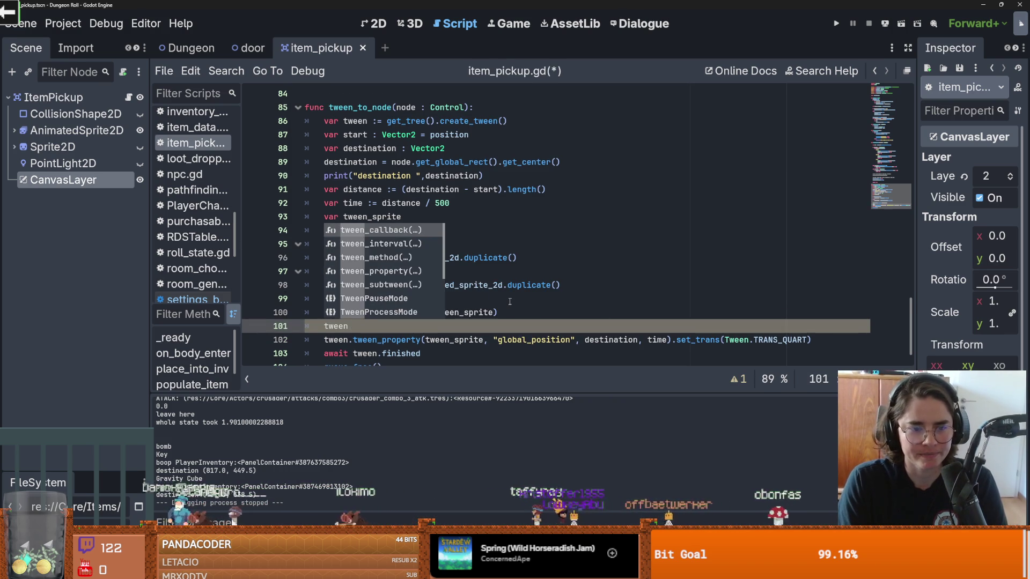
key("BackSpace")
key("BackSpace")
key("BackSpace")
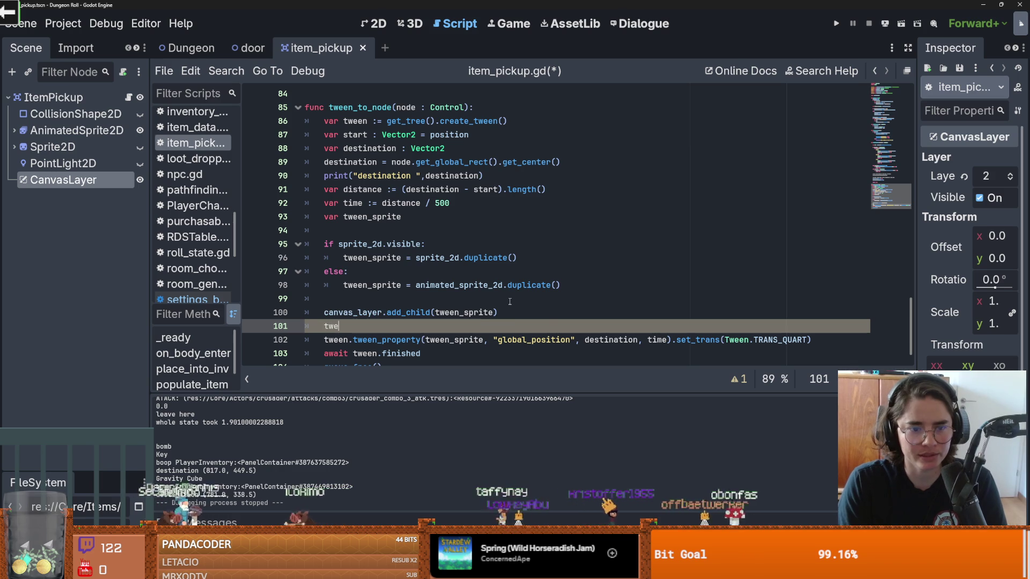
type("e")
key("Down")
key("Return")
type(".")
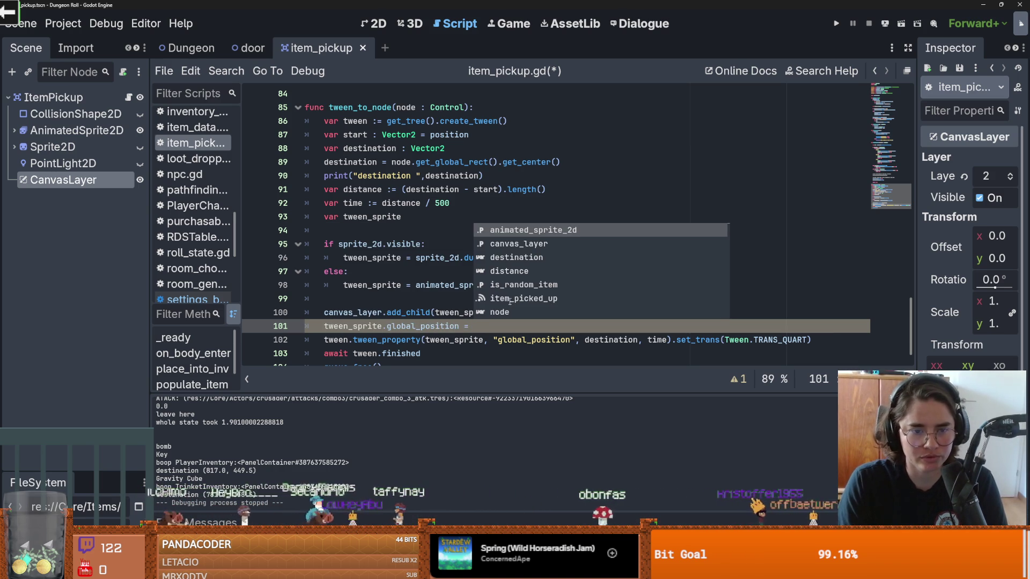
type(" global_")
key("Return")
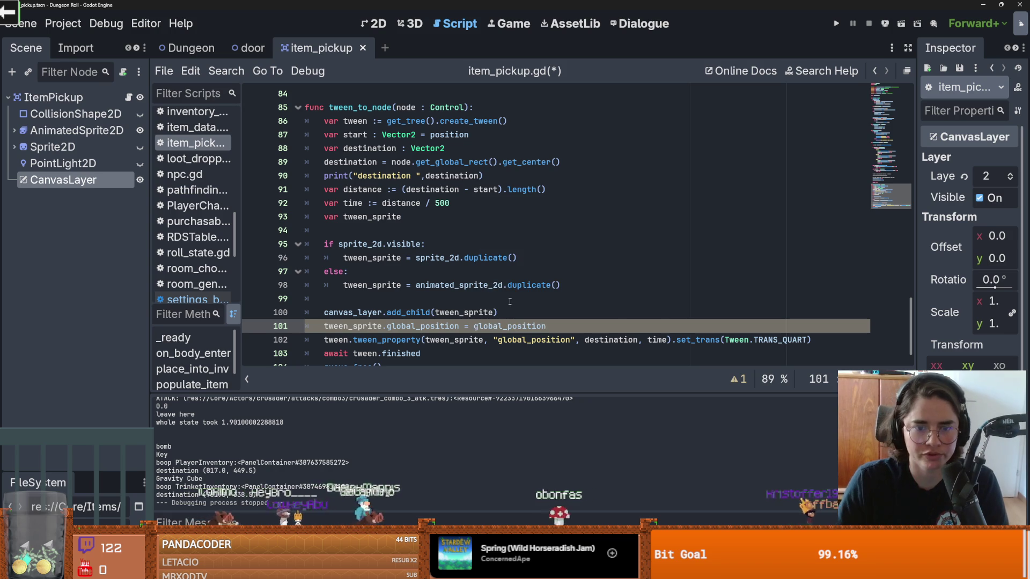
left_click(836, 27)
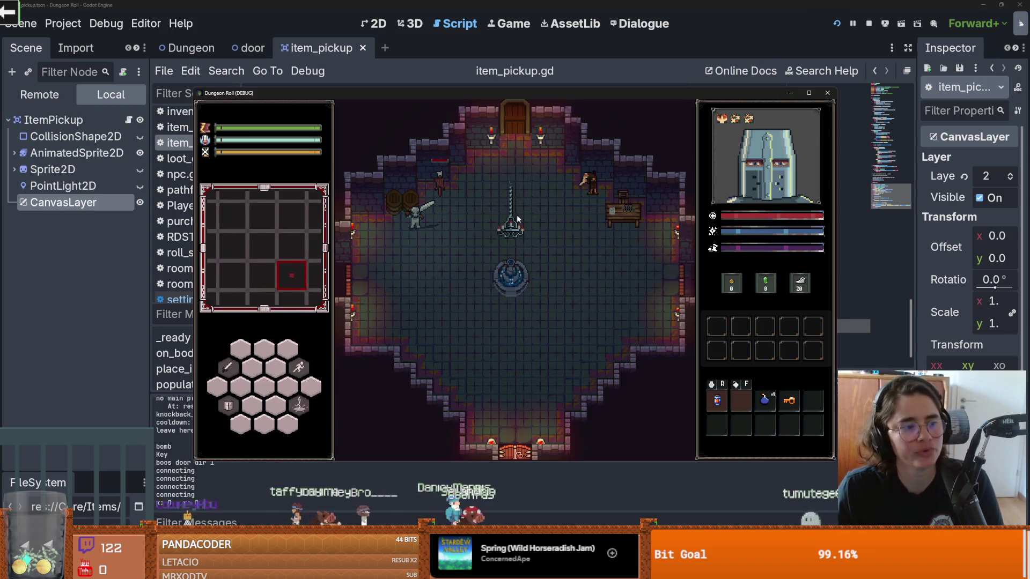
- Walk to the barrels, attack them, and step onto the drop to collect a Gravity Cube
key("a")
left_click(402, 176)
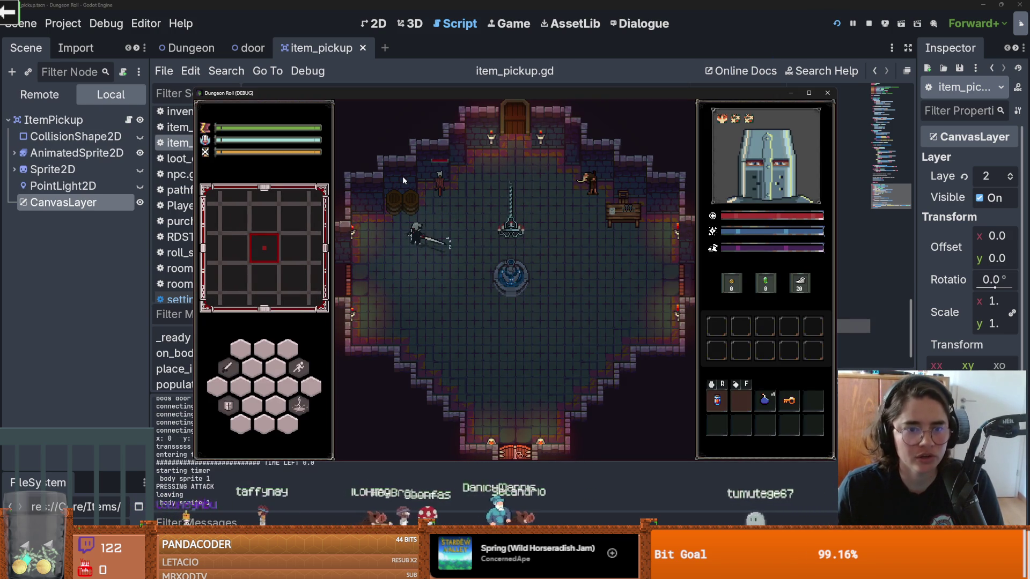
key("w")
key("a")
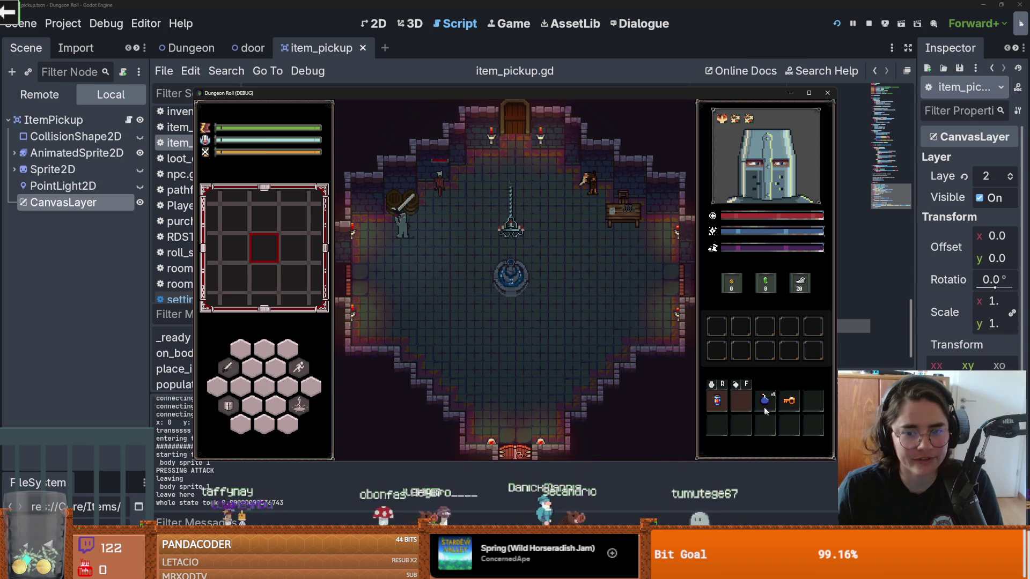
left_click(408, 181)
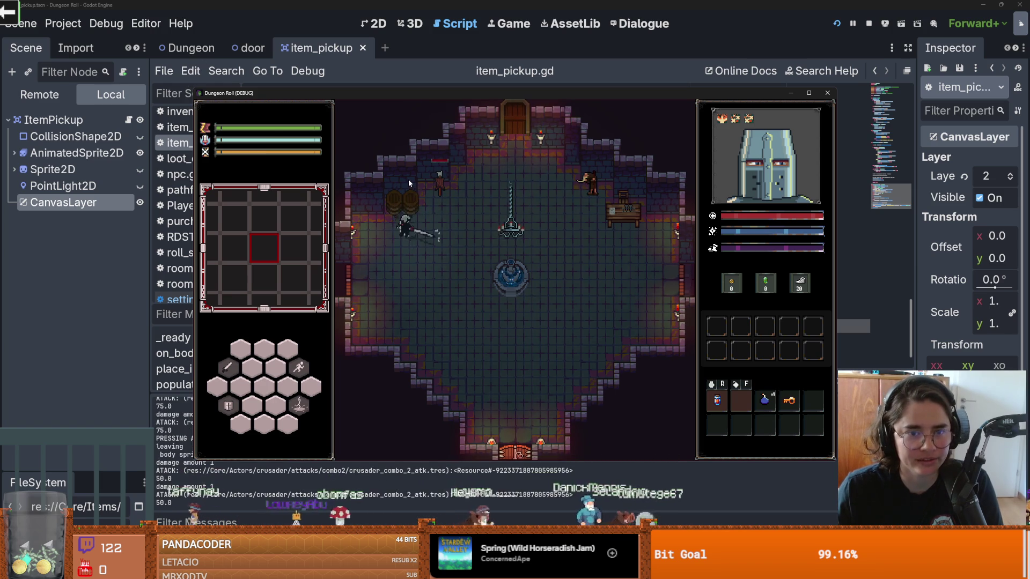
key("w")
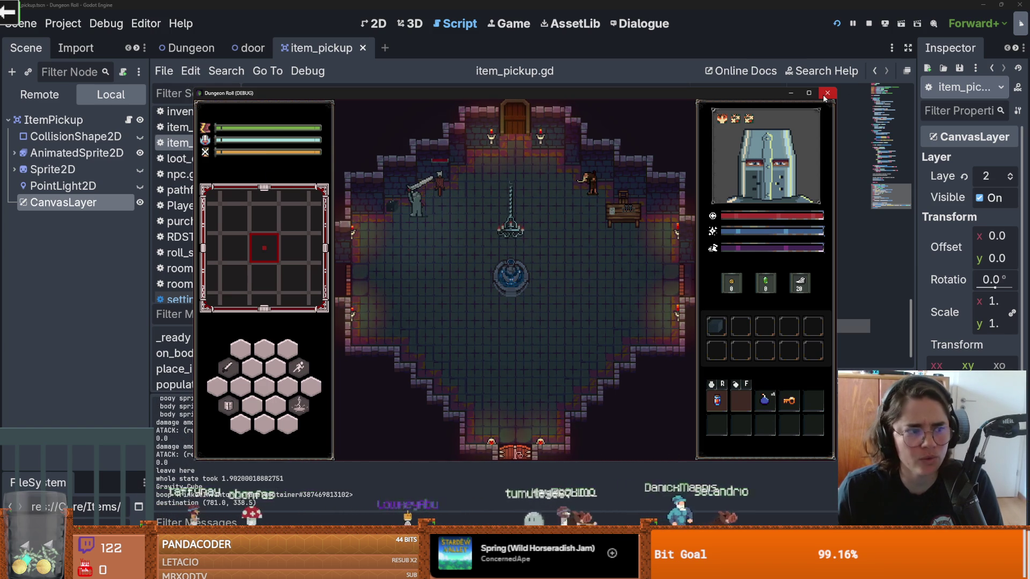
- Collect a second Gravity Cube, stop the game, and save the scene
key("a")
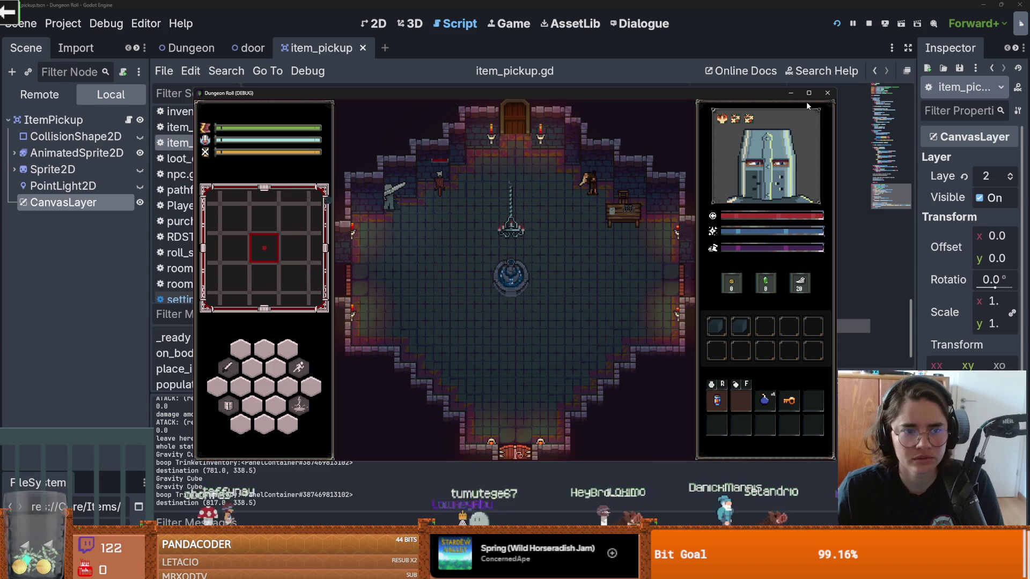
left_click(826, 96)
key("ctrl+s")
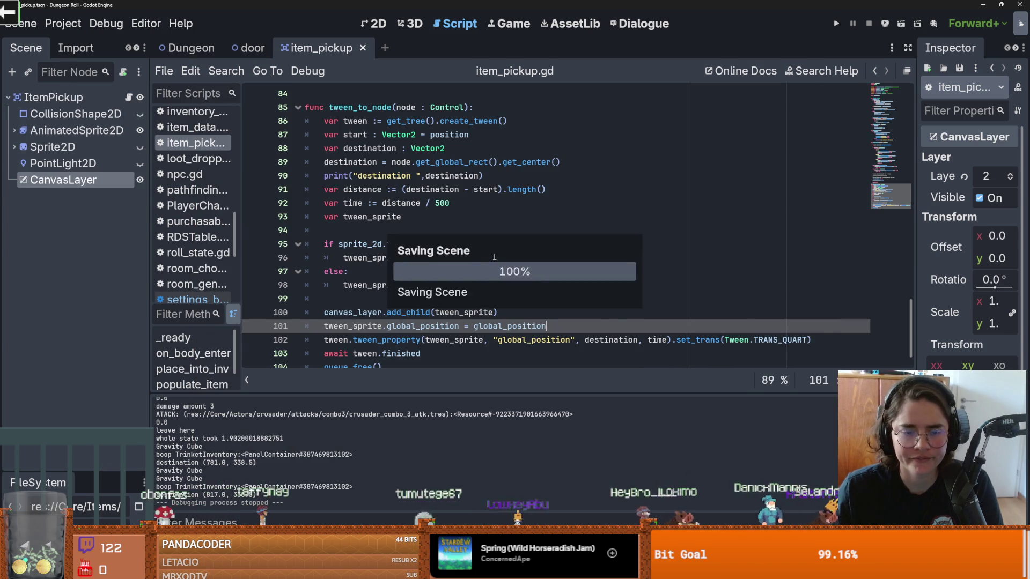
- Inspect how tween_sprite, destination and global_position are used in the tween call
left_click(413, 299)
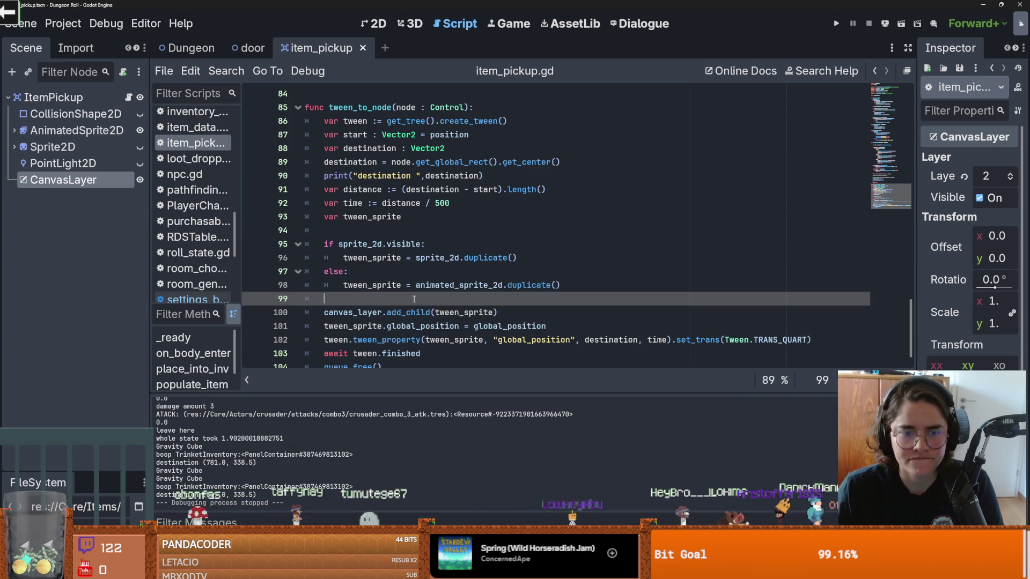
mouse_move(442, 261)
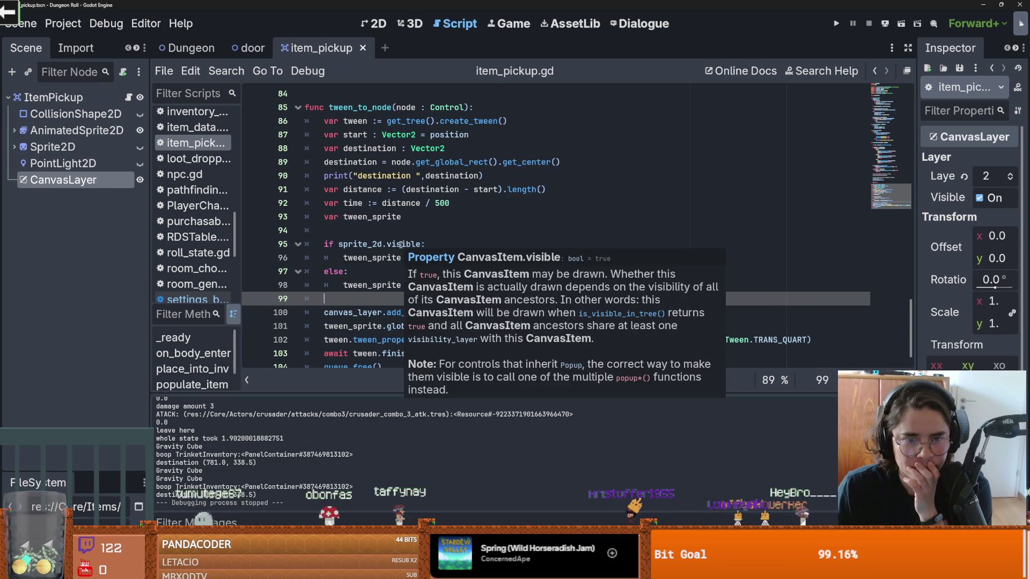
left_click(400, 226)
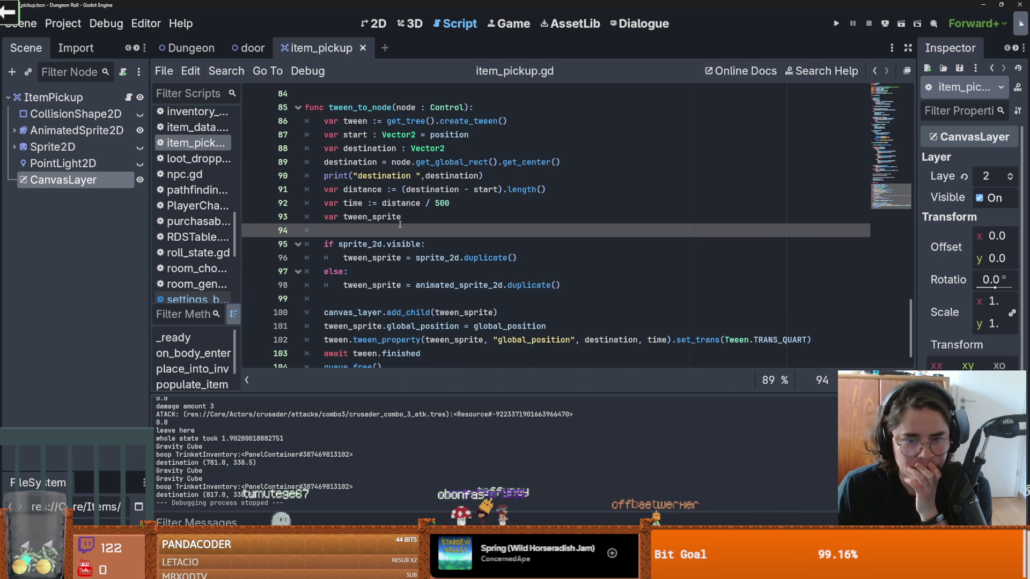
double_click(612, 340)
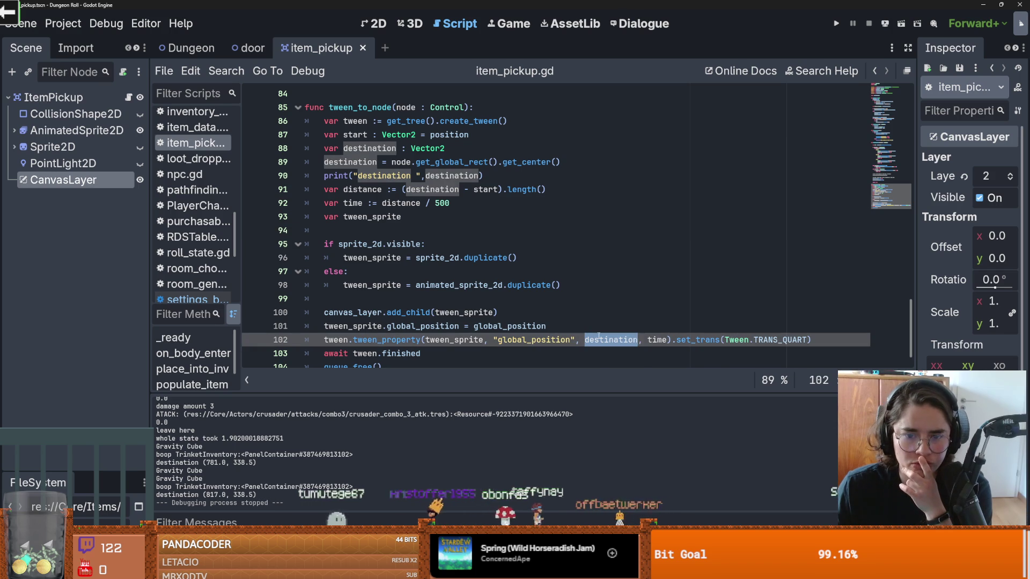
double_click(455, 340)
double_click(534, 340)
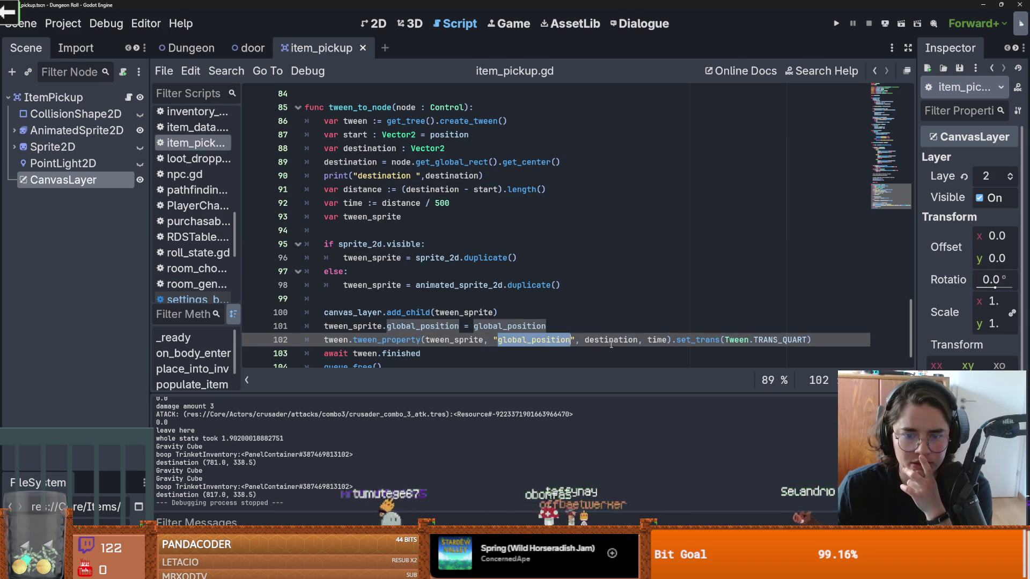
double_click(611, 340)
double_click(562, 340)
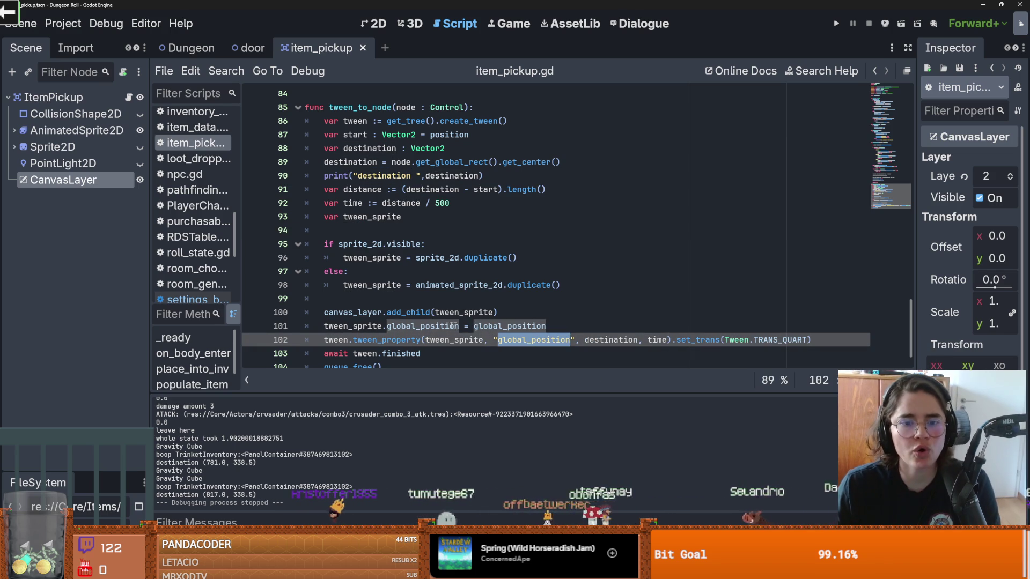
double_click(510, 327)
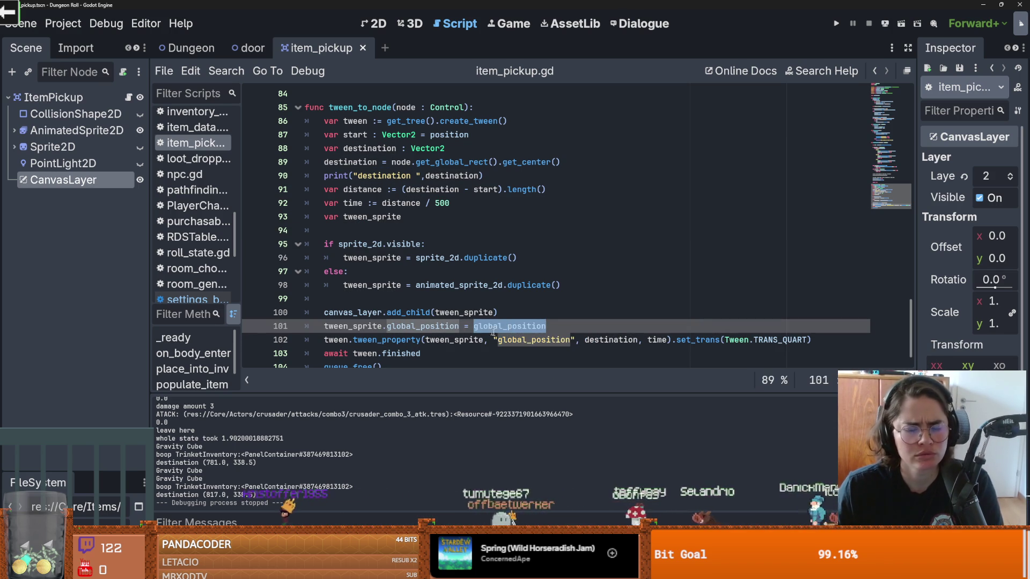
double_click(527, 340)
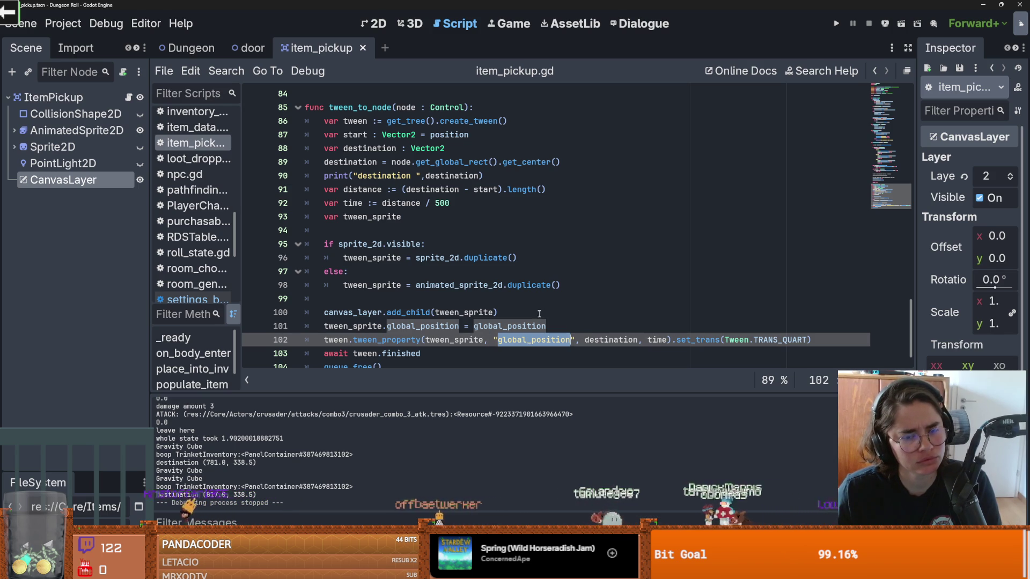
left_click(470, 340)
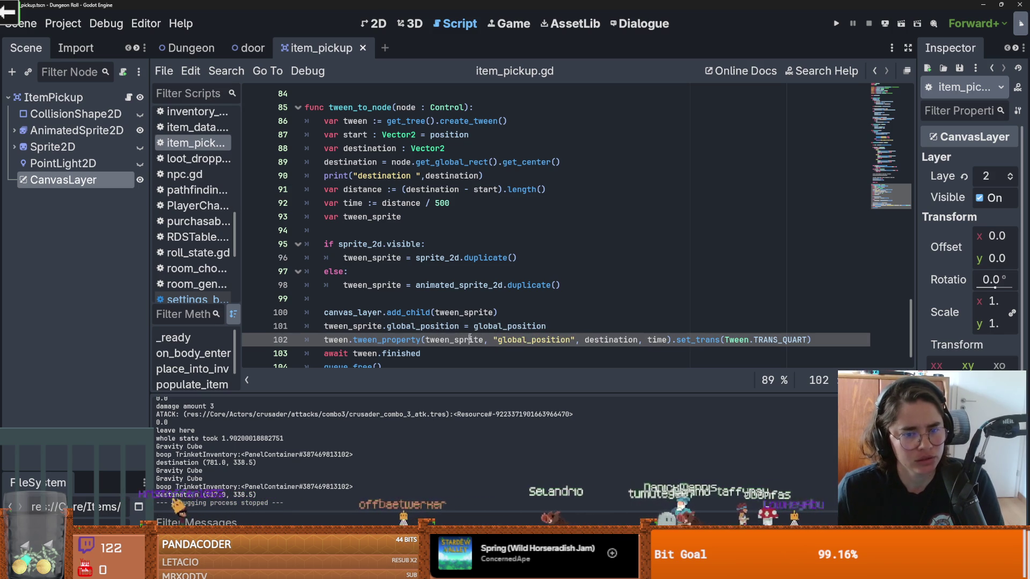
double_click(469, 339)
double_click(525, 340)
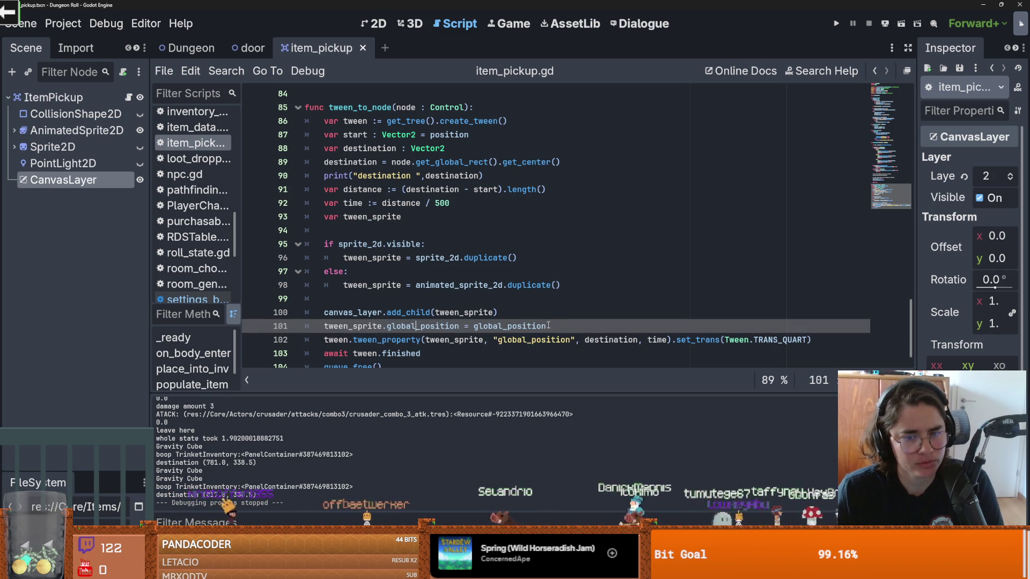
- Move the tween_sprite.global_position assignment above the canvas_layer.add_child call
left_click_drag(546, 326, 323, 327)
key("ctrl+x")
left_click(343, 298)
key("ctrl+v")
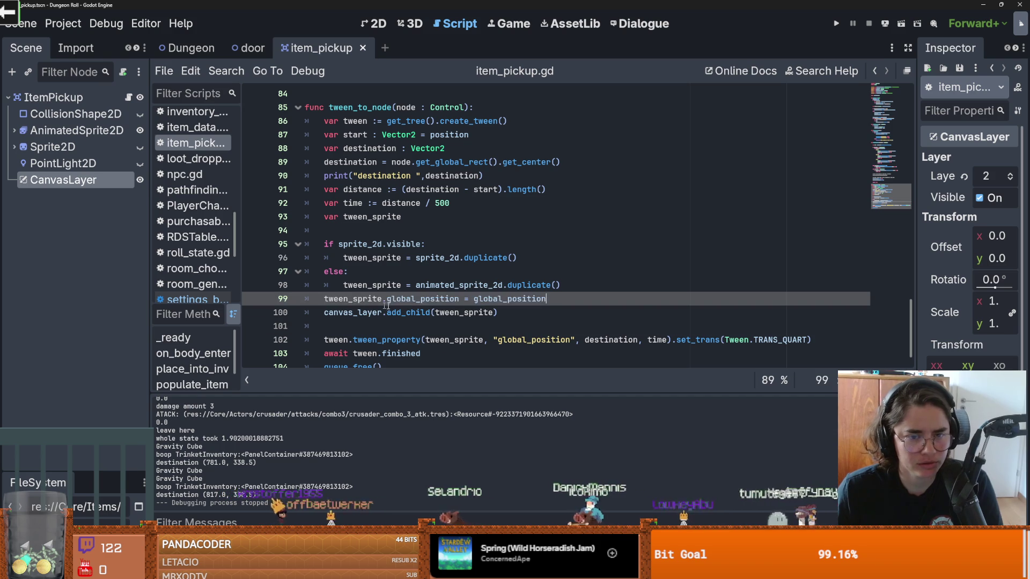
key("ctrl+s")
- Remove the leftover blank lines around the moved assignment and save the script
left_click(374, 325)
key("BackSpace")
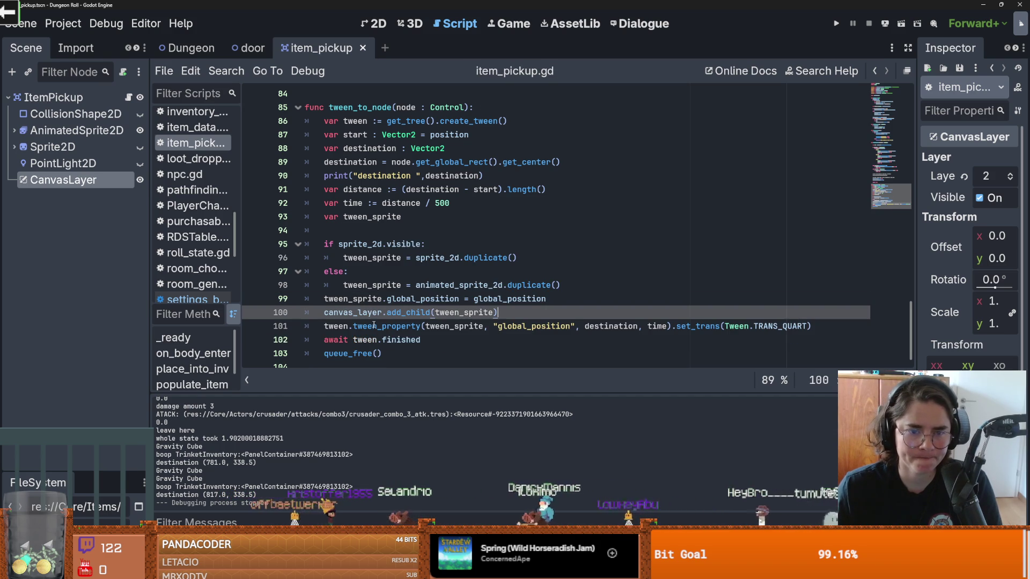
key("Up")
key("End")
key("Return")
key("ctrl+s")
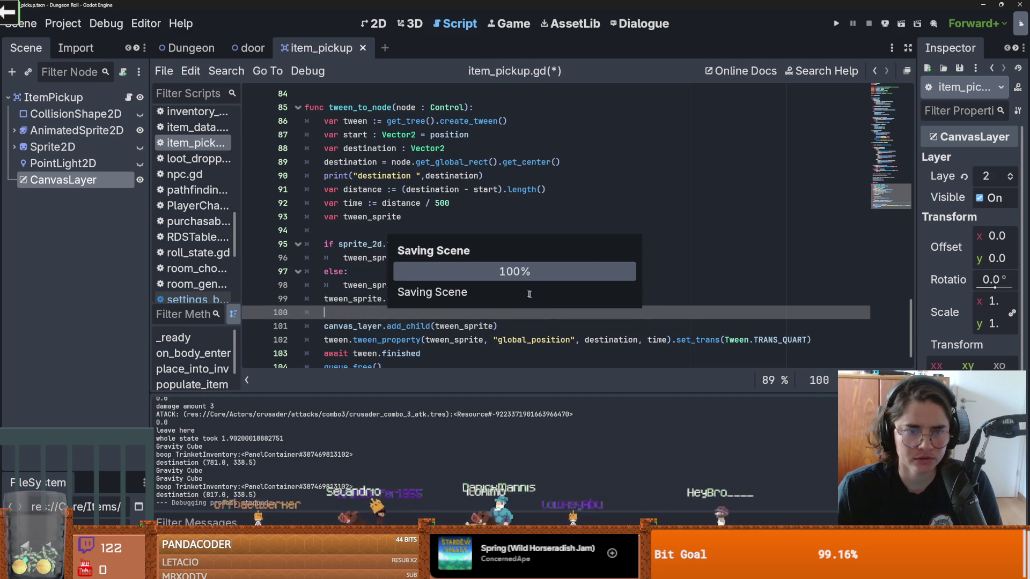
scroll(438, 290, "up", 2)
scroll(444, 289, "down", 3)
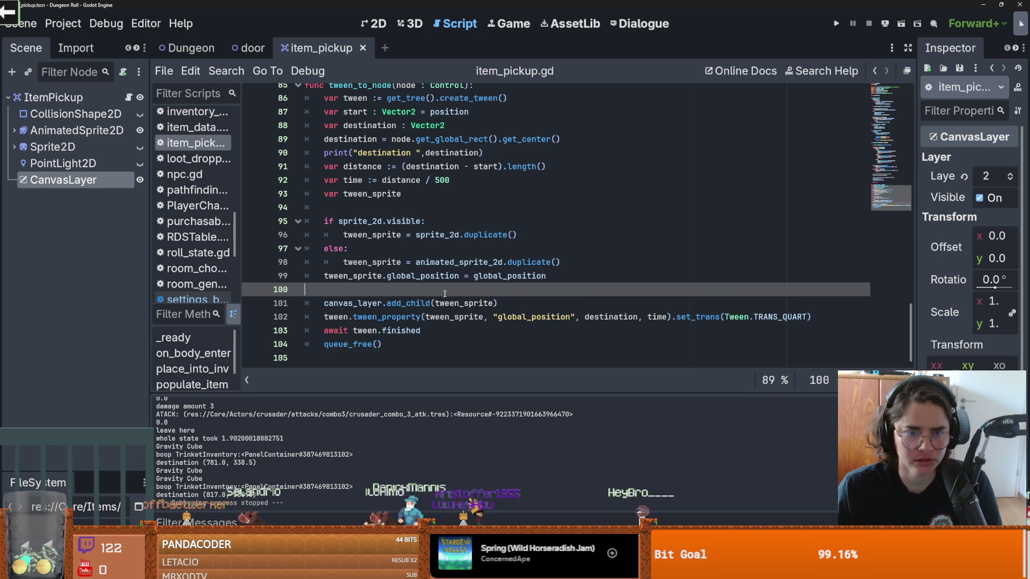
key("BackSpace")
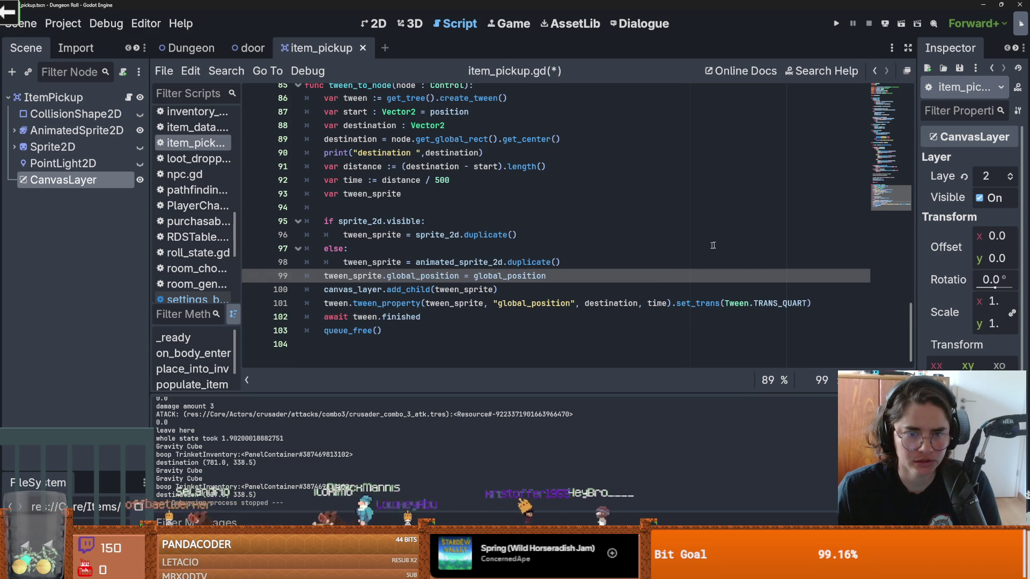
- Run the game, attack, walk onto the potion to pick it up, then close the game
left_click(836, 24)
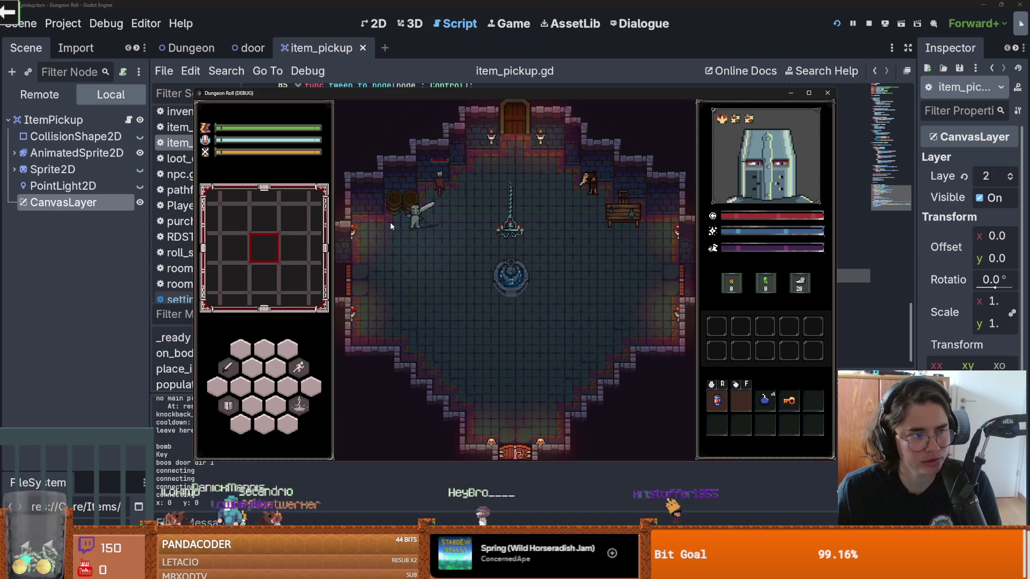
key("w")
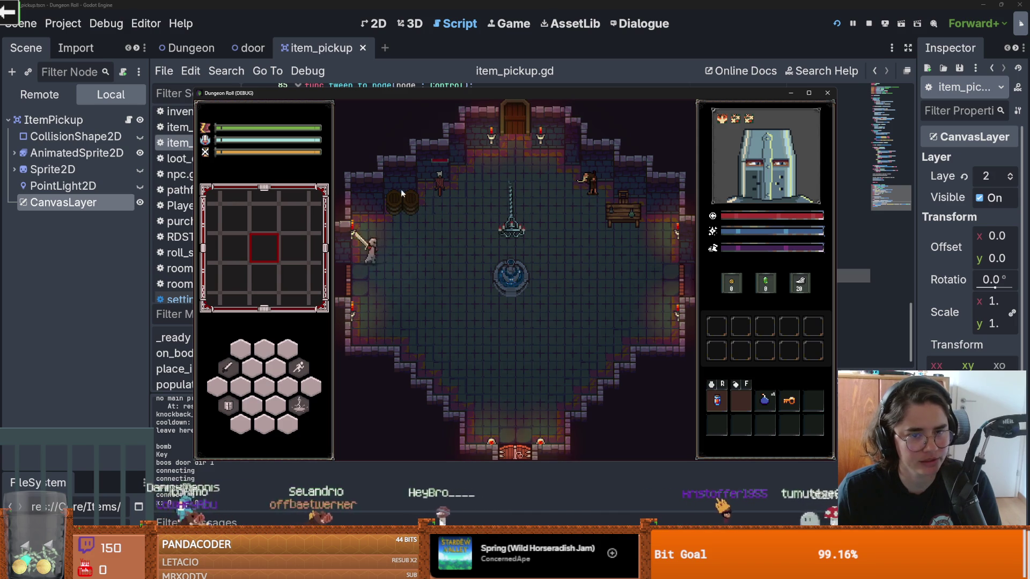
left_click(410, 169)
left_click(411, 164)
left_click(411, 164)
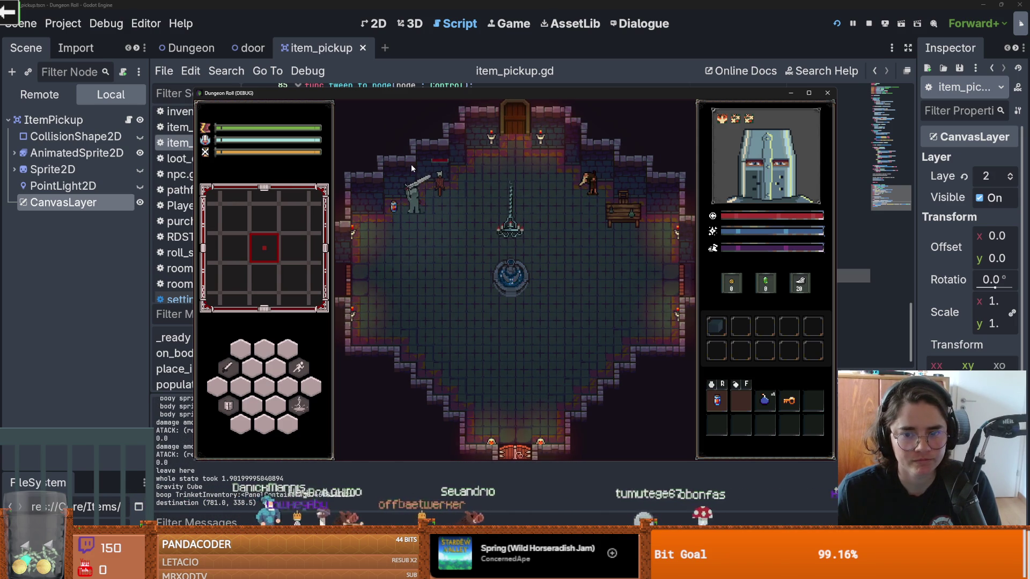
key("a")
key("d")
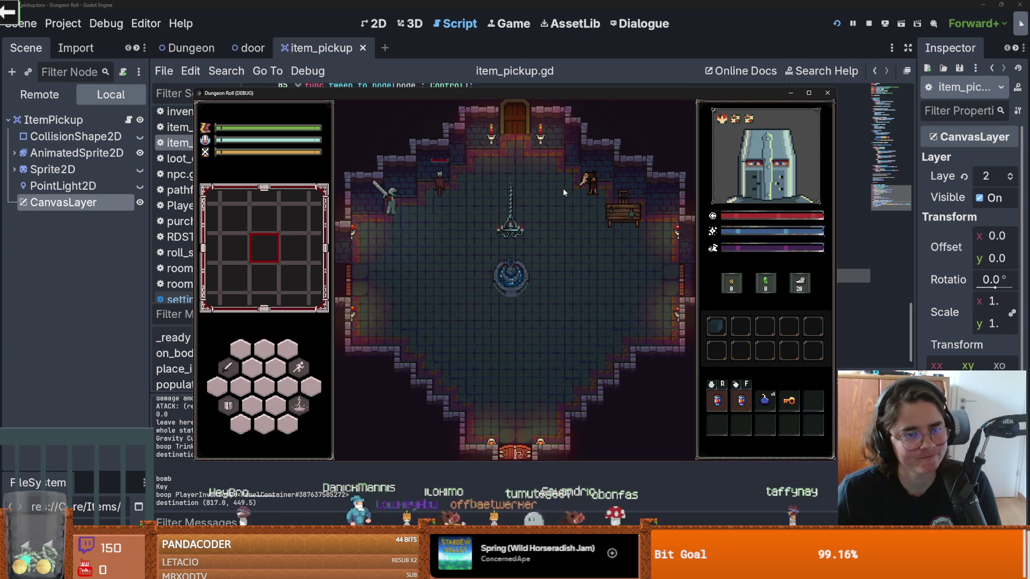
left_click(828, 93)
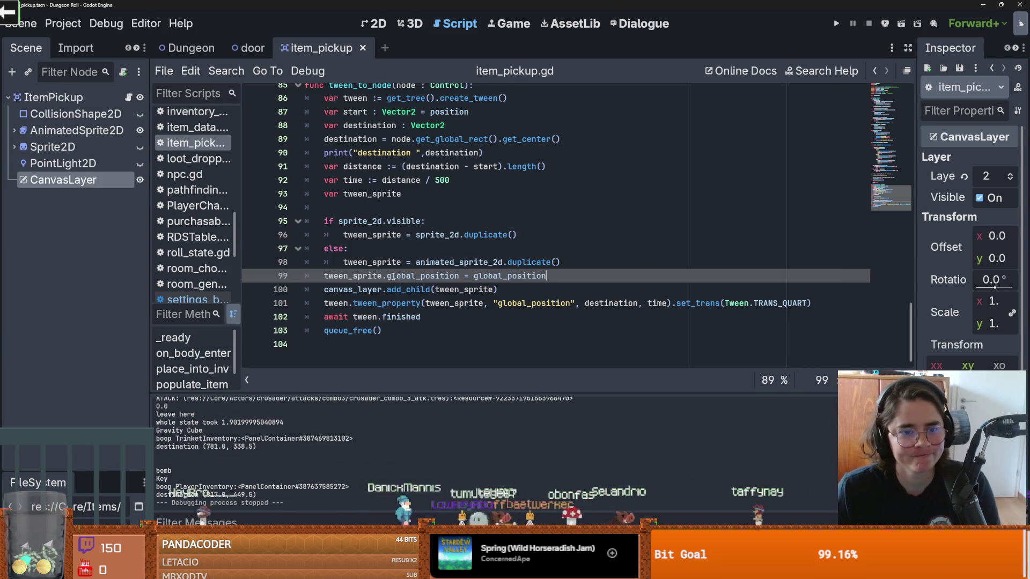
- Add sprite_2d.hide() under the sprite_2d duplicate line in the if branch
double_click(348, 276)
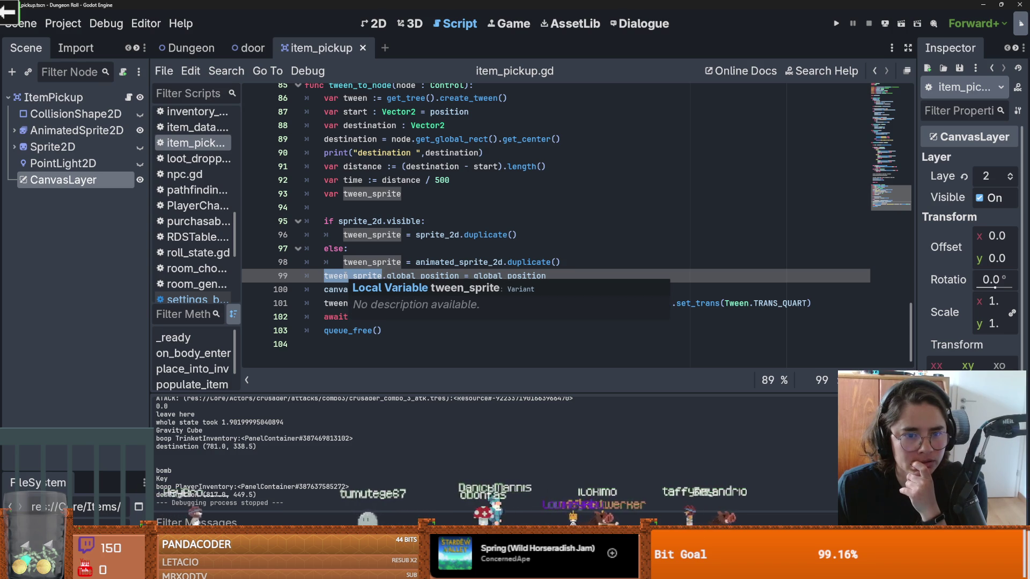
left_click(392, 261)
left_click(568, 275)
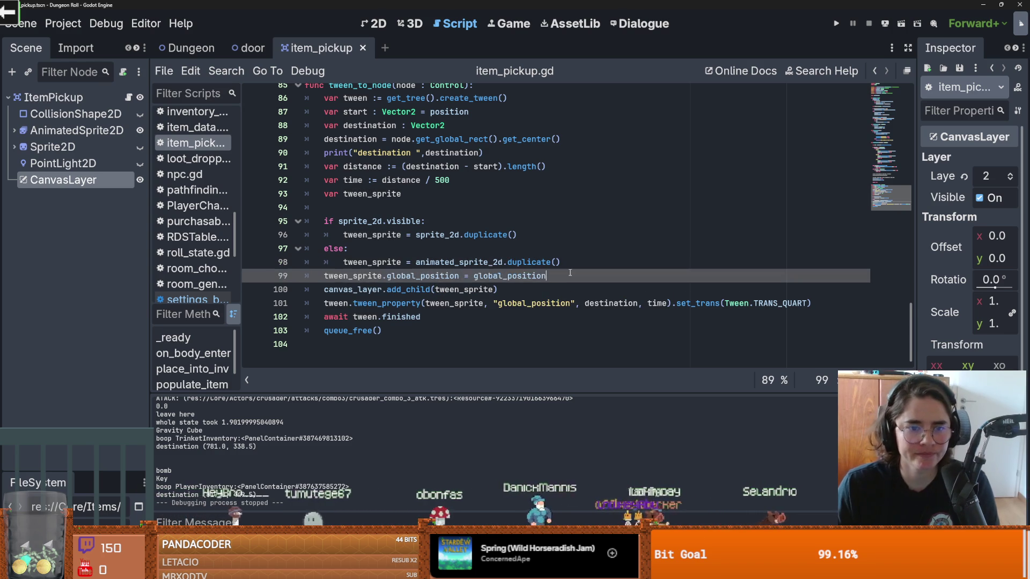
key("Return")
left_click(525, 231)
key("Return")
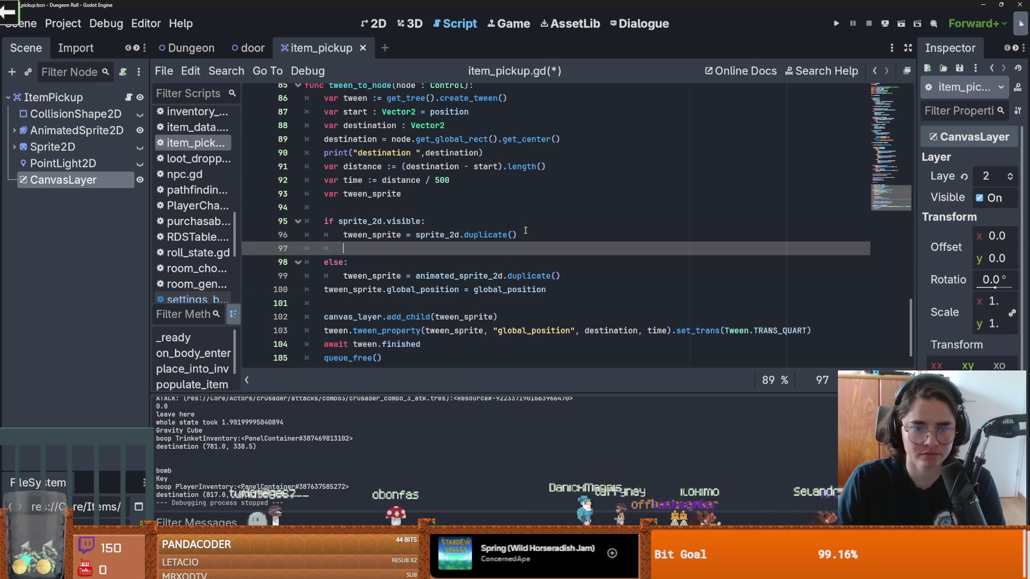
type("sprit")
key("Return")
type(".hide")
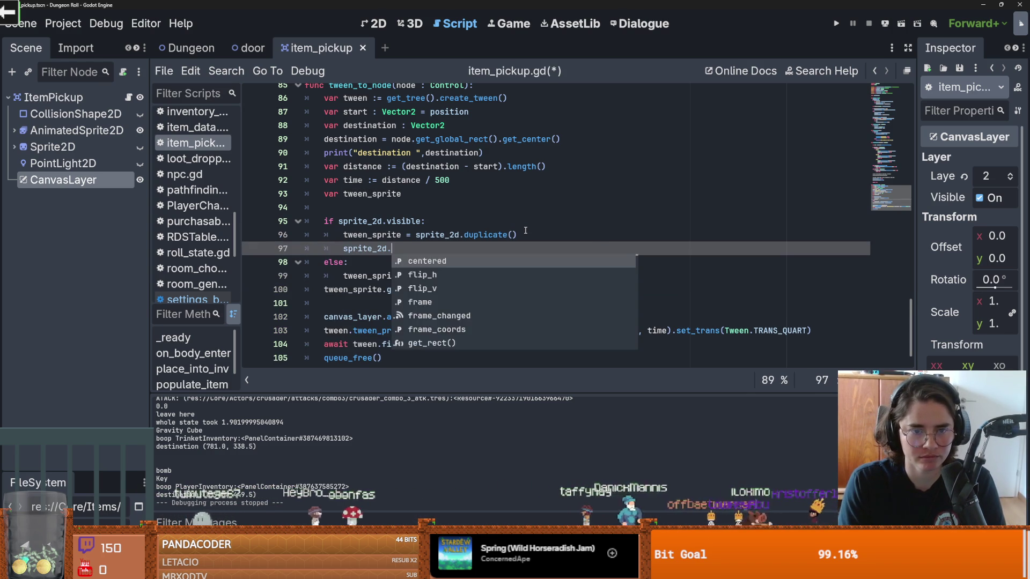
key("Return")
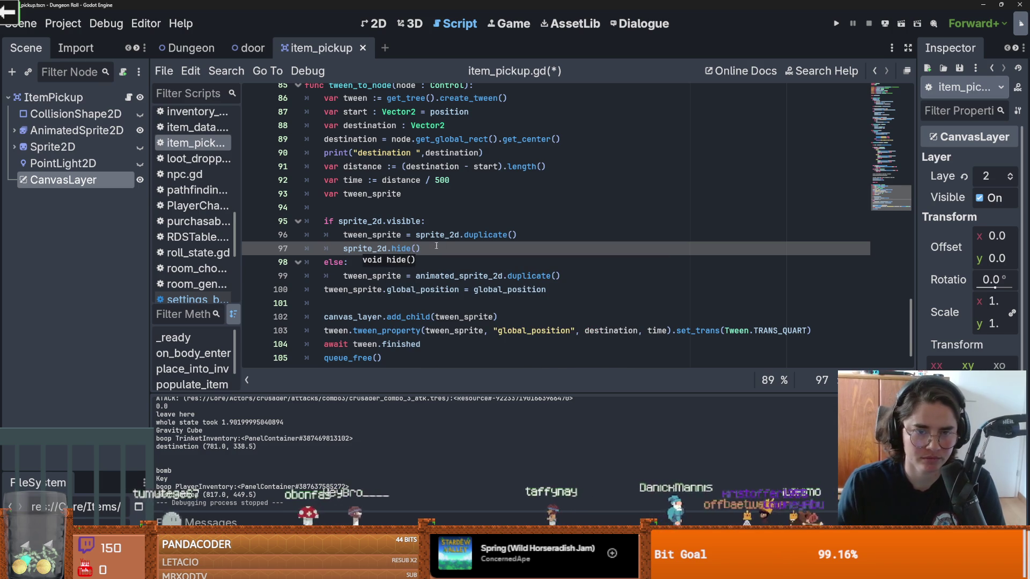
- Add animated_sprite_2d.hide() under the animated sprite duplicate in the else branch and save
left_click(589, 275)
key("Return")
type("spri")
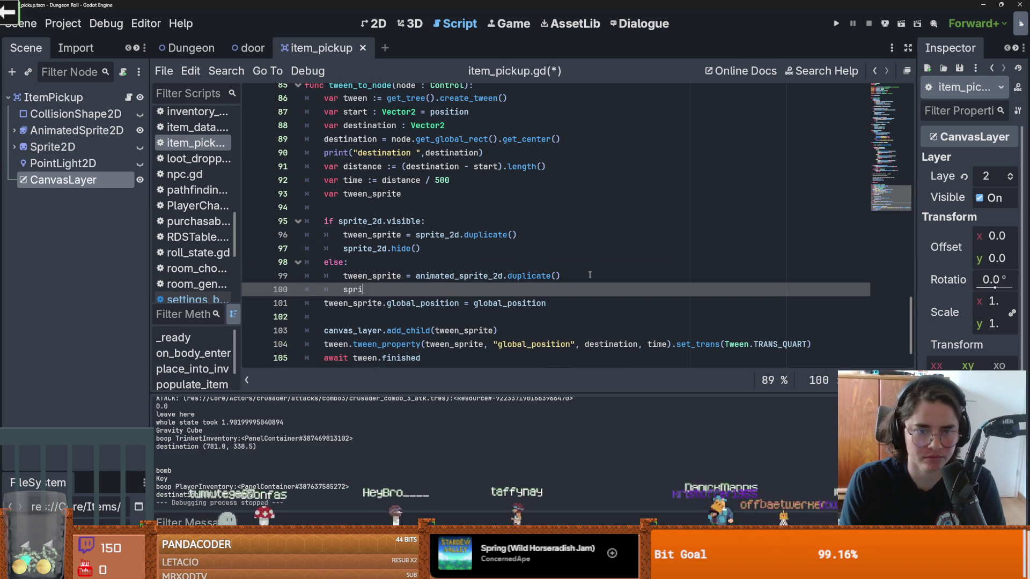
key("BackSpace")
key("BackSpace")
key("BackSpace")
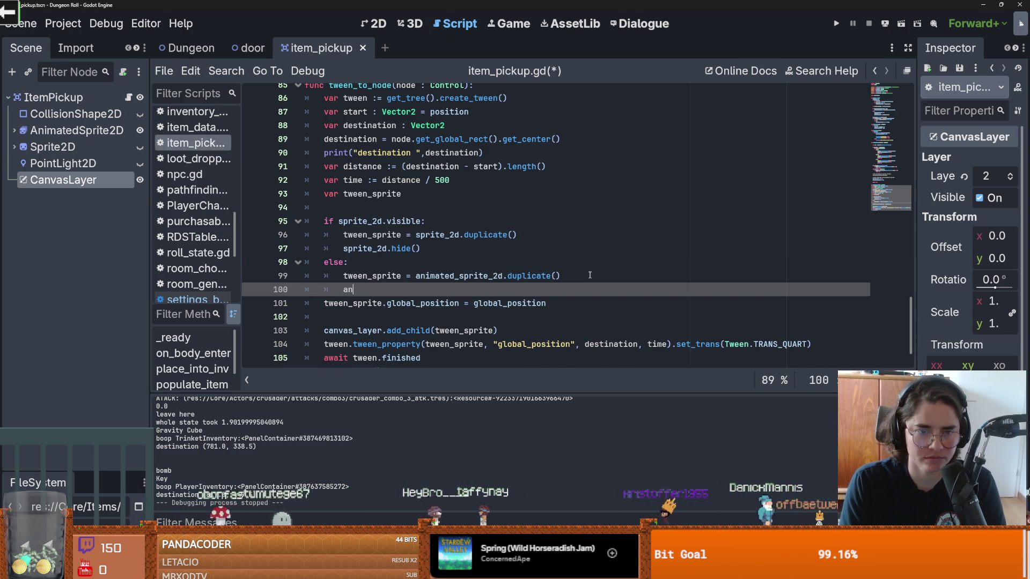
type("anim")
key("Return")
type(".hide")
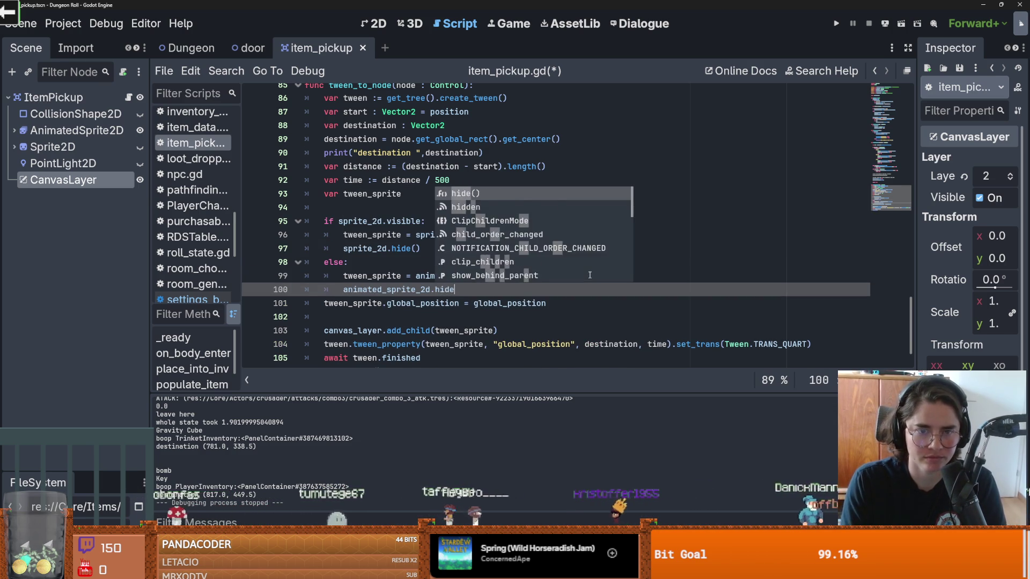
key("Return")
key("ctrl+s")
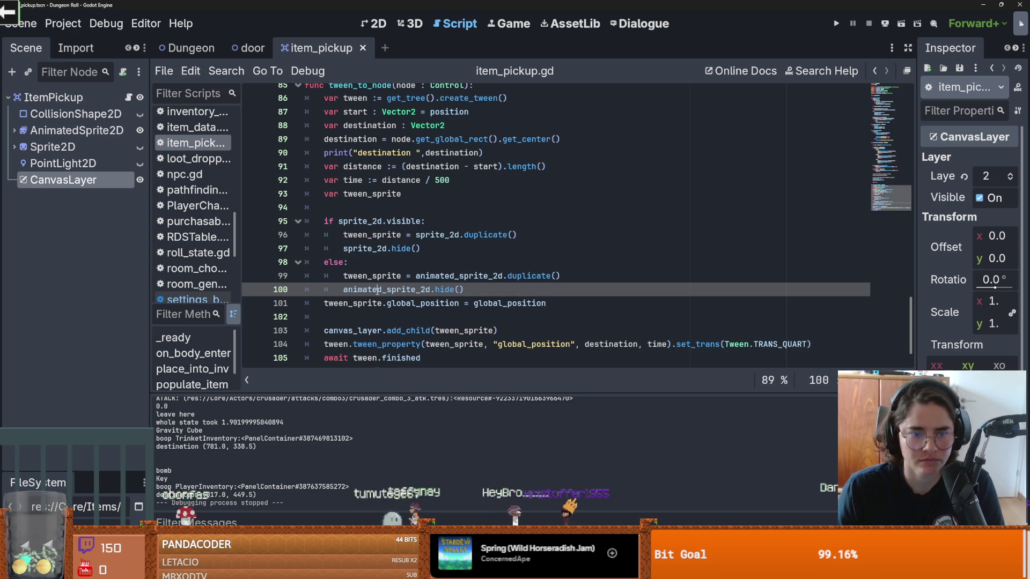
- Indent the position assignment into the else branch and make it set animated_sprite_2d.global_position
double_click(387, 289)
key("ctrl+c")
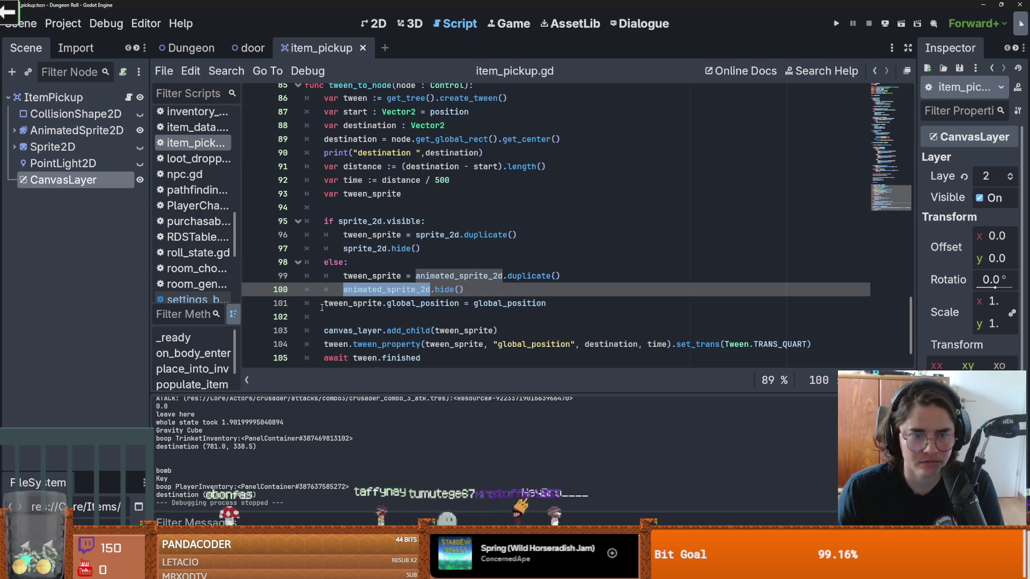
left_click(322, 303)
key("Tab")
left_click(396, 292)
left_click(381, 303)
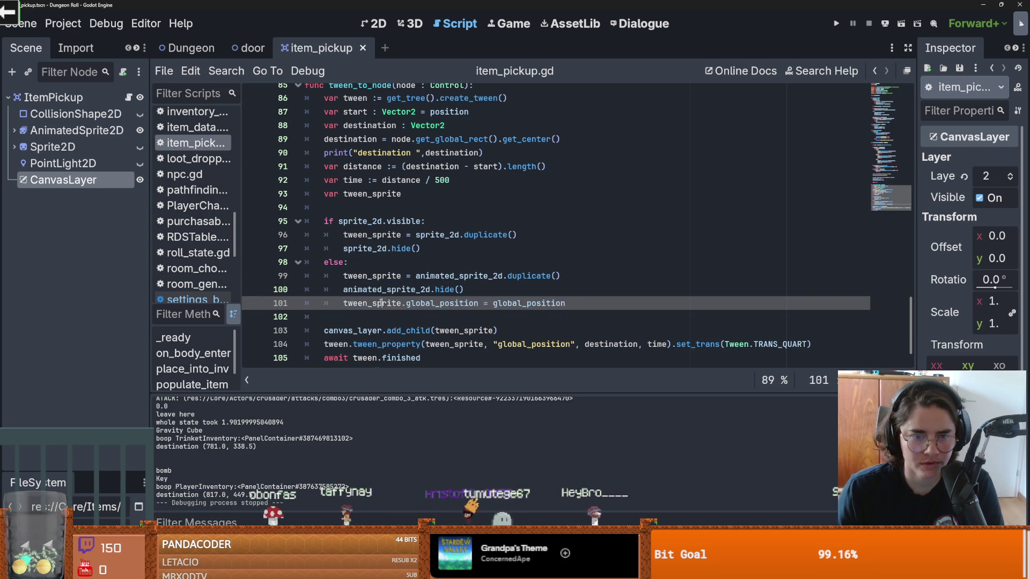
double_click(381, 303)
key("ctrl+v")
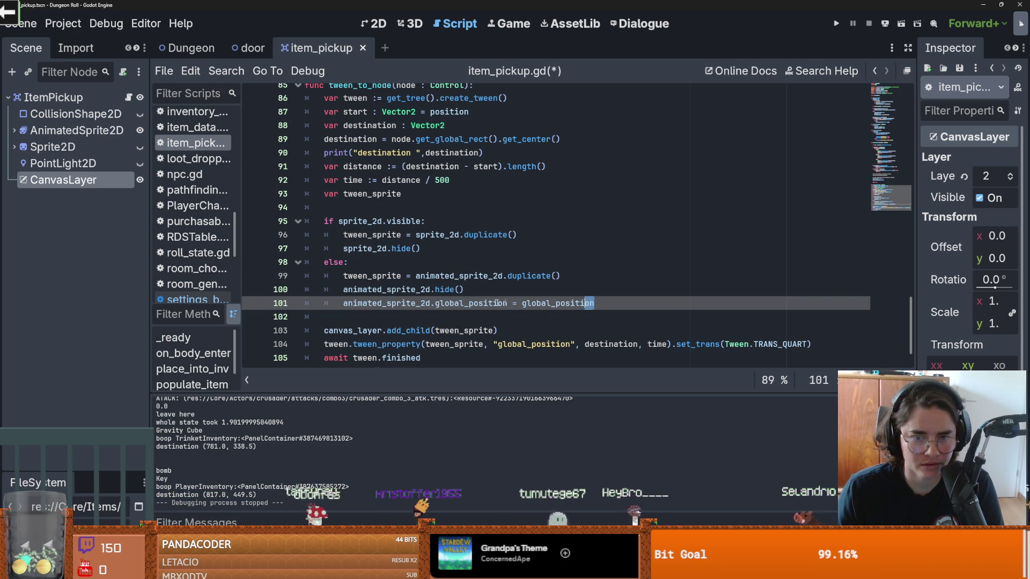
- Copy the position assignment into the if branch, retarget it to sprite_2d, and save
left_click_drag(593, 303, 346, 290)
left_click(435, 248)
key("Return")
type("animated_sprite_2d.global_position = global_position")
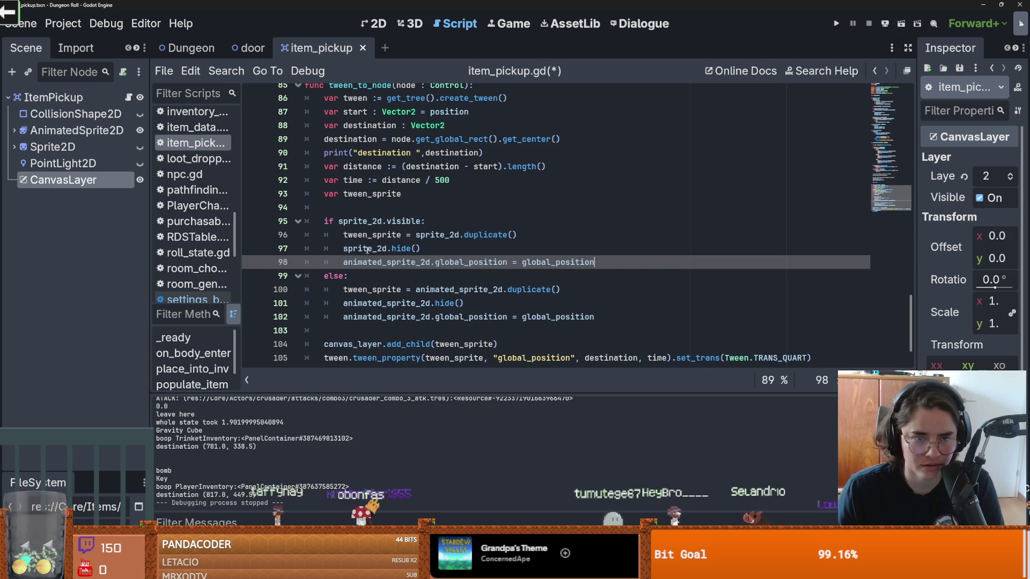
double_click(365, 249)
key("ctrl+c")
double_click(417, 263)
key("ctrl+v")
key("ctrl+s")
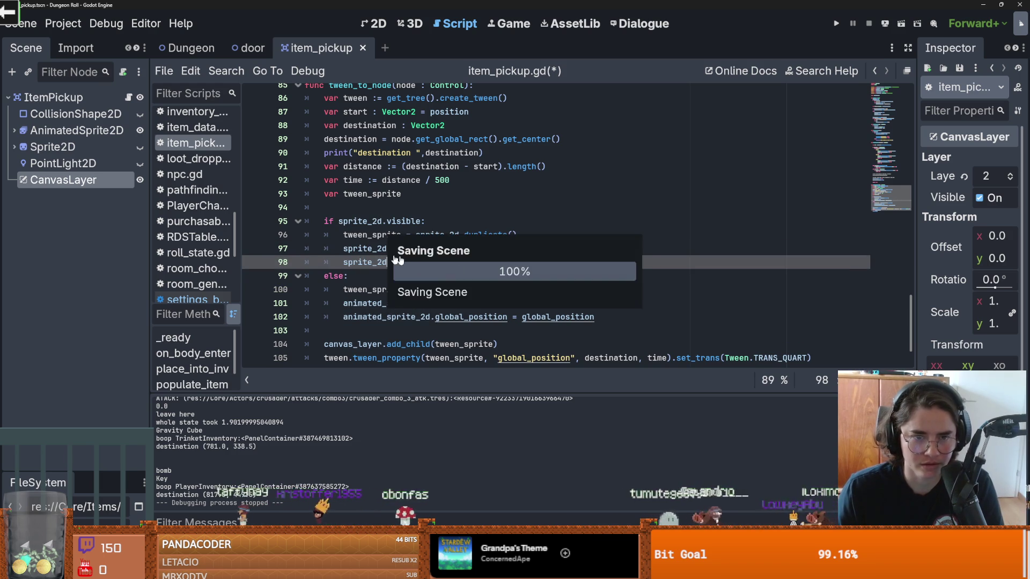
- Rename the objects on lines 98 and 102 to tween_sprite and save
left_click(400, 317)
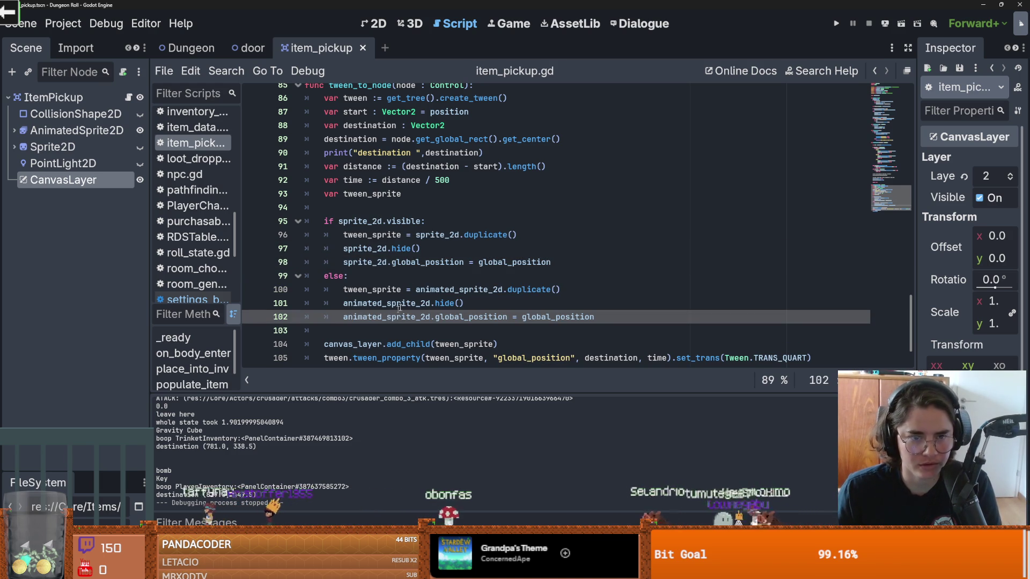
double_click(372, 194)
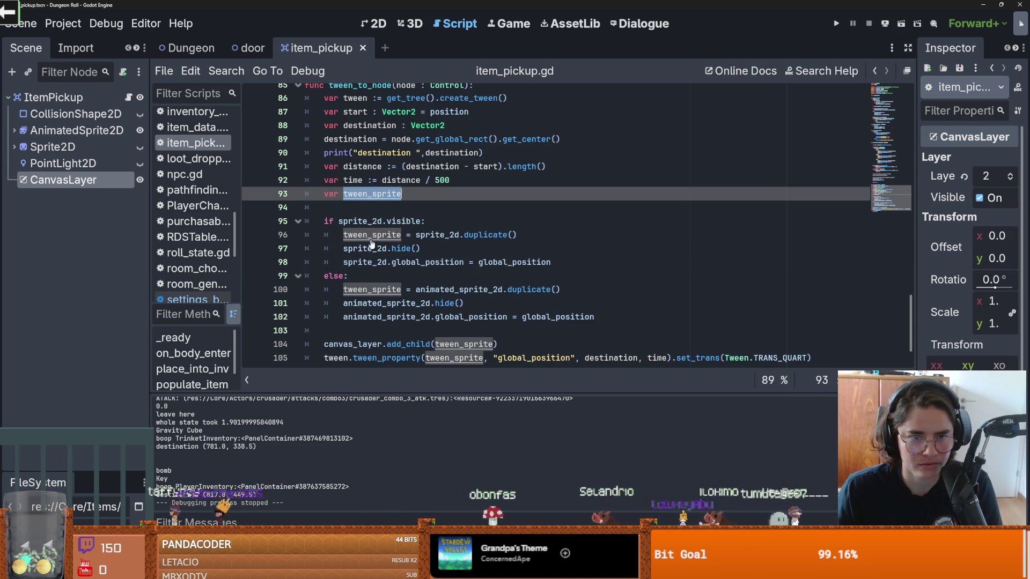
key("ctrl+c")
double_click(369, 262)
key("ctrl+v")
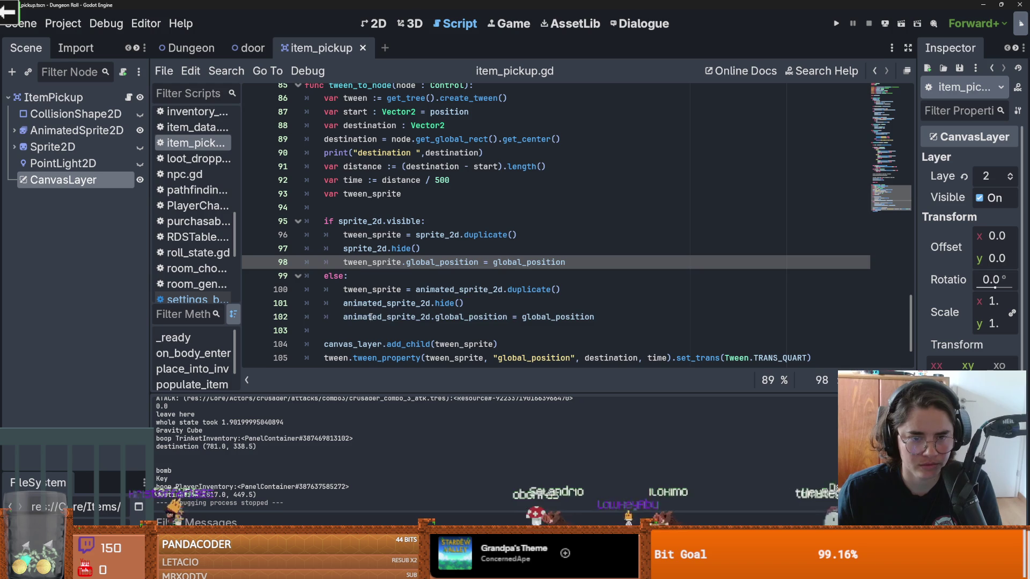
double_click(395, 317)
key("ctrl+v")
key("ctrl+s")
- Move canvas_layer.add_child(tween_sprite) to just under the sprite_2d duplicate in the if branch
left_click(403, 344)
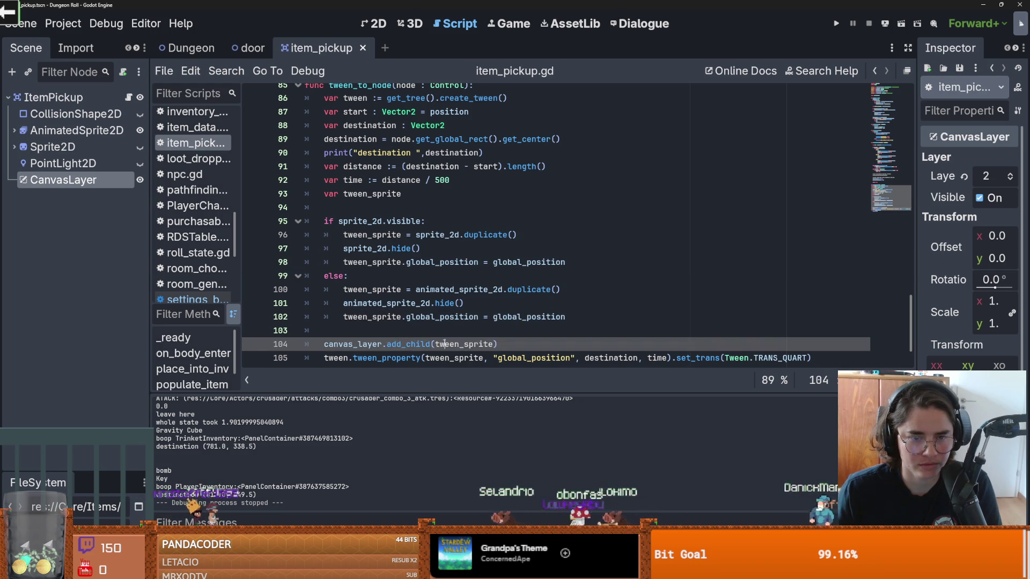
double_click(408, 344)
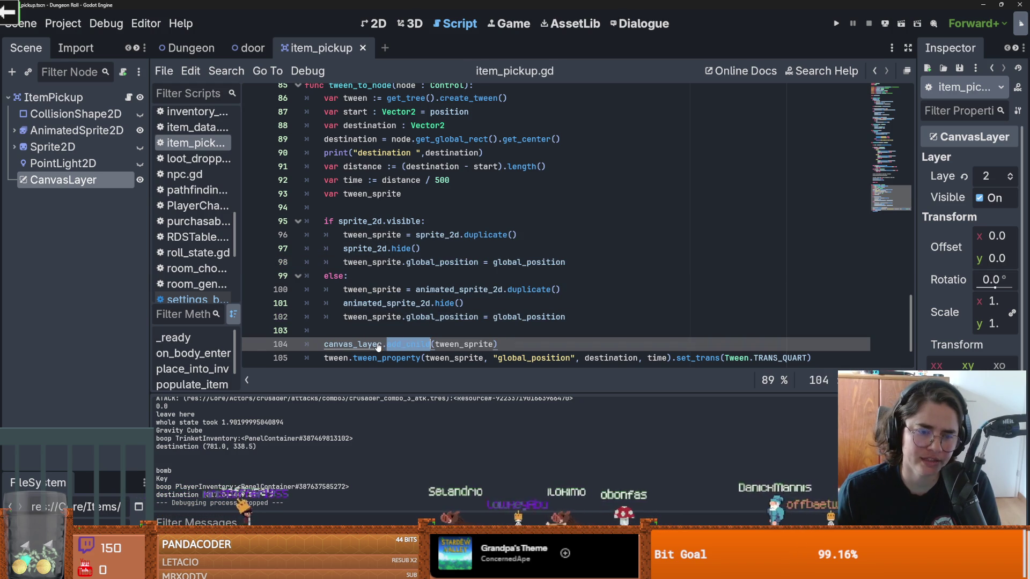
key("End")
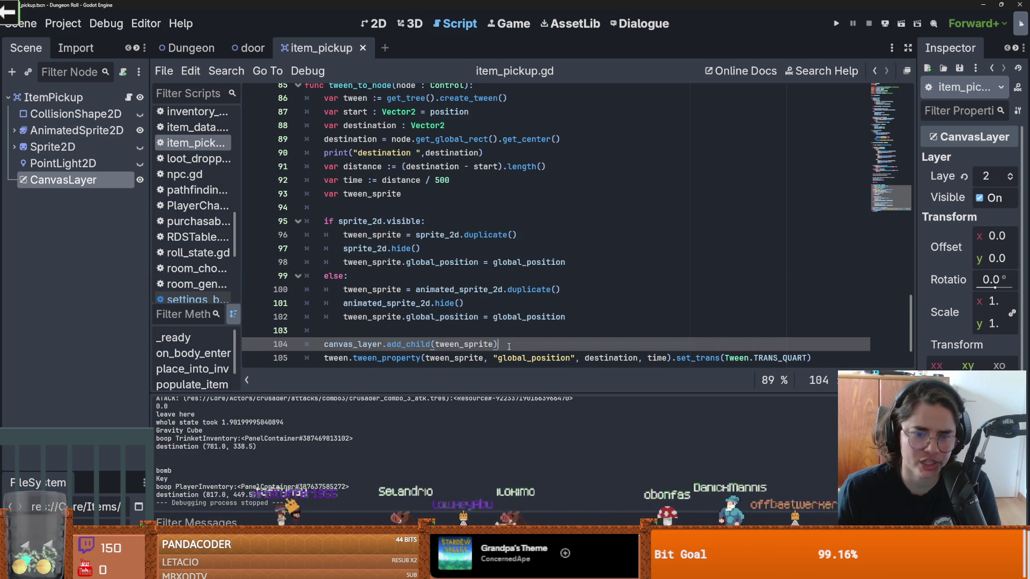
key("ctrl+shift+Left")
key("ctrl+shift+Left")
key("ctrl+shift+Left")
key("BackSpace")
left_click(366, 209)
key("ctrl+v")
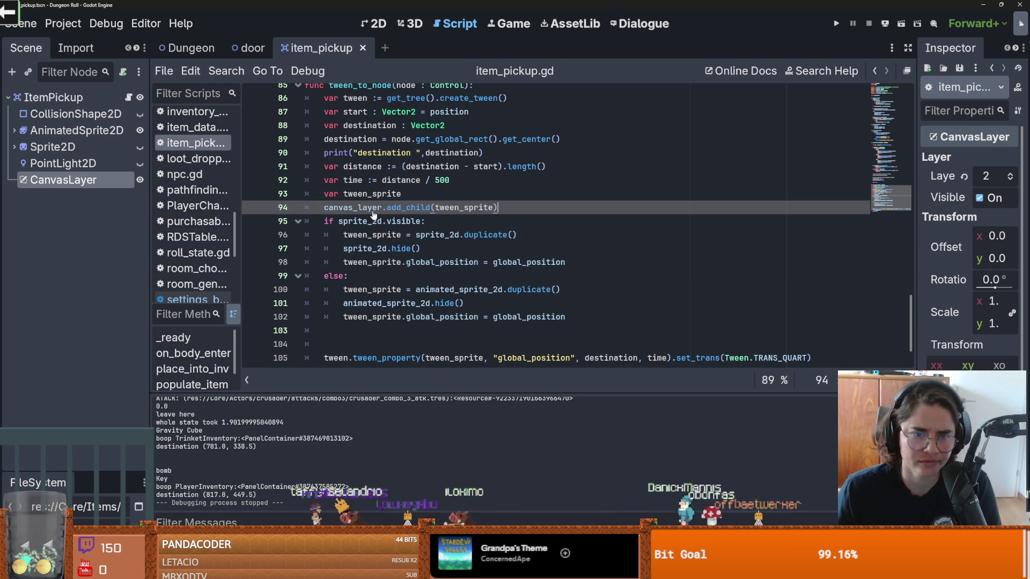
scroll(416, 209, "up", 1)
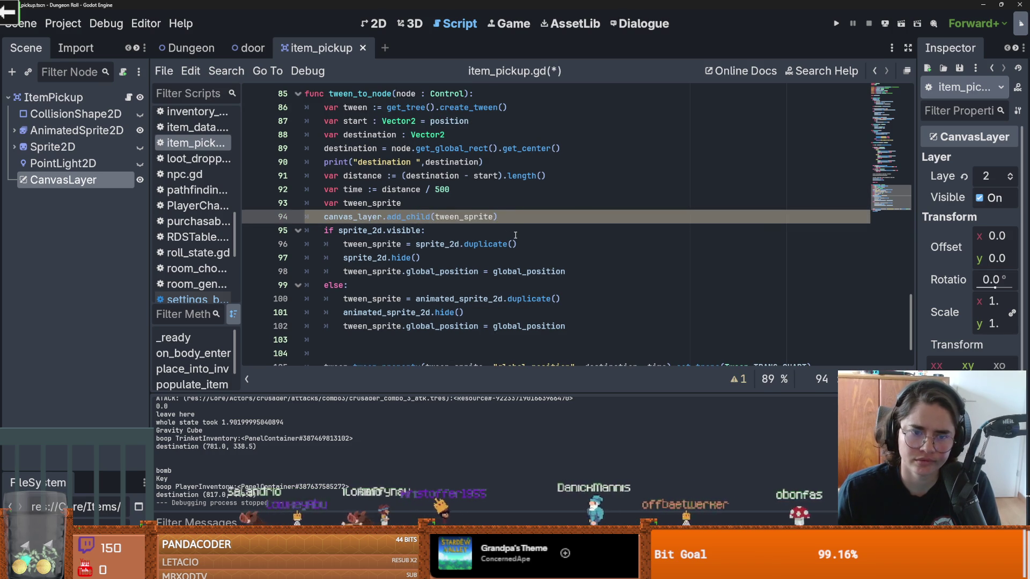
key("ctrl+x")
left_click(547, 235)
key("Return")
key("ctrl+v")
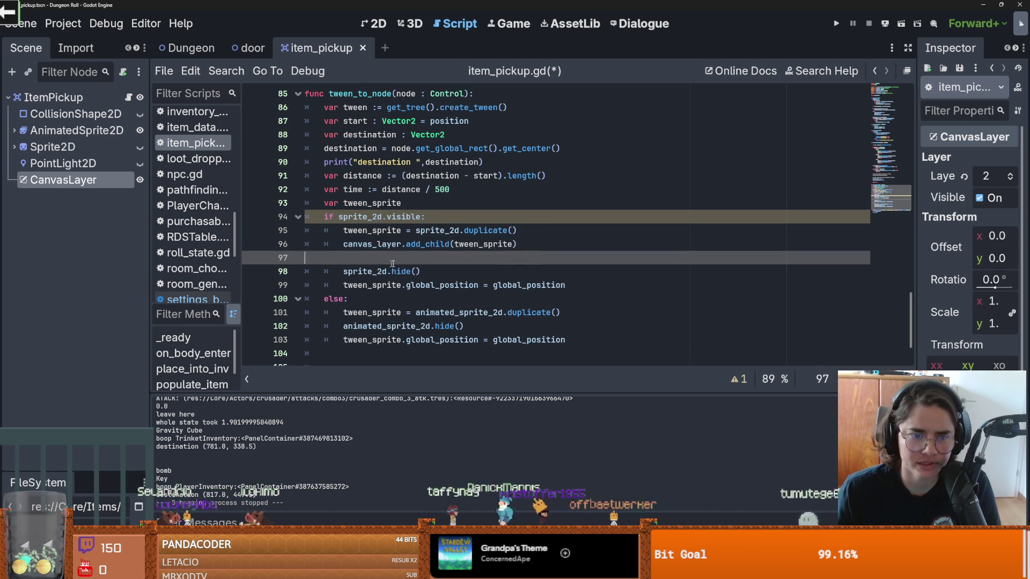
key("BackSpace")
- Add the same add_child call under the else branch's duplicate, tidy blank lines, and run the game
left_click(572, 297)
key("Return")
key("ctrl+v")
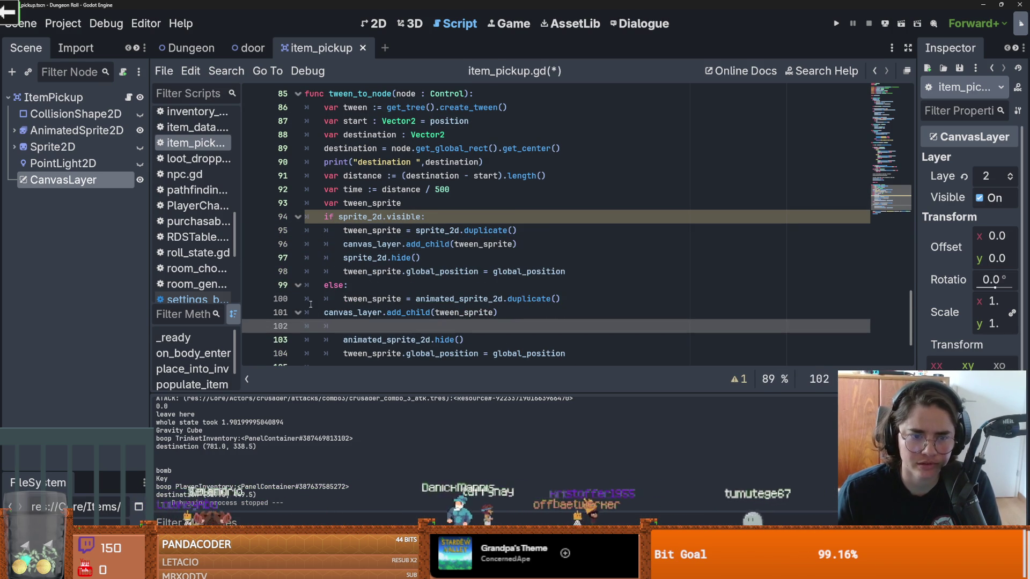
left_click(324, 313)
key("Tab")
key("Down")
key("BackSpace")
key("BackSpace")
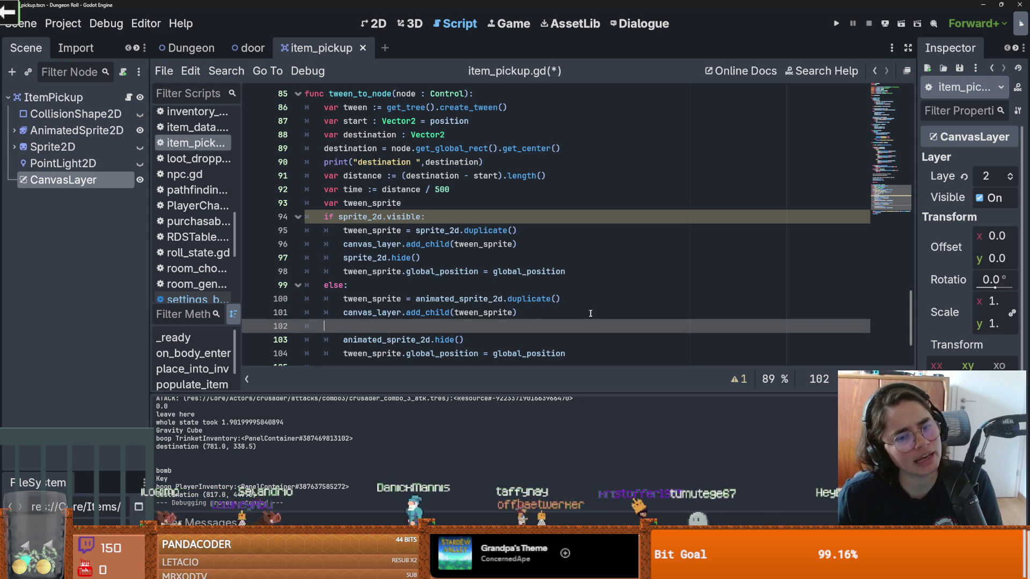
key("BackSpace")
left_click(836, 23)
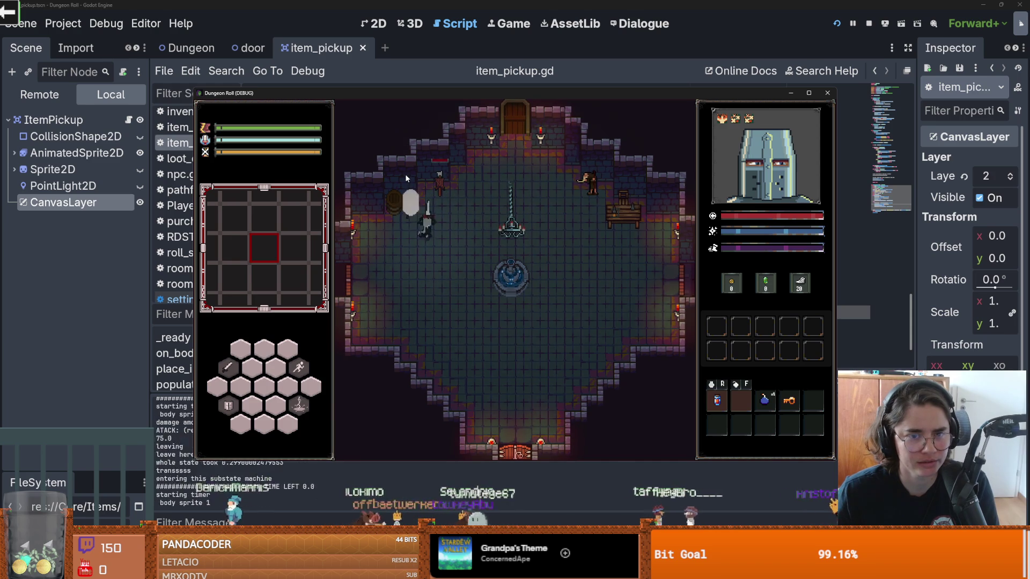
- Break two barrels and walk over the drops to collect the potion and trinket
left_click(478, 177)
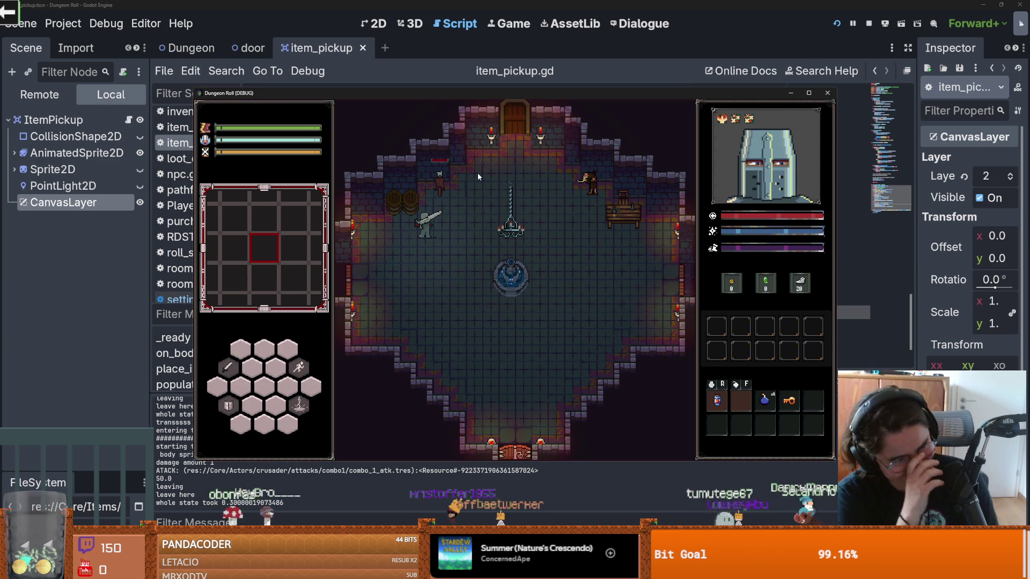
left_click(403, 210)
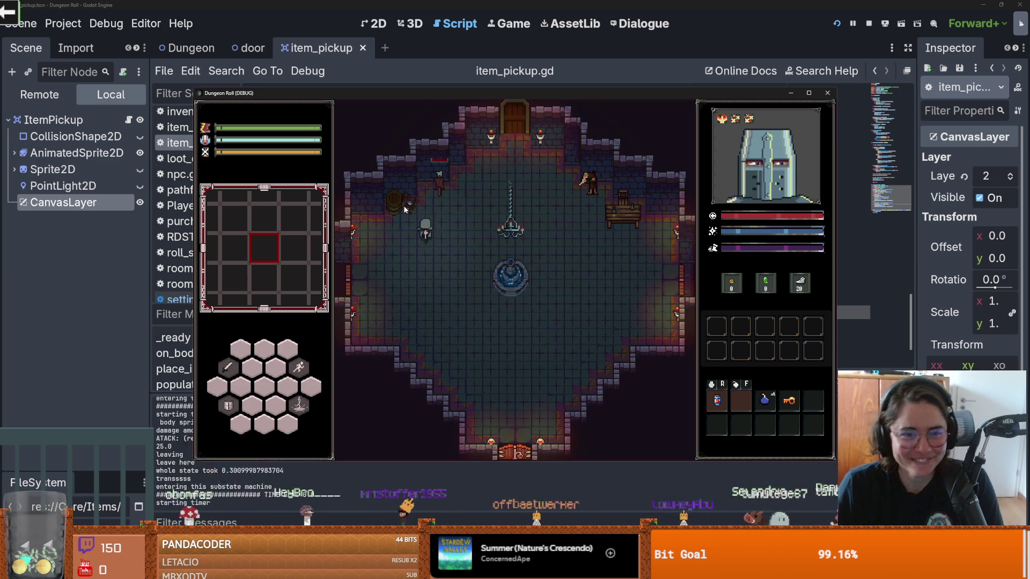
key("a")
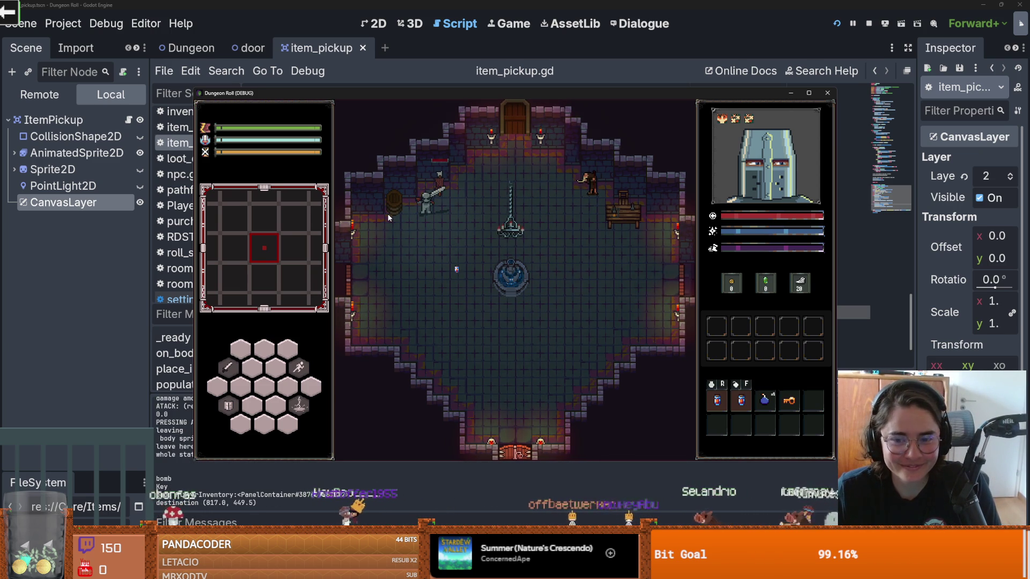
left_click(381, 188)
left_click(380, 187)
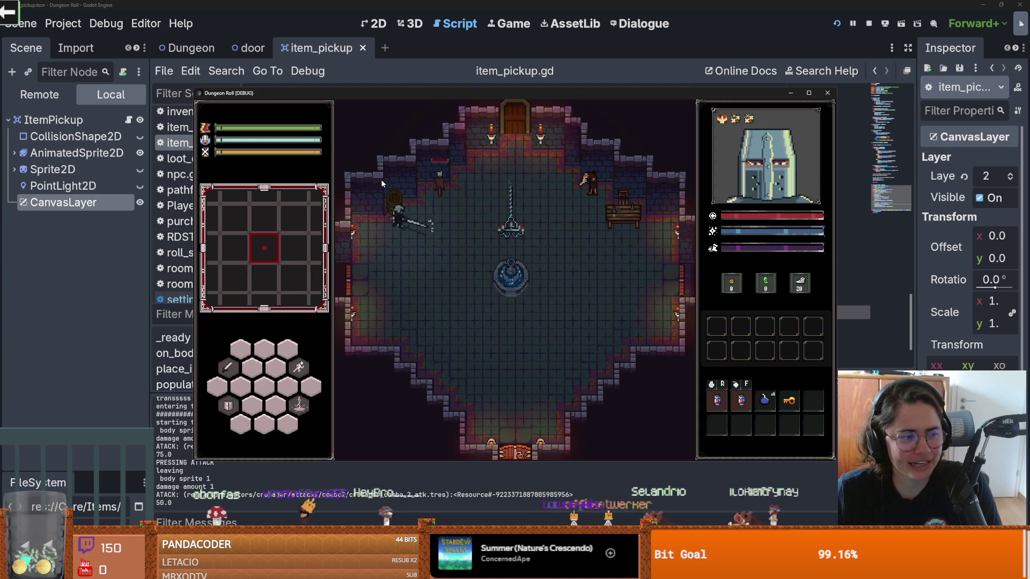
key("s")
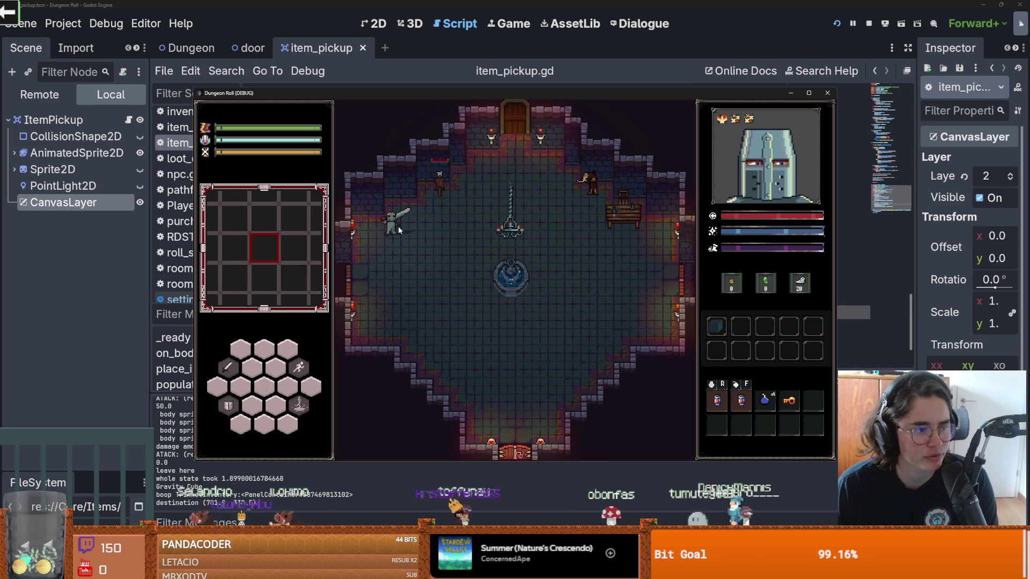
- Fight the nearby enemy with sword combos, drag the potion to the slot below, and quit the game
key("d")
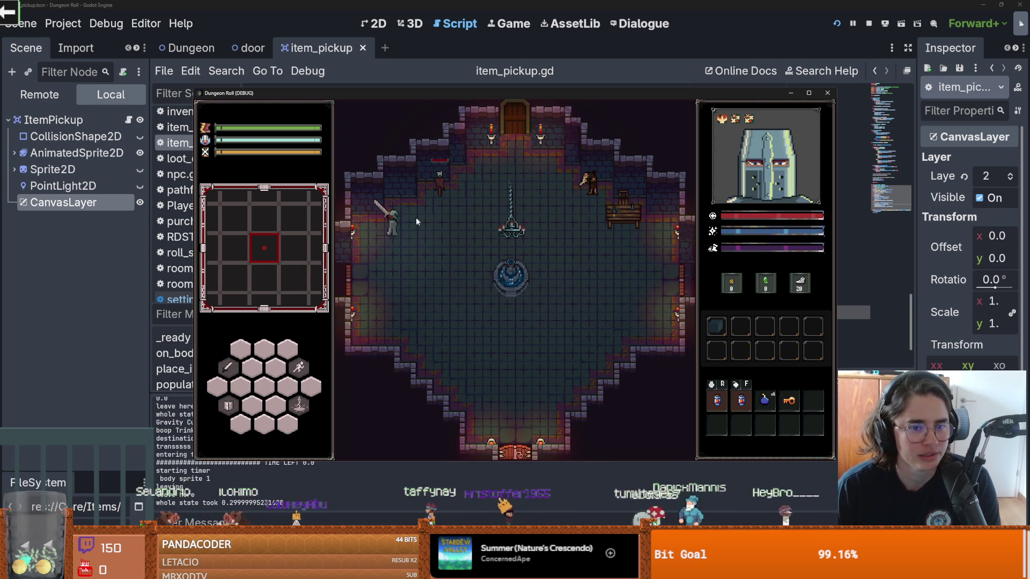
key("w")
left_click(446, 181)
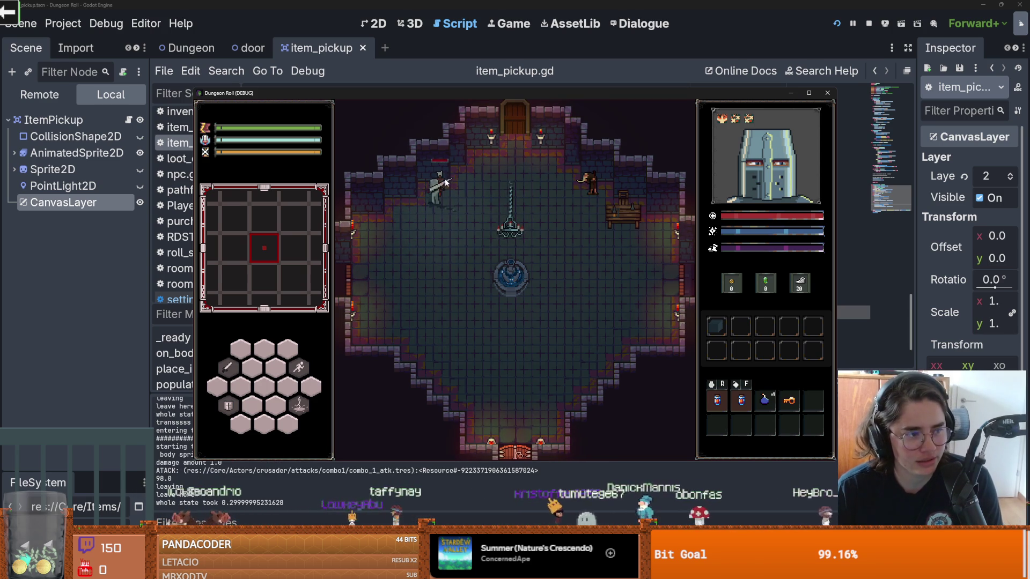
left_click(474, 193)
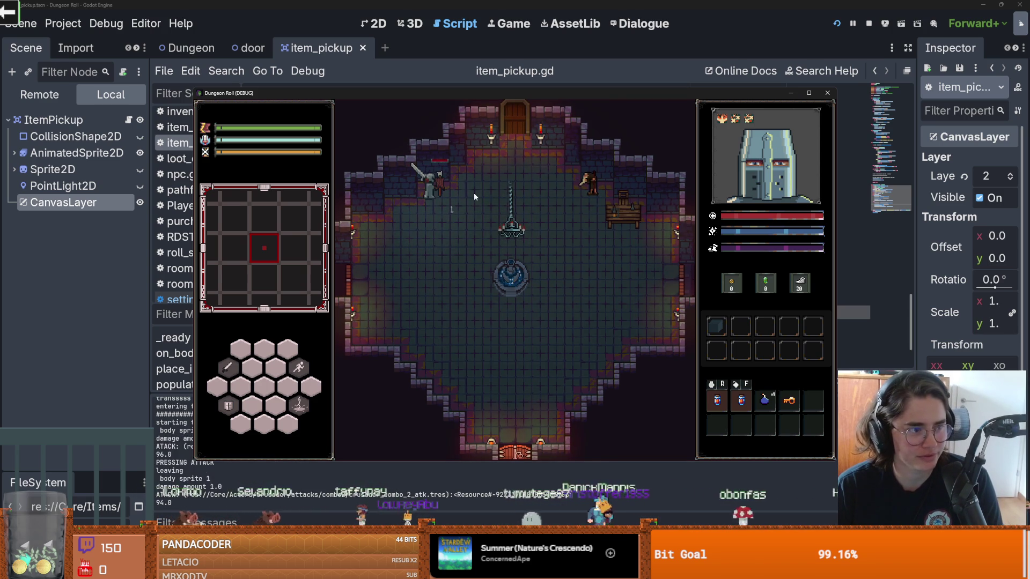
key("s")
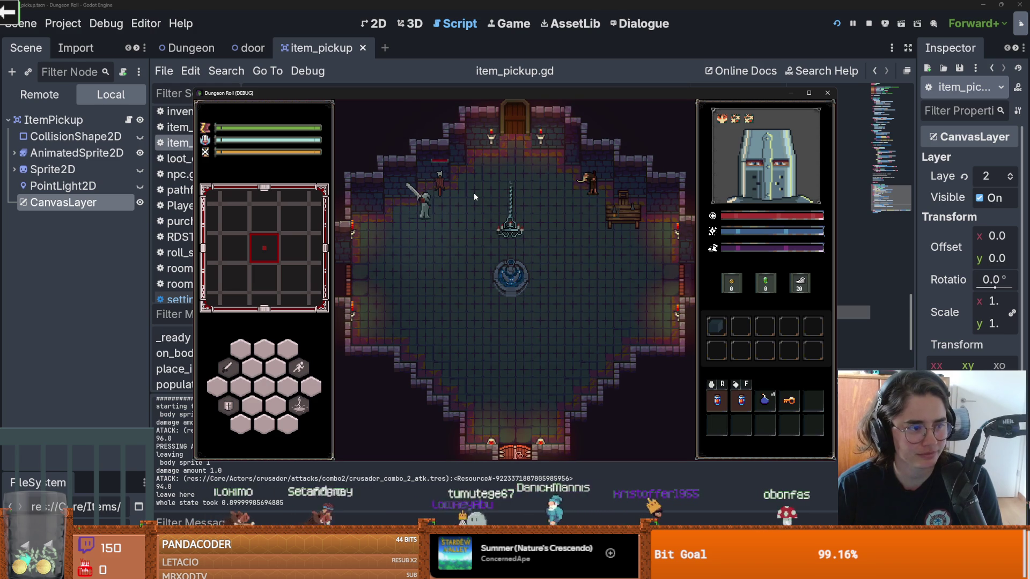
key("a")
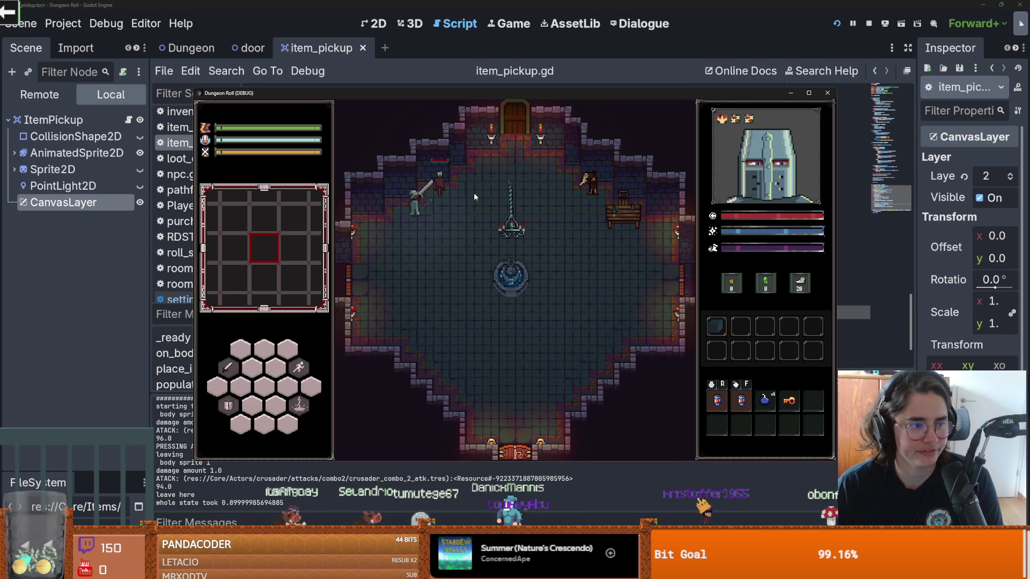
key("a")
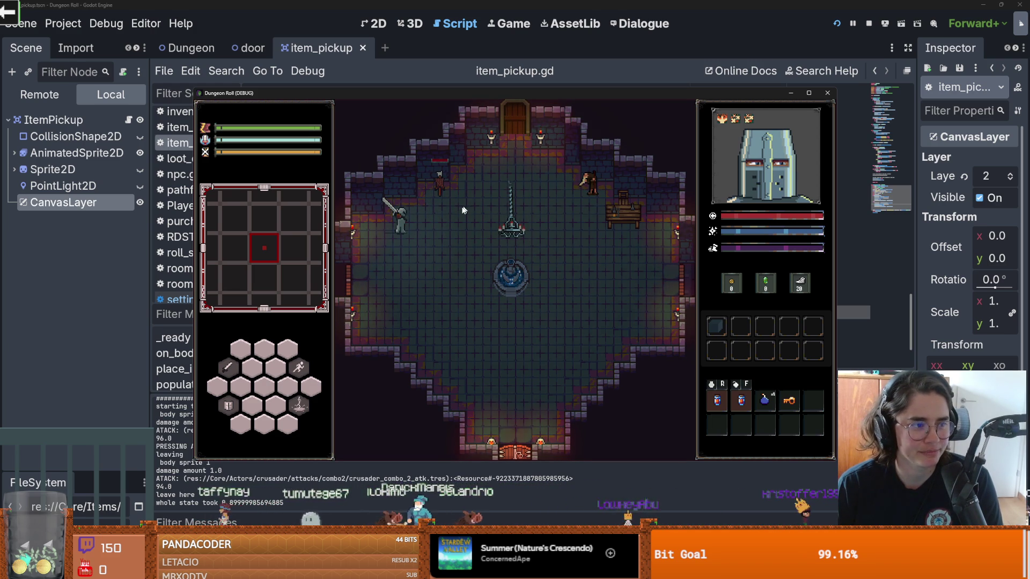
key("w")
key("d")
left_click(443, 169)
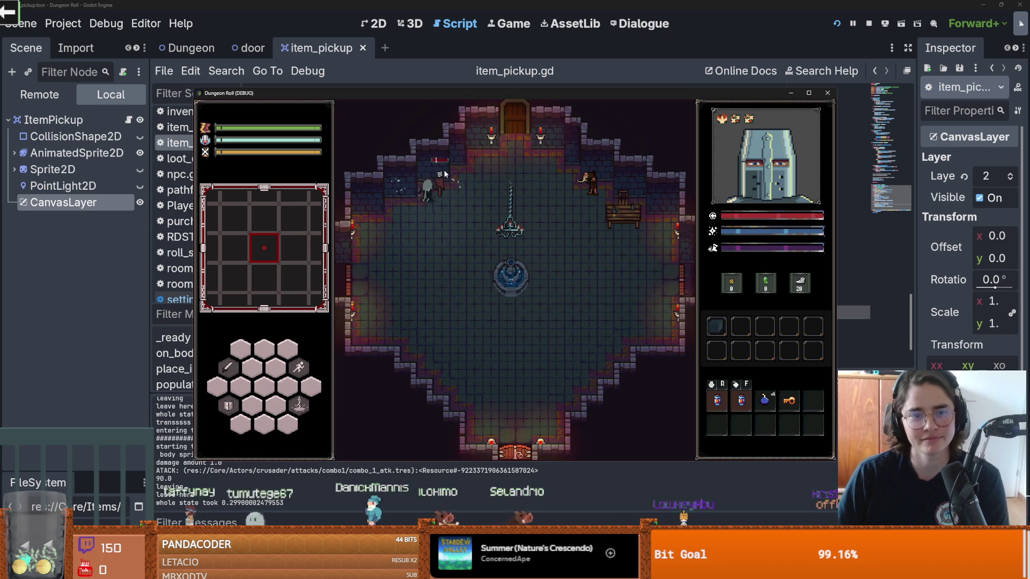
key("s")
mouse_move(741, 400)
left_mouse_down()
mouse_move(742, 426)
mouse_move(720, 425)
left_mouse_up()
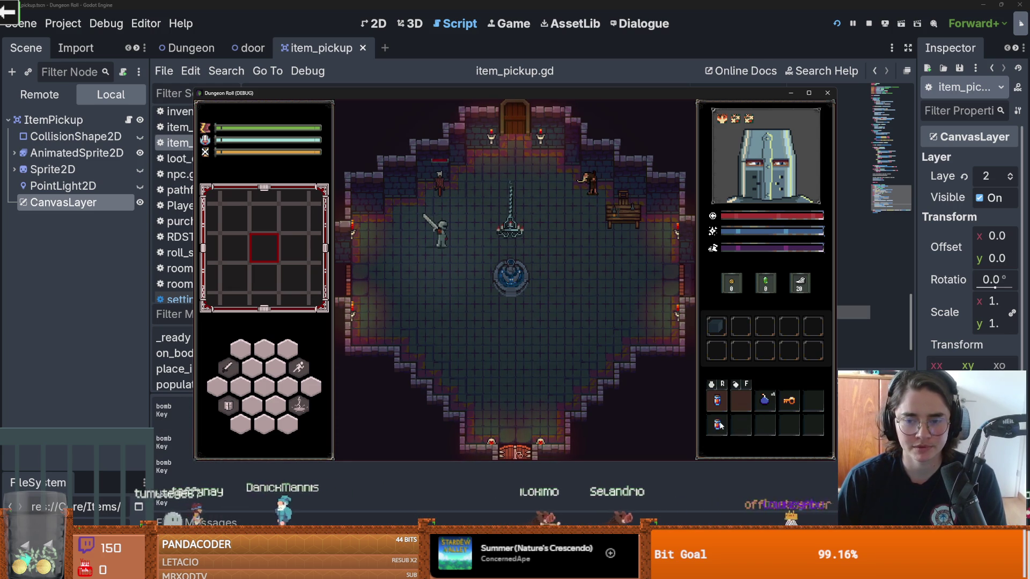
left_click(827, 94)
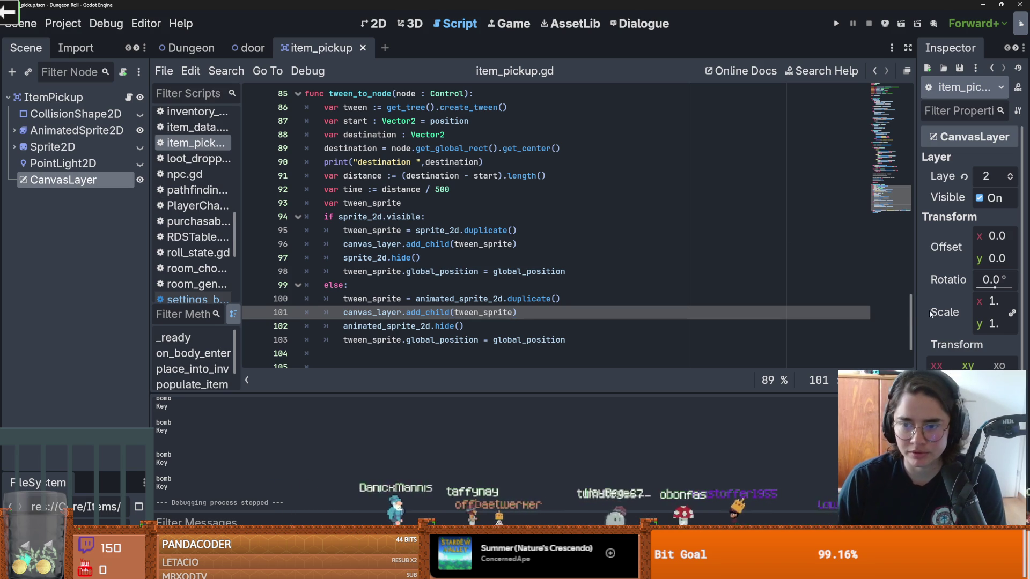
- Turn on Follow Viewport Enabled for the CanvasLayer, then save and run the project
left_click_drag(916, 315, 795, 317)
mouse_move(789, 406)
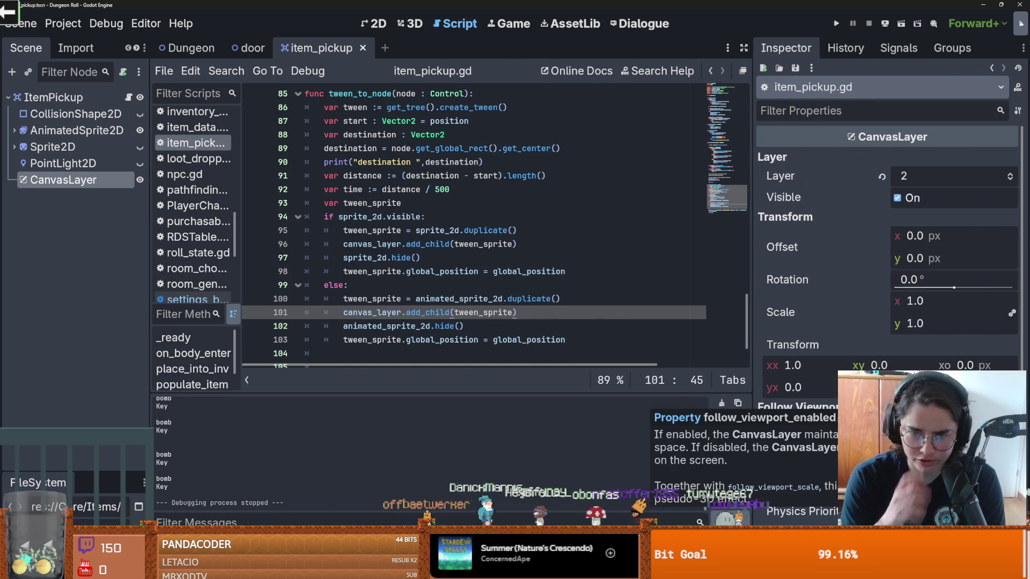
left_click(788, 407)
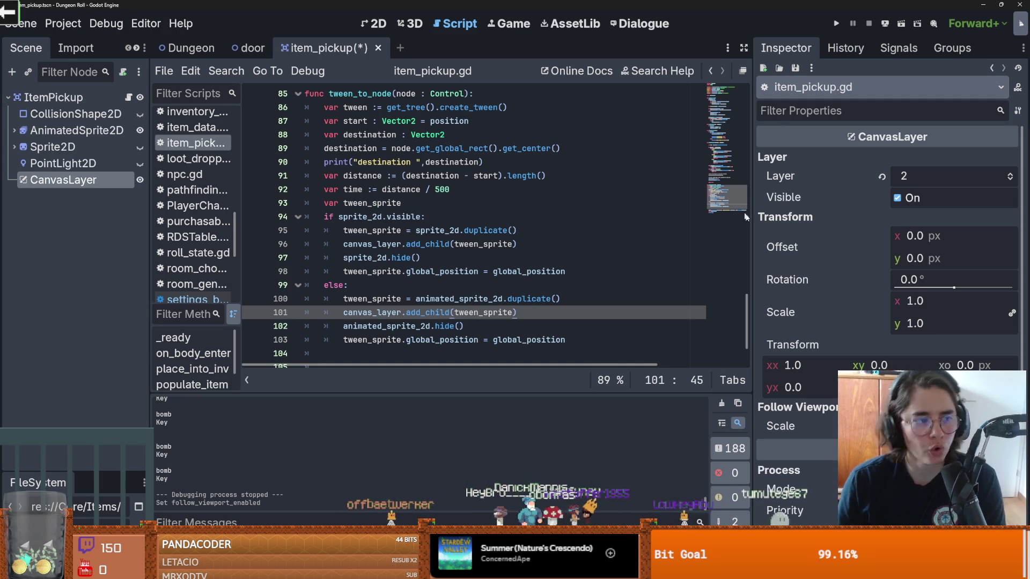
scroll(809, 351, "down", 3)
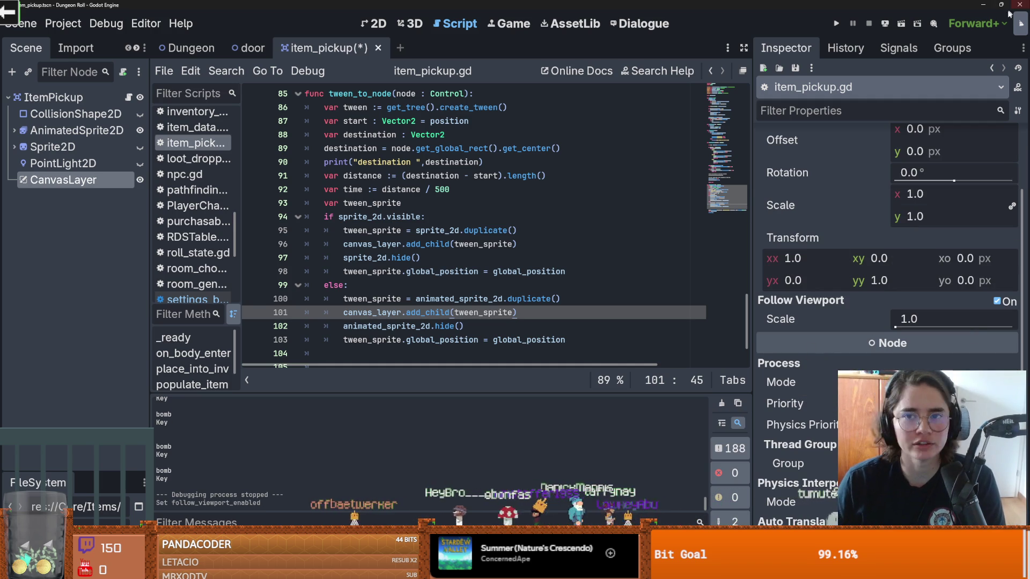
left_click(836, 23)
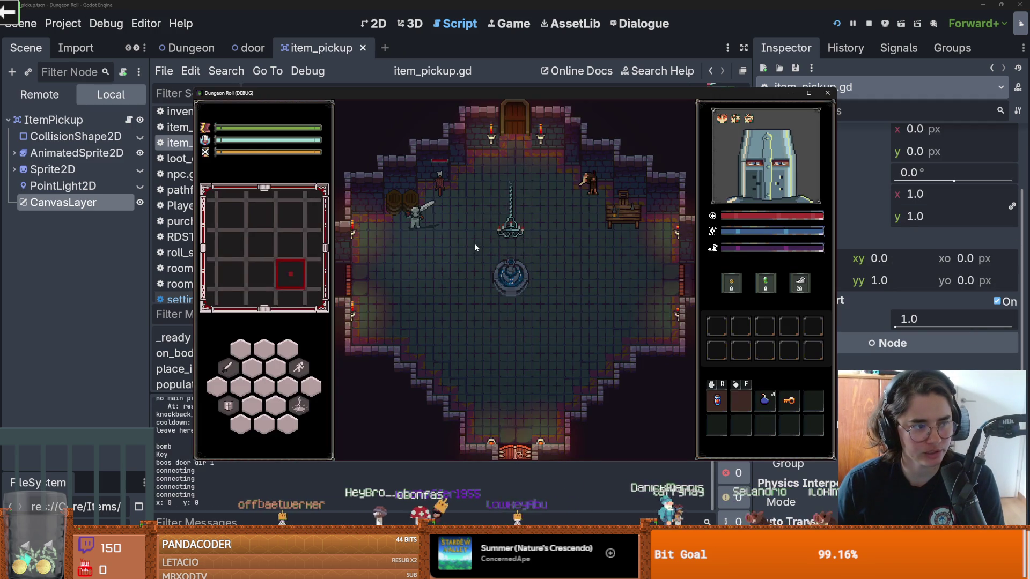
- Attack, collect the Gravity Cube and a second potion into the inventory, then stop the game
left_click(384, 170)
left_click(385, 167)
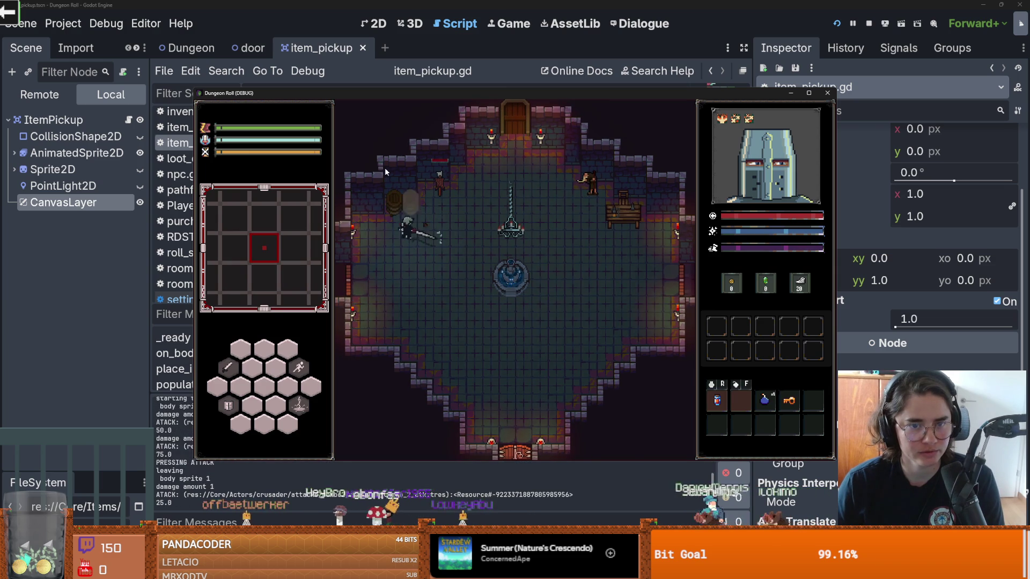
left_click(385, 168)
key("space")
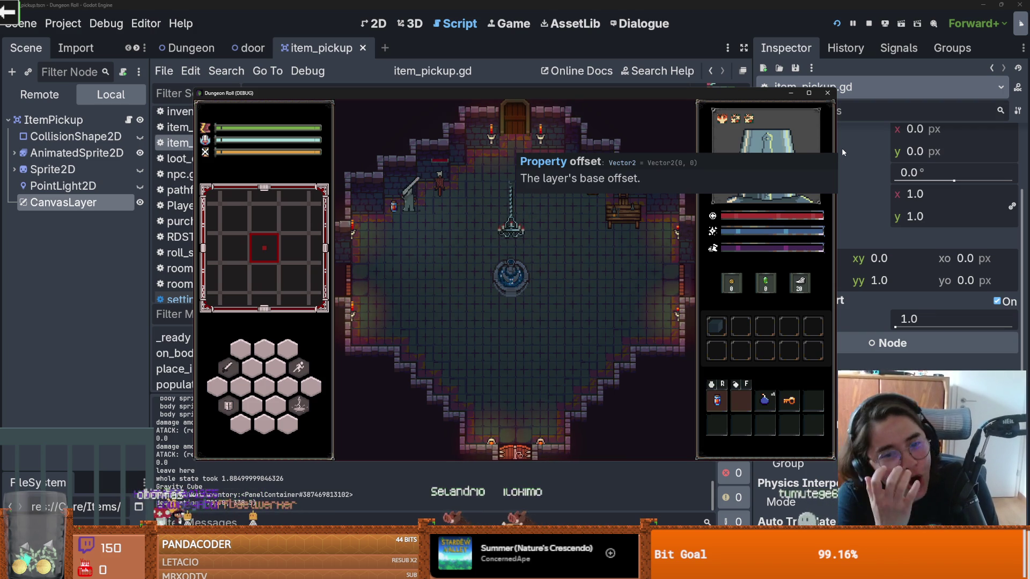
key("a")
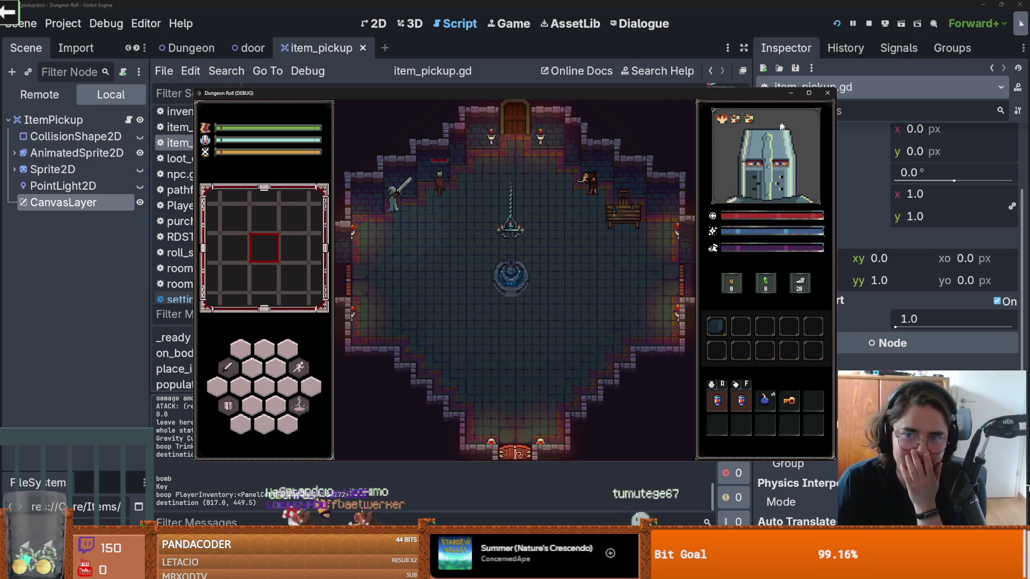
left_click(826, 93)
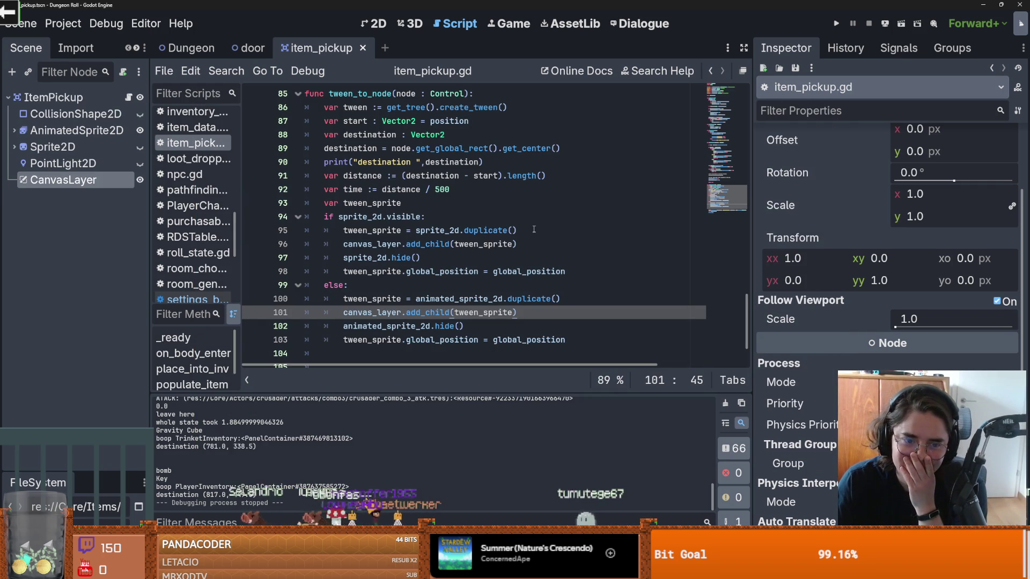
- Switch from the Godot editor to the browser's 'No One Does It Better' chord sheet
mouse_move(496, 266)
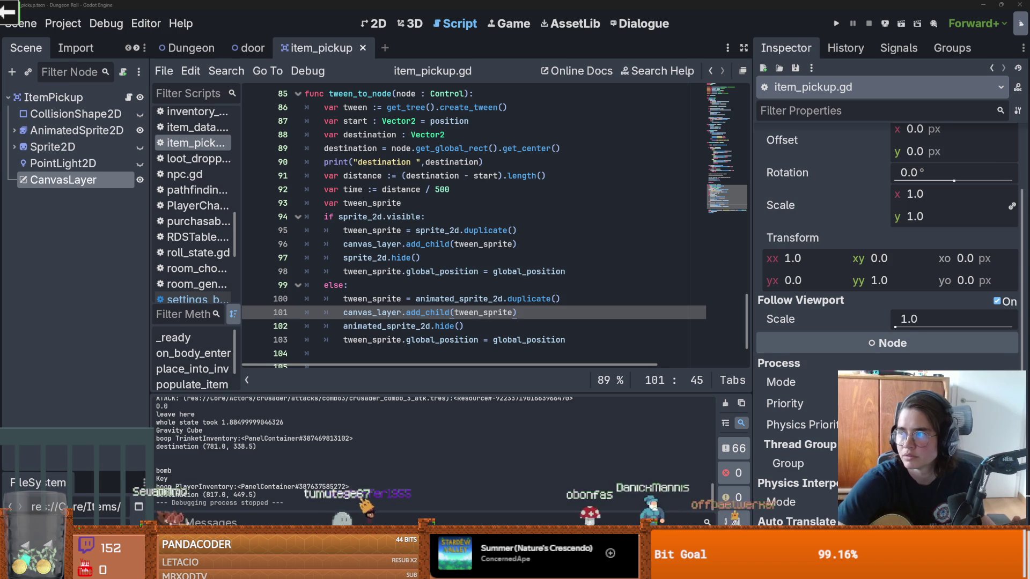
key("alt+Tab")
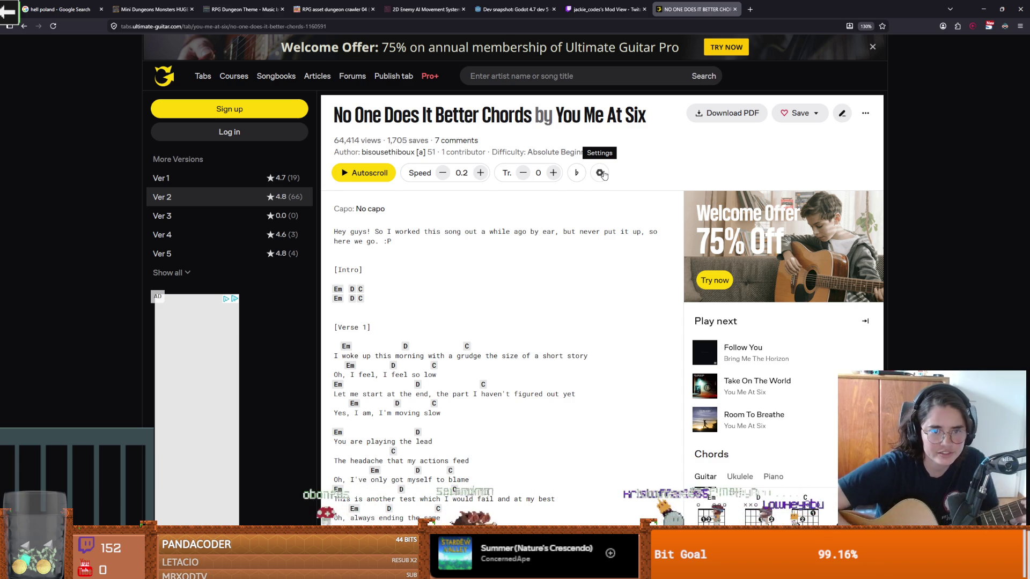
- Start the chord sheet's autoscroll, after a brief switch to Godot and back
left_click(365, 173)
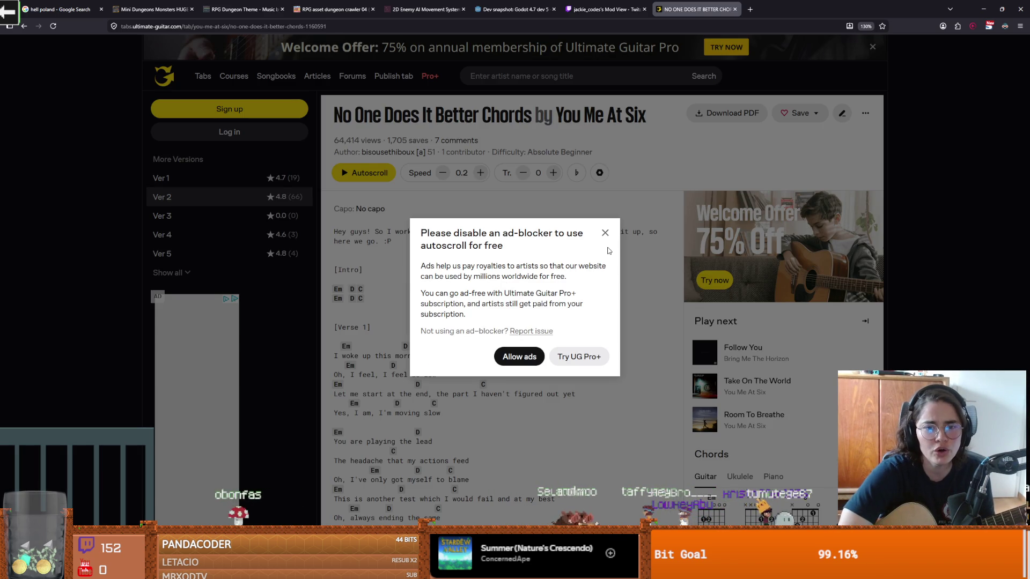
key("alt+Tab")
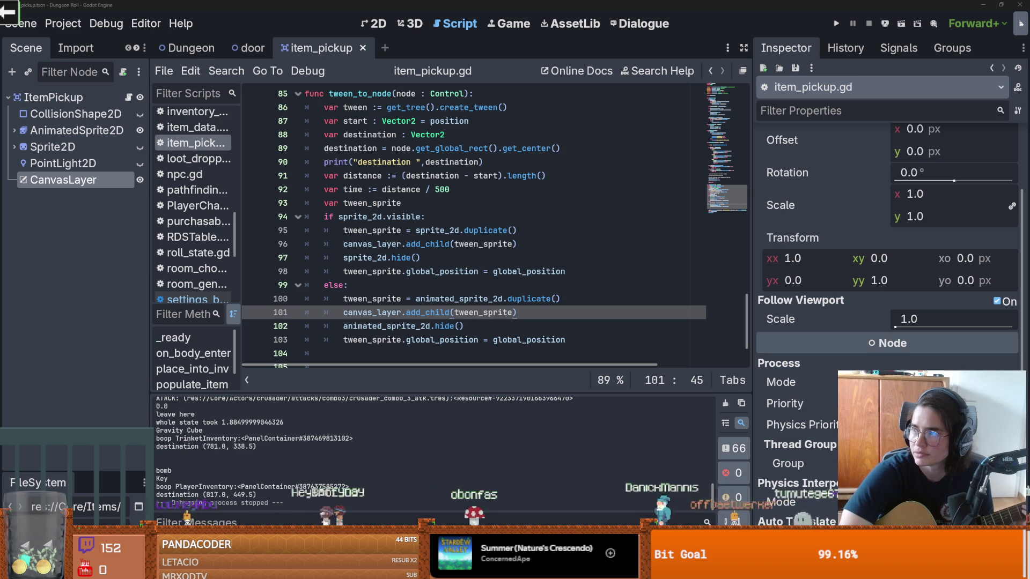
key("alt+Tab")
left_click(354, 172)
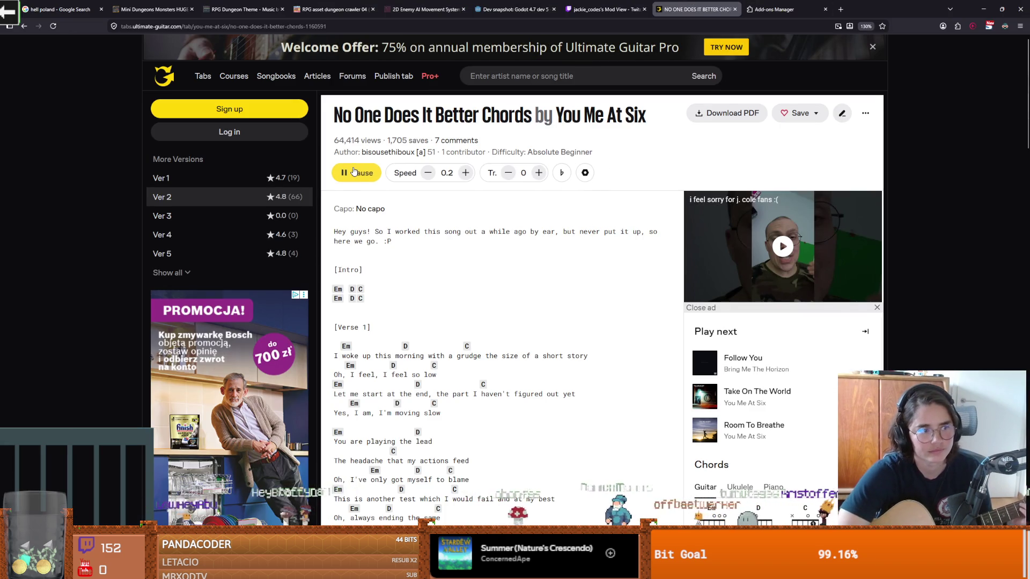
- Set the autoscroll speed to 0.7 and scroll back up through the chord sheet
left_click(465, 168)
scroll(455, 251, "down", 1)
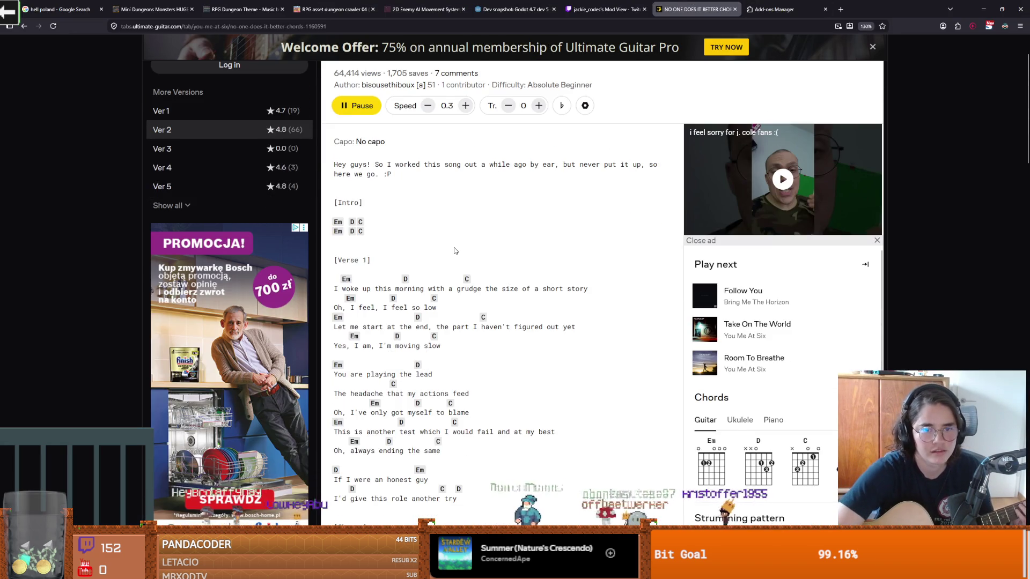
scroll(455, 251, "down", 2)
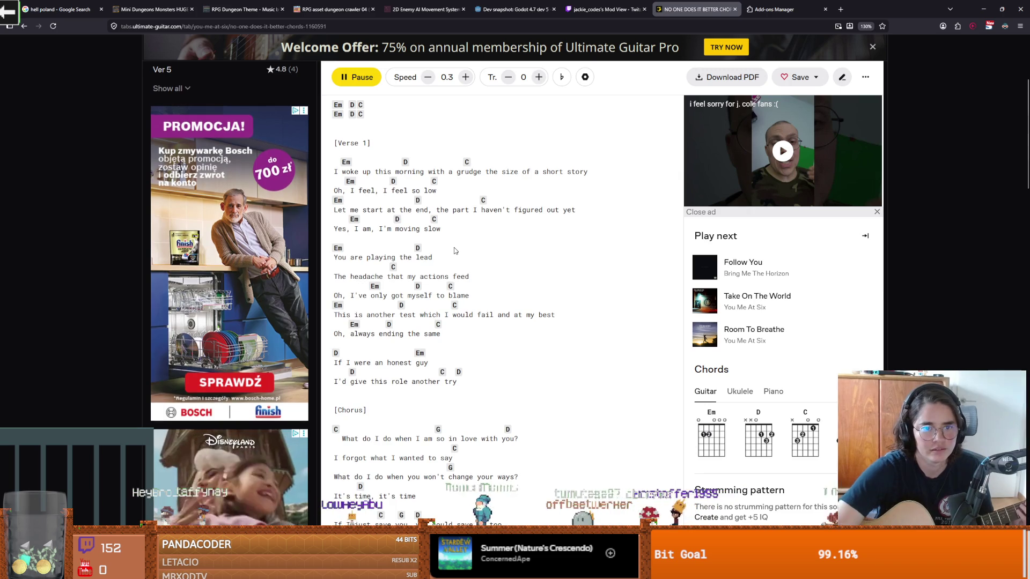
left_click(465, 77)
left_click(465, 77)
left_click(465, 76)
left_click(465, 77)
scroll(471, 87, "up", 1)
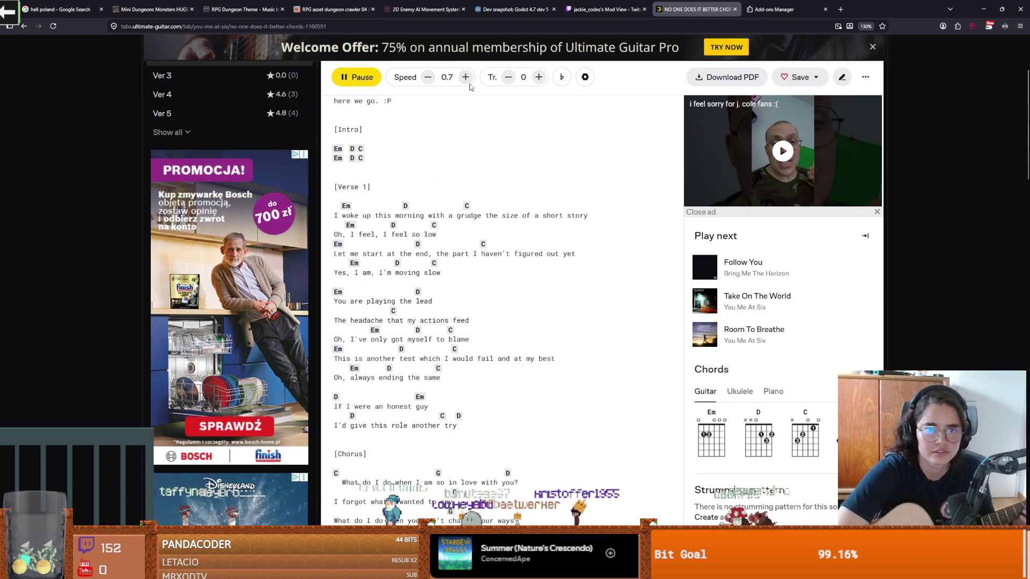
left_click(465, 77)
left_click(465, 77)
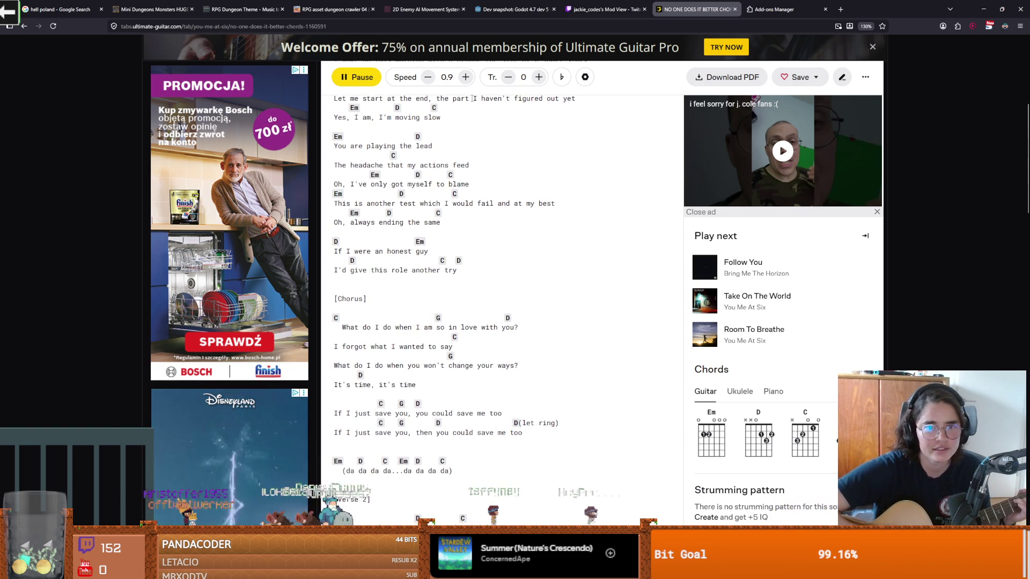
scroll(464, 199, "up", 4)
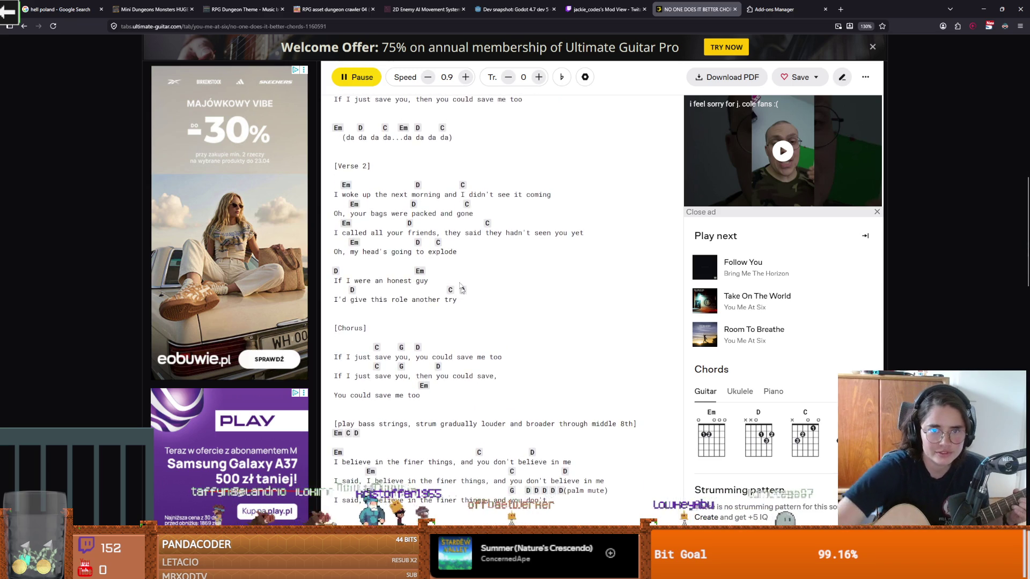
scroll(419, 173, "up", 2)
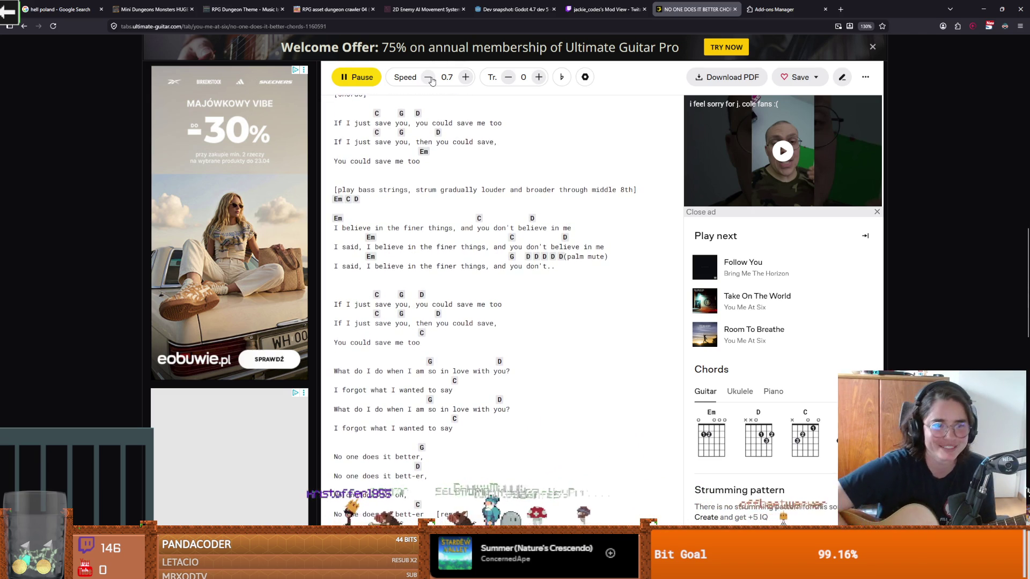
scroll(465, 219, "up", 3)
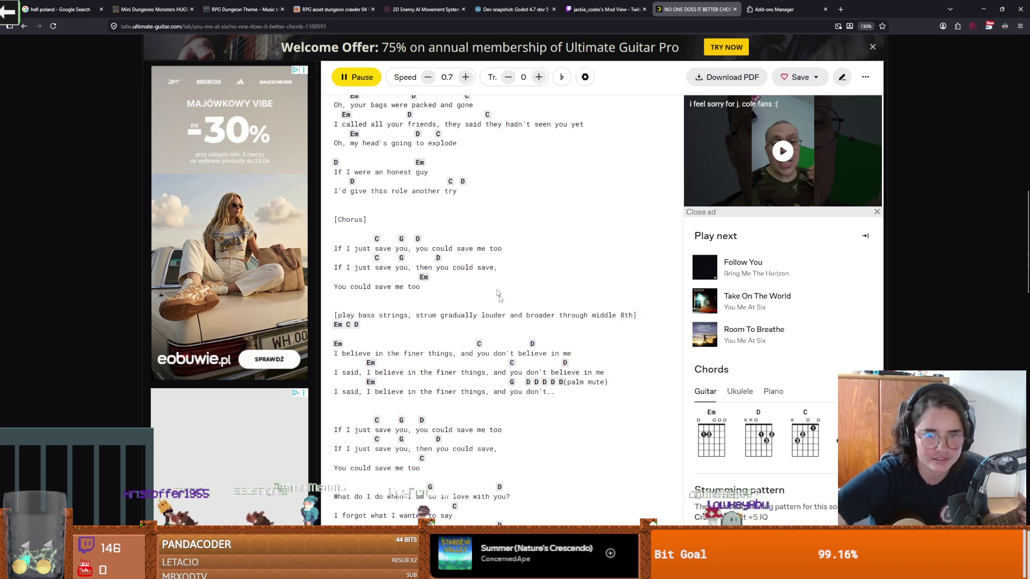
scroll(498, 294, "up", 2)
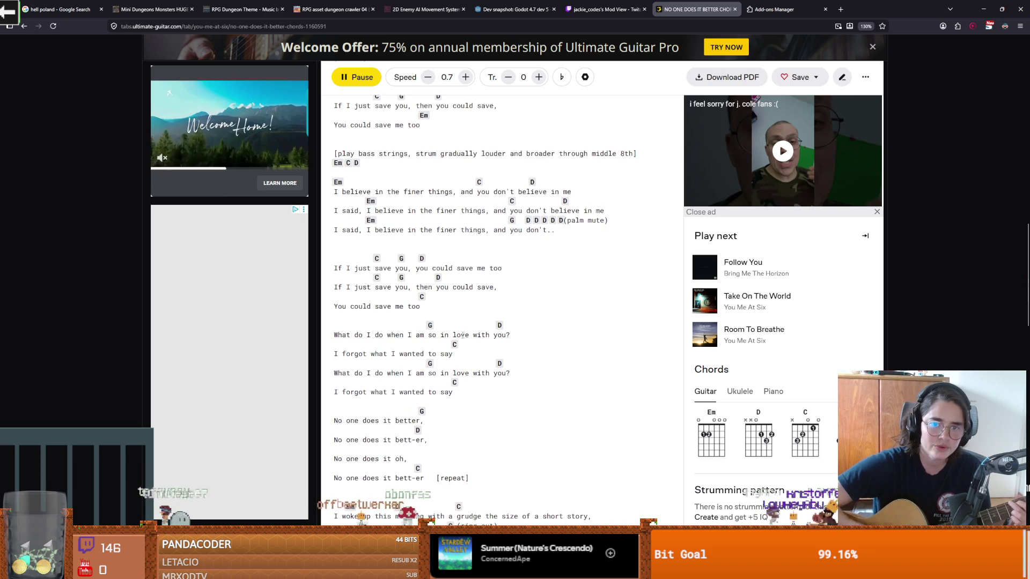
- Pause the chord sheet's autoscroll and return to the Godot editor
left_click(463, 336)
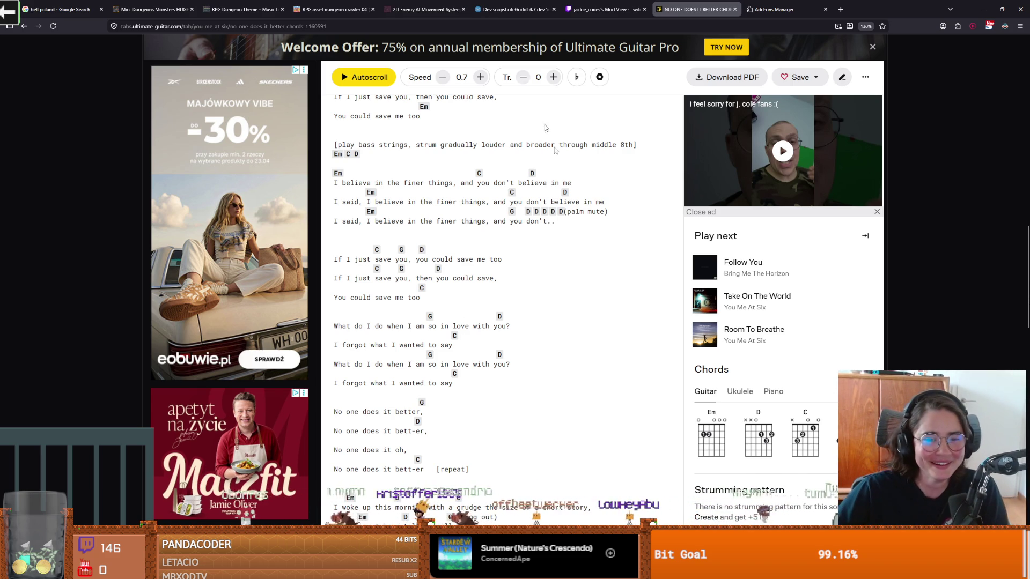
key("alt+Tab")
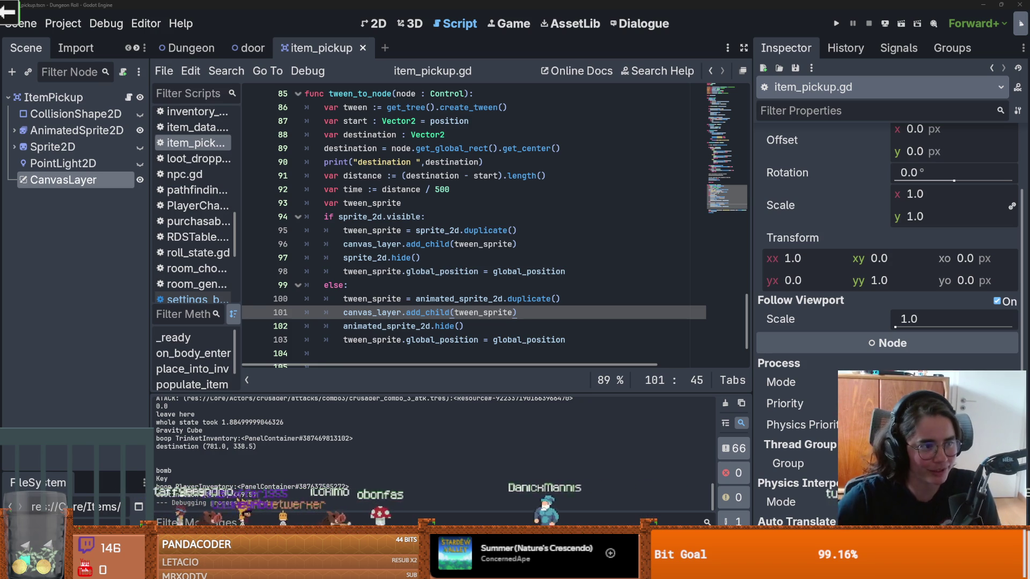
- Save item_pickup.gd while reviewing the sprite_2d.hide() and tween_sprite lines 97–98
left_click(450, 258)
key("ctrl+s")
key("Down")
key("Down")
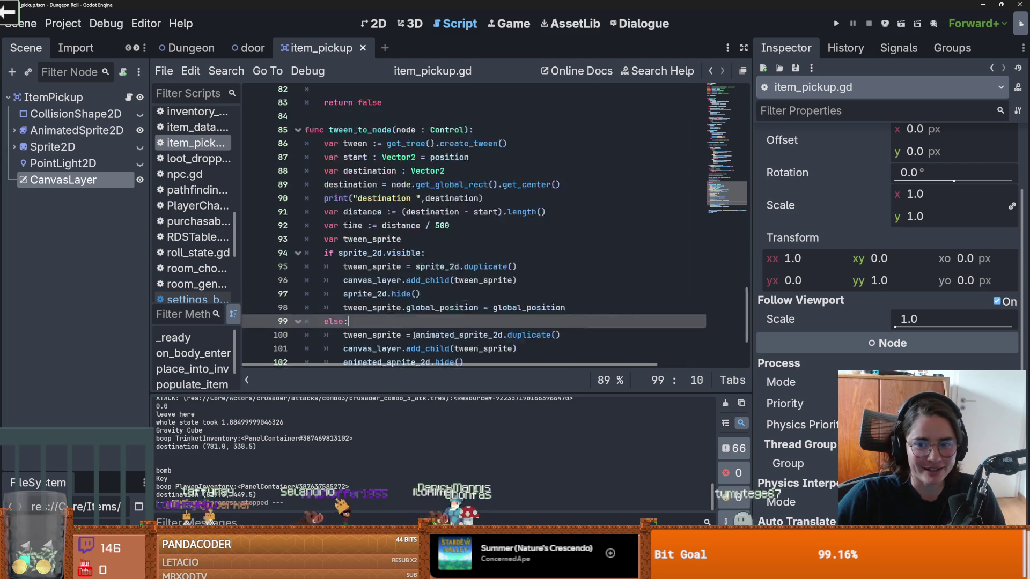
left_click(357, 271)
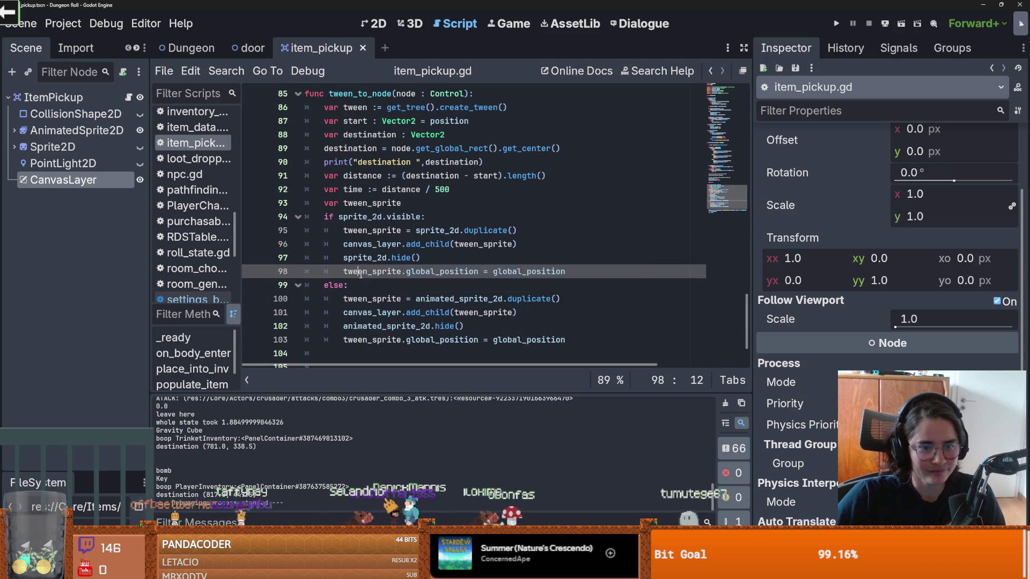
key("ctrl+s")
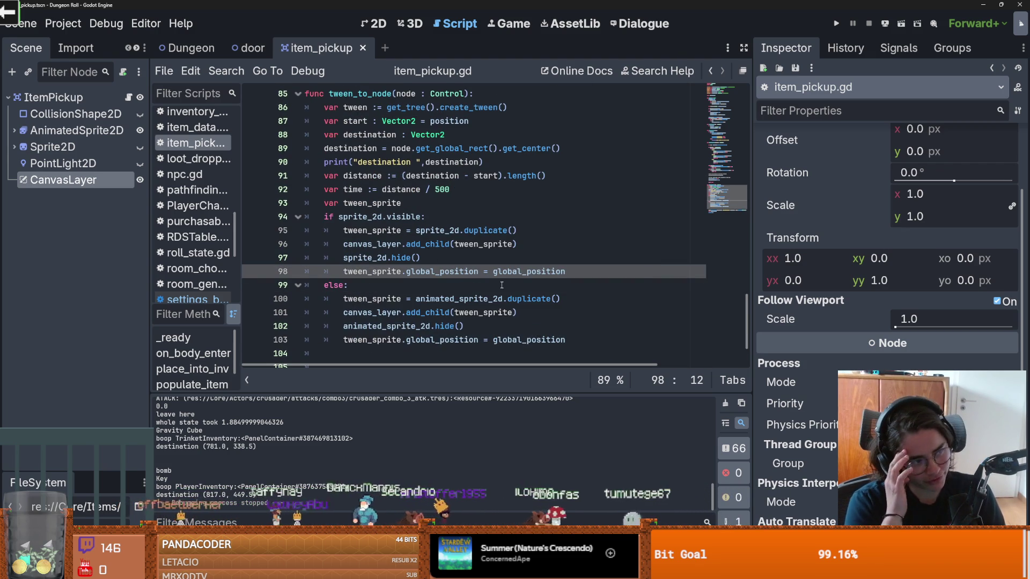